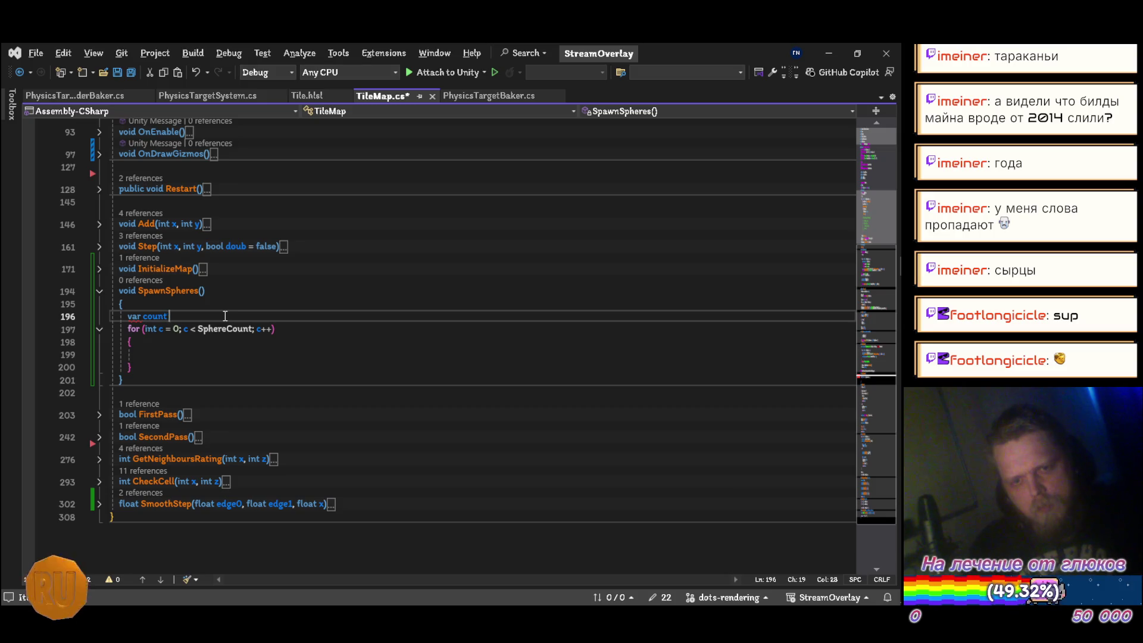
Declare count from SphereCount and open a while (count > 0) loop
{"action": "type", "text": "= sphere"}
{"action": "key", "text": "Tab"}
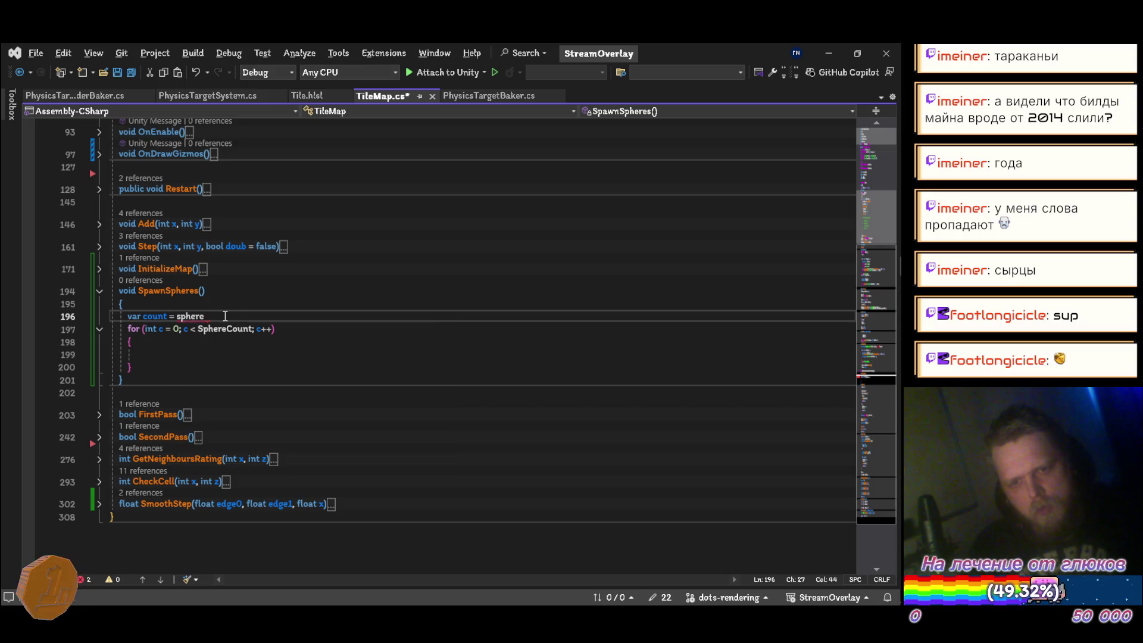
{"action": "type", "text": ";"}
{"action": "key", "text": "Return"}
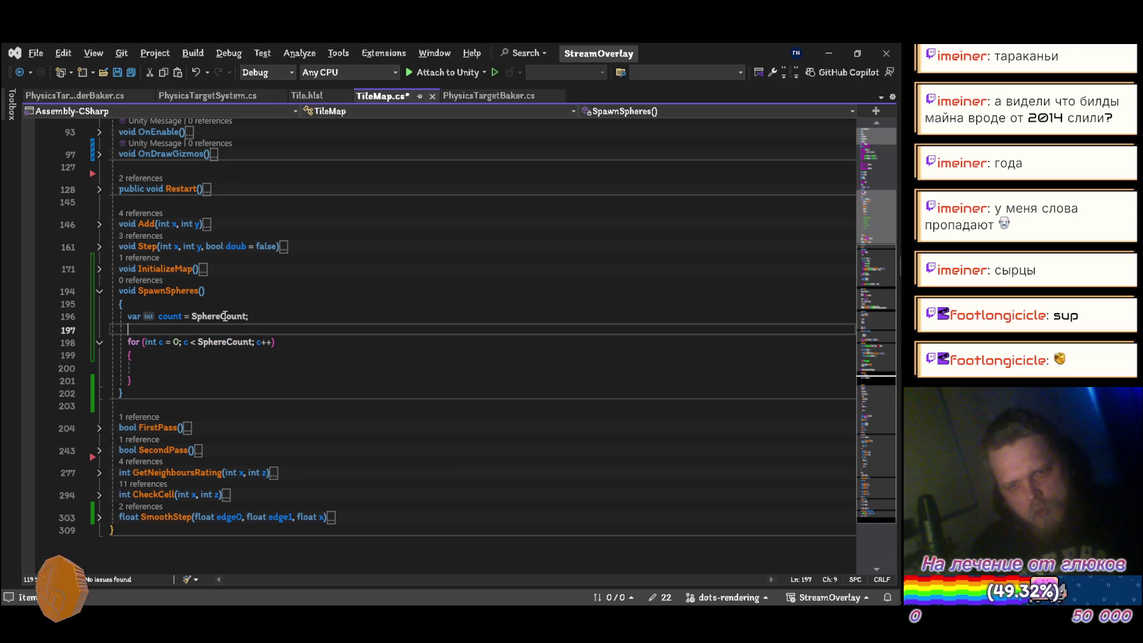
{"action": "type", "text": "while"}
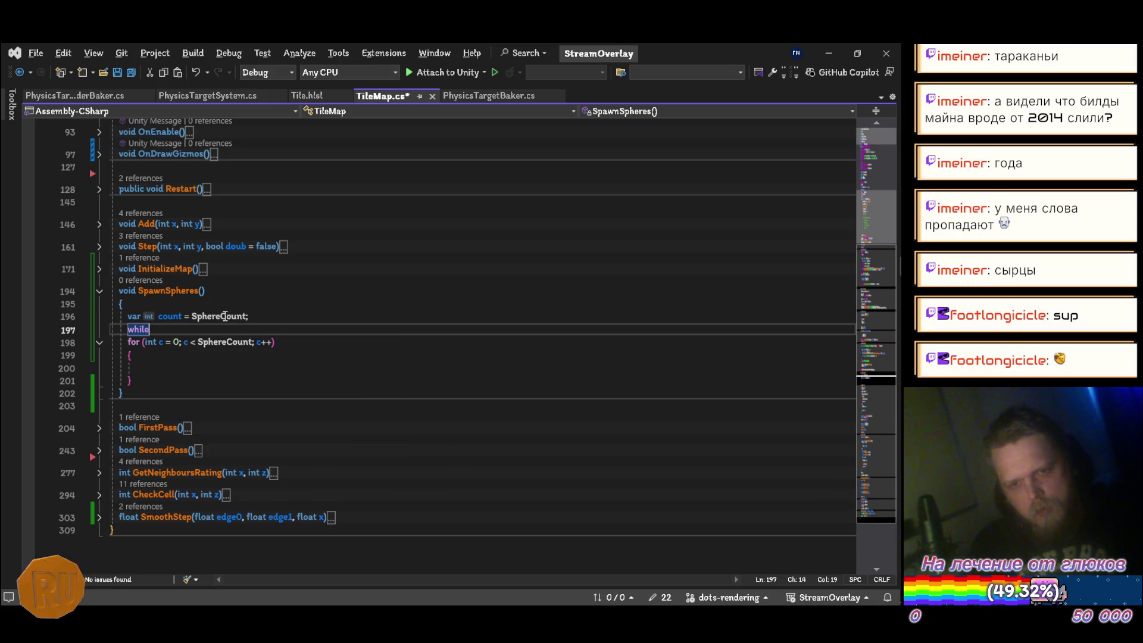
{"action": "type", "text": " (count > 0"}
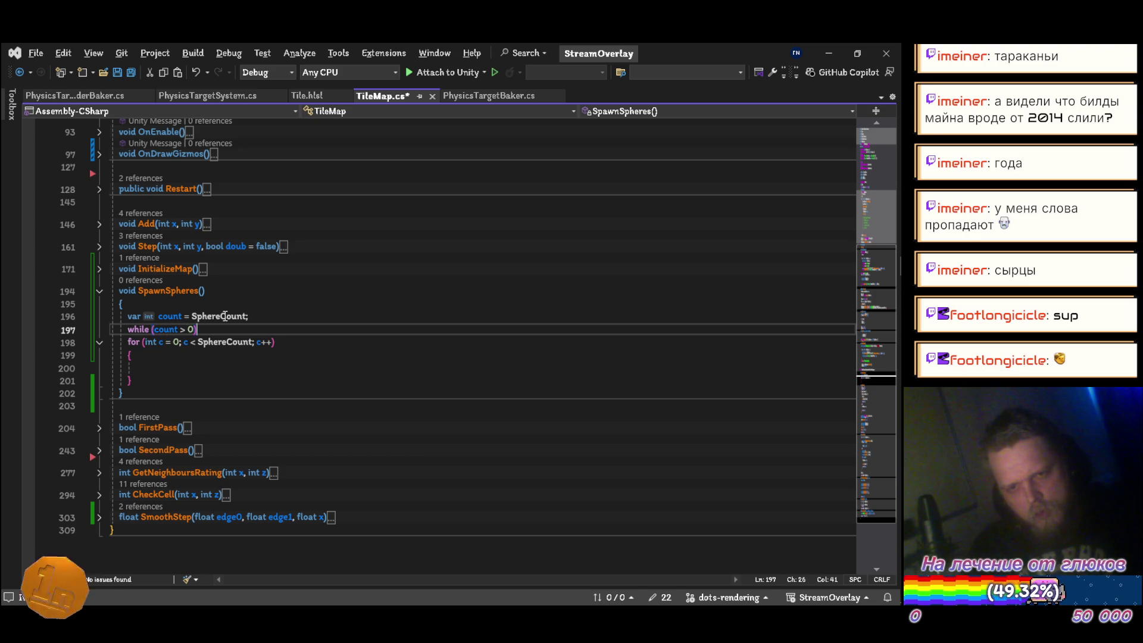
{"action": "key", "text": "Return"}
Set var index = Random.Range(0, Tiles.Length) inside the loop, save, and start an if check
{"action": "type", "text": "{"}
{"action": "key", "text": "Return"}
{"action": "type", "text": "var "}
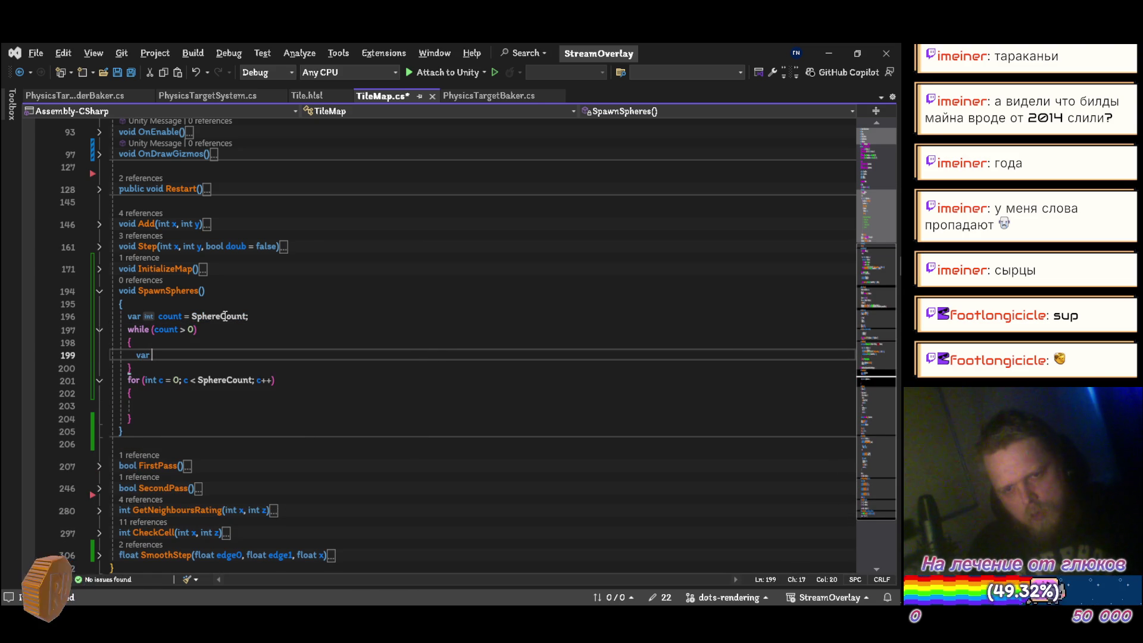
{"action": "type", "text": "index "}
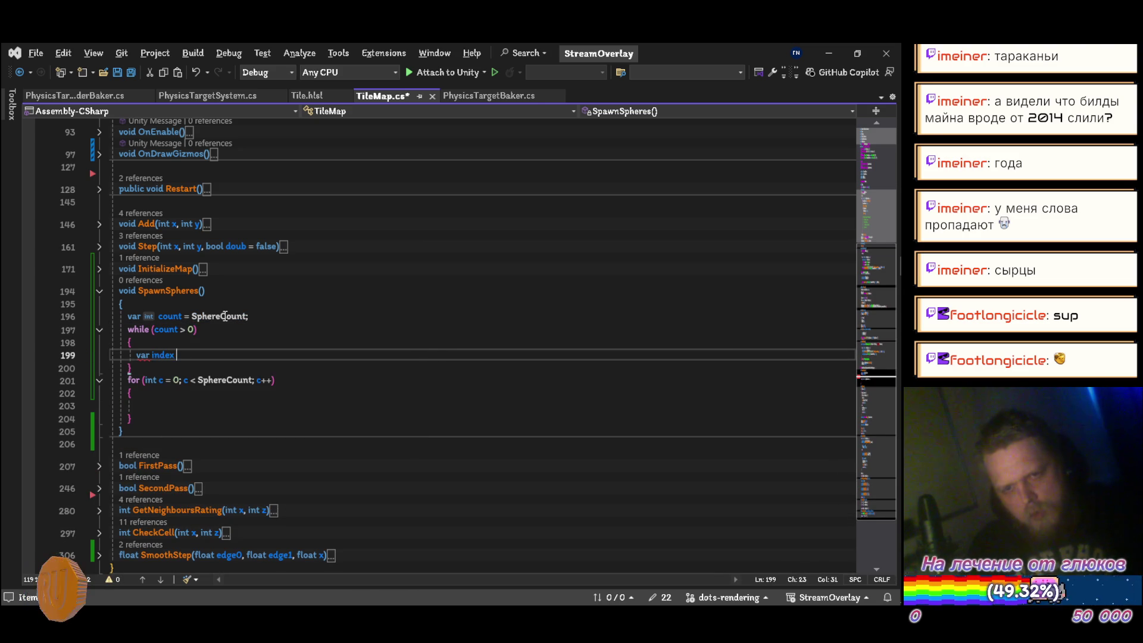
{"action": "type", "text": "= Random.ra"}
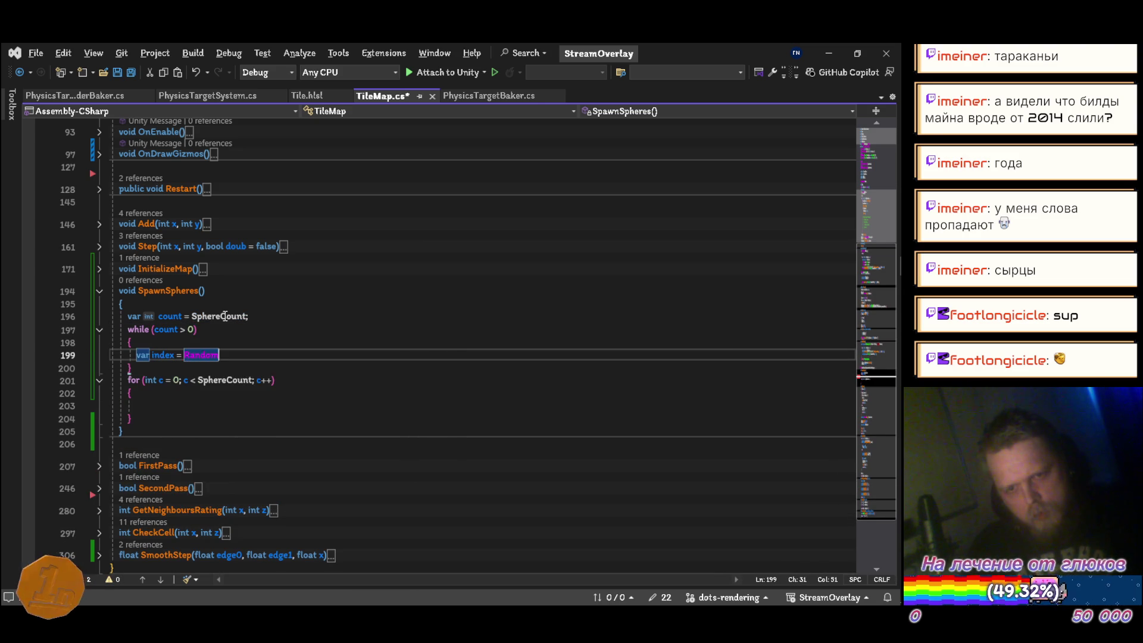
{"action": "key", "text": "Down"}
{"action": "key", "text": "Tab"}
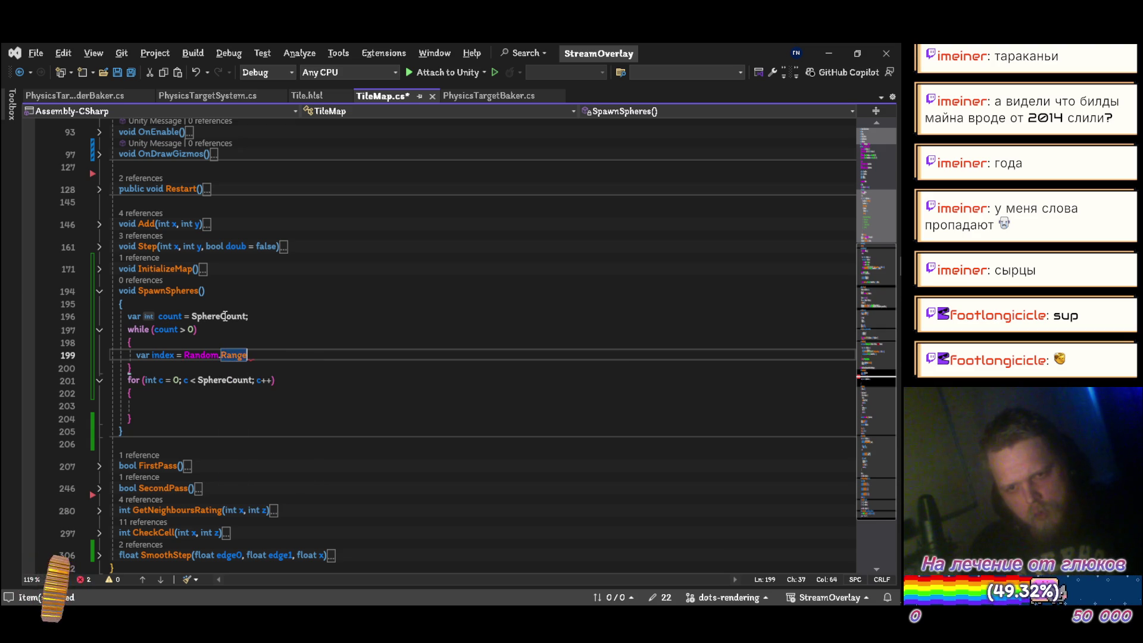
{"action": "type", "text": "("}
{"action": "type", "text": "0, tiles"}
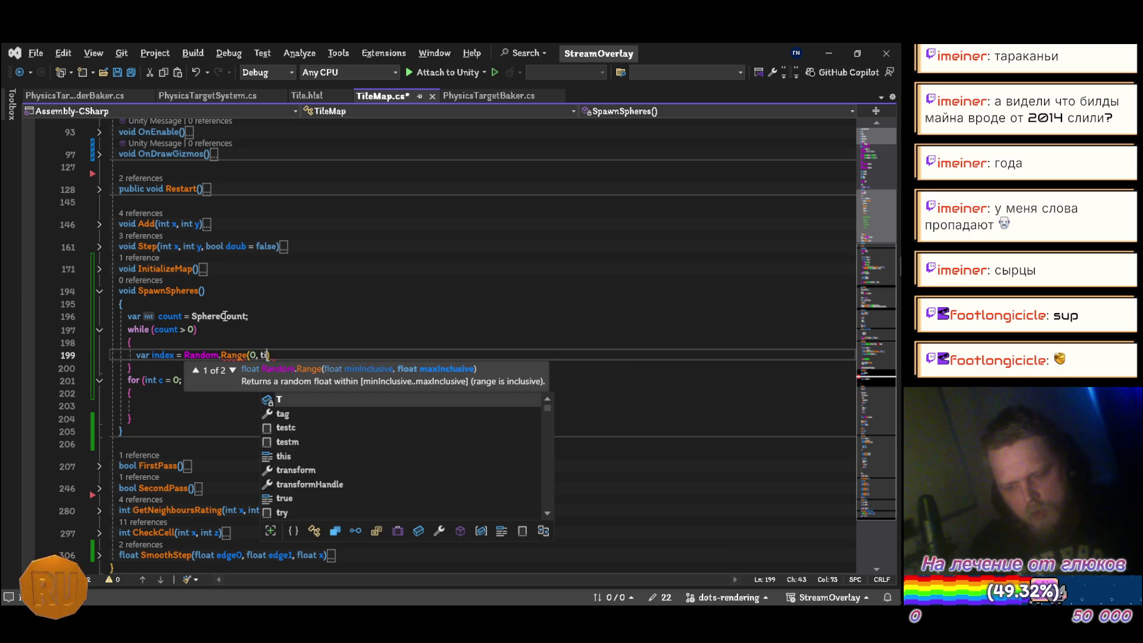
{"action": "type", "text": ".le"}
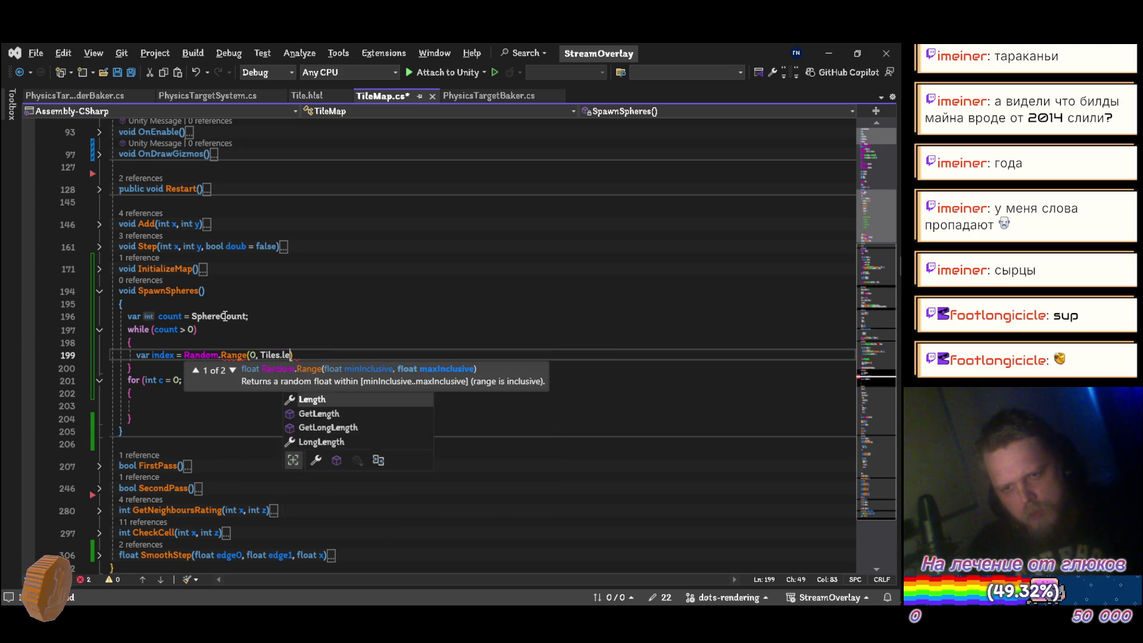
{"action": "type", "text": ")"}
{"action": "key", "text": "ctrl+s"}
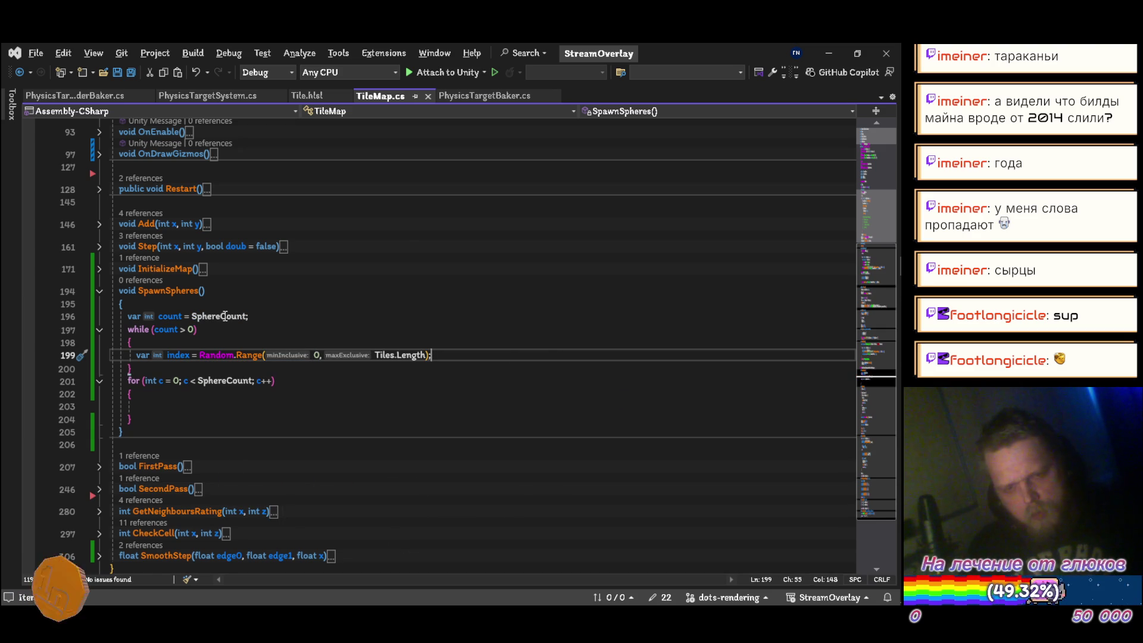
{"action": "key", "text": "Return"}
{"action": "type", "text": "if"}
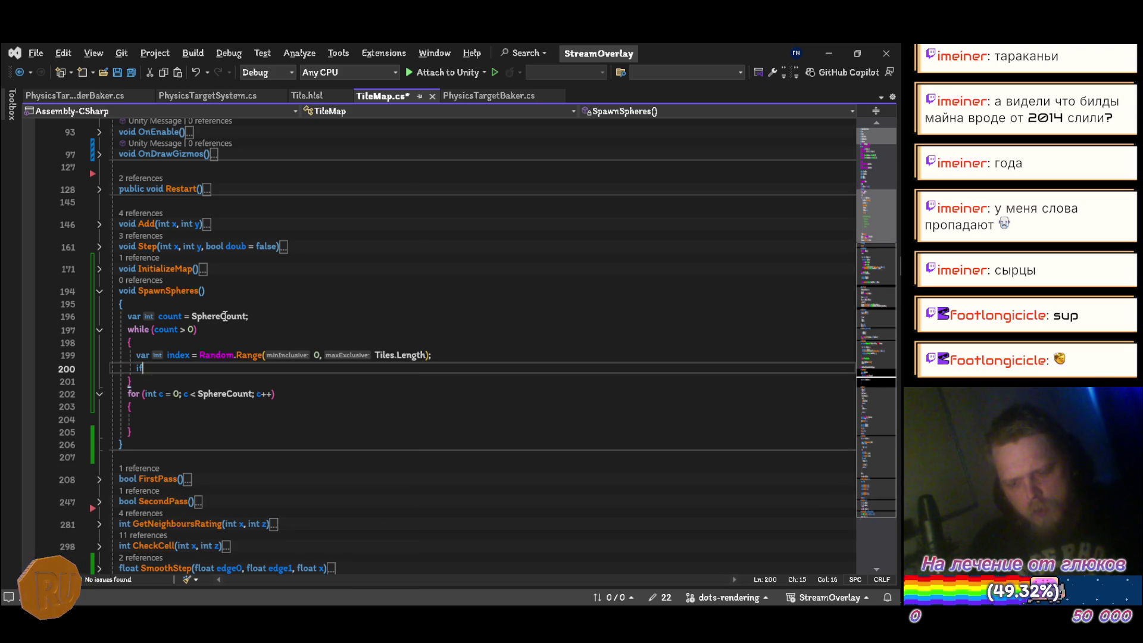
{"action": "type", "text": " (ti["}
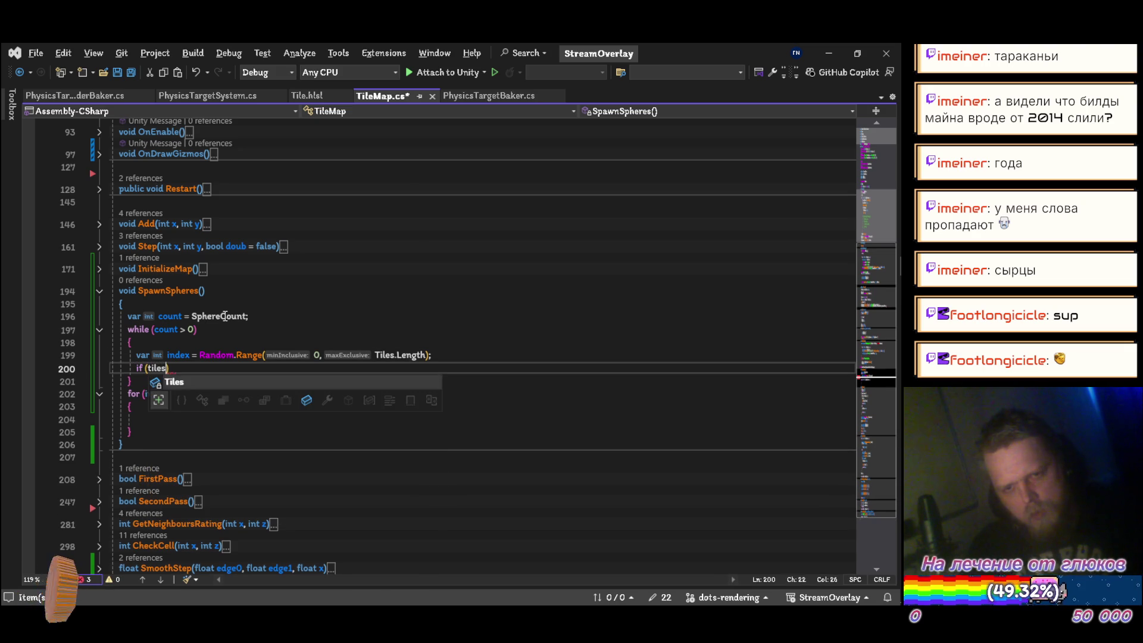
{"action": "type", "text": "i"}
{"action": "type", "text": "] == 1"}
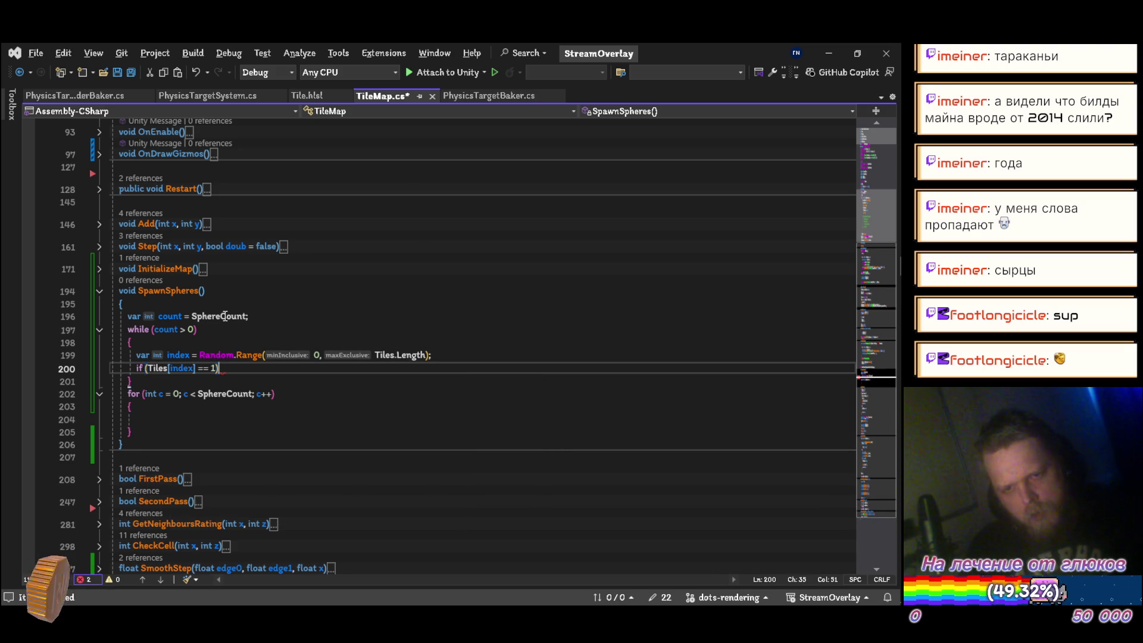
Remove the empty for loop and open the body of the if (Tiles[index] == 1) block
{"action": "key", "text": "ctrl+z"}
{"action": "key", "text": "ctrl+z"}
{"action": "key", "text": "ctrl+z"}
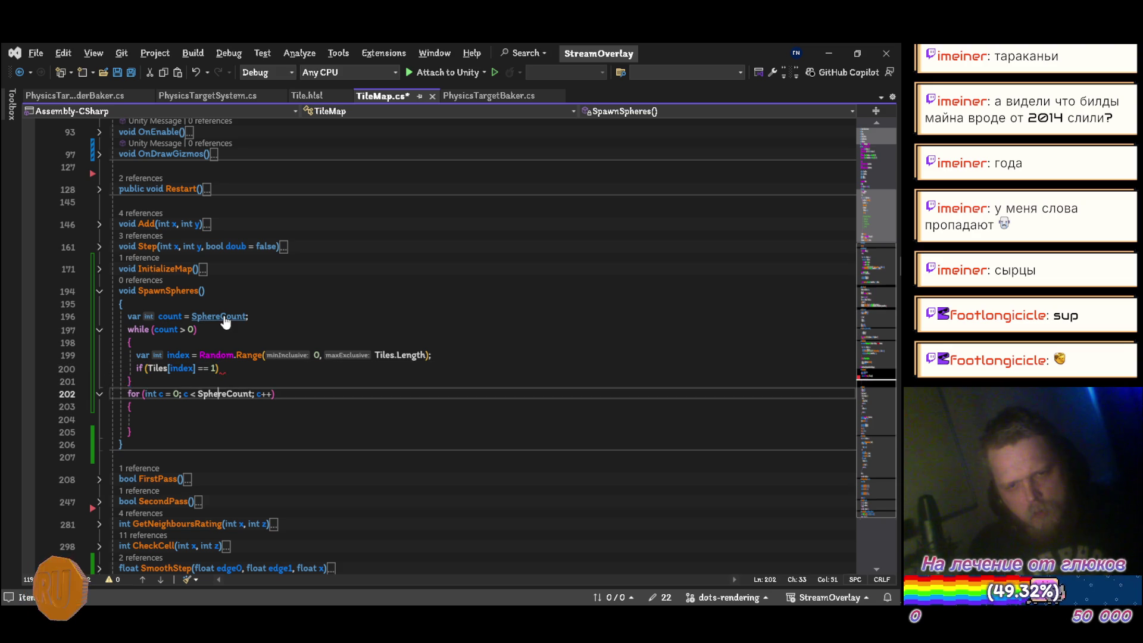
{"action": "key", "text": "Return"}
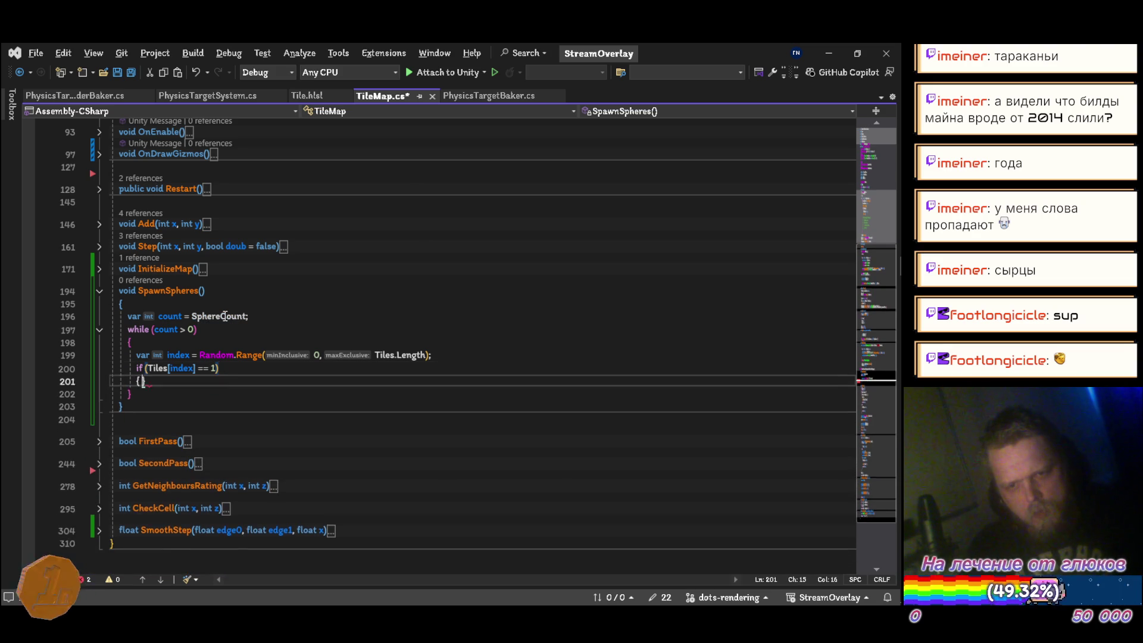
{"action": "type", "text": "{"}
{"action": "key", "text": "Return"}
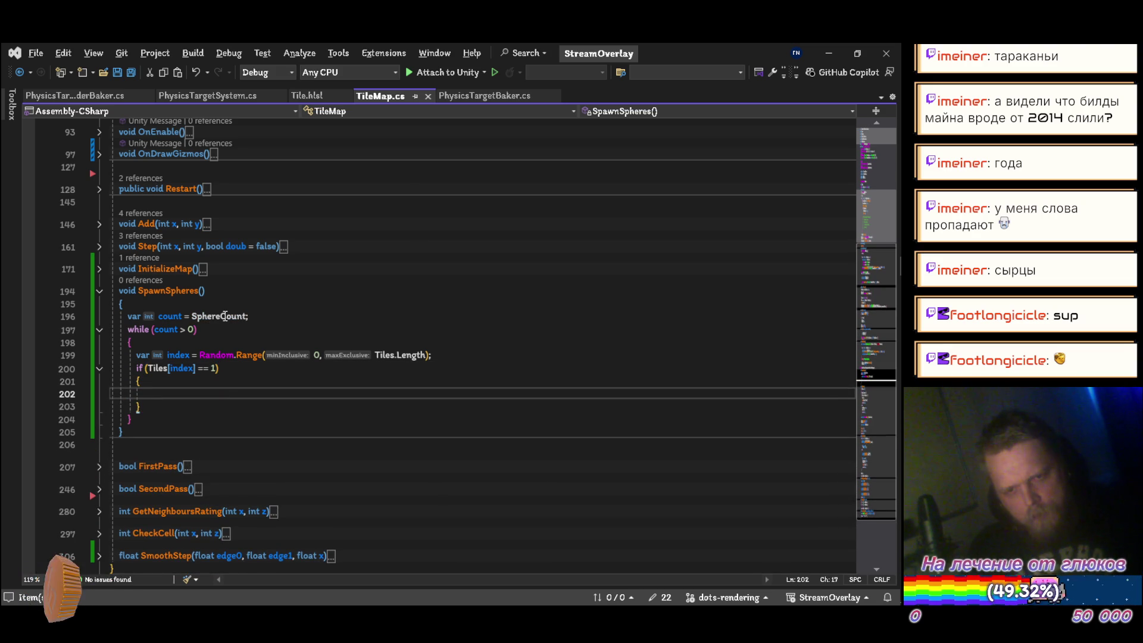
Write Sys.Add(new SpawnRequest()) in the if block, then cut out the SpawnRequest expression
{"action": "type", "text": "Sys.Add"}
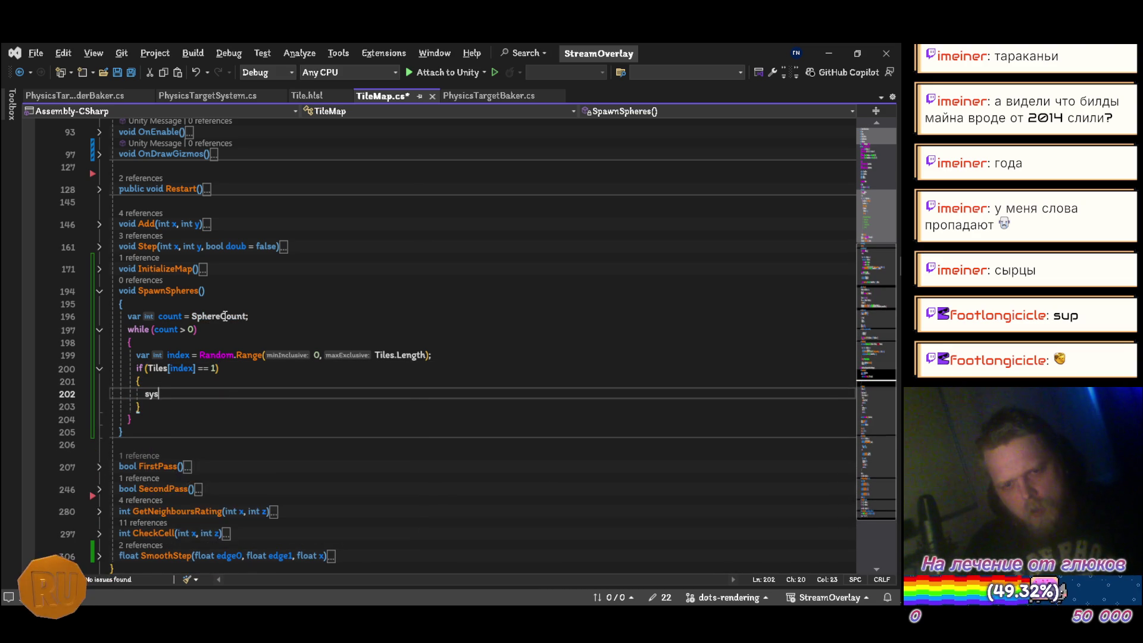
{"action": "type", "text": "(new spa"}
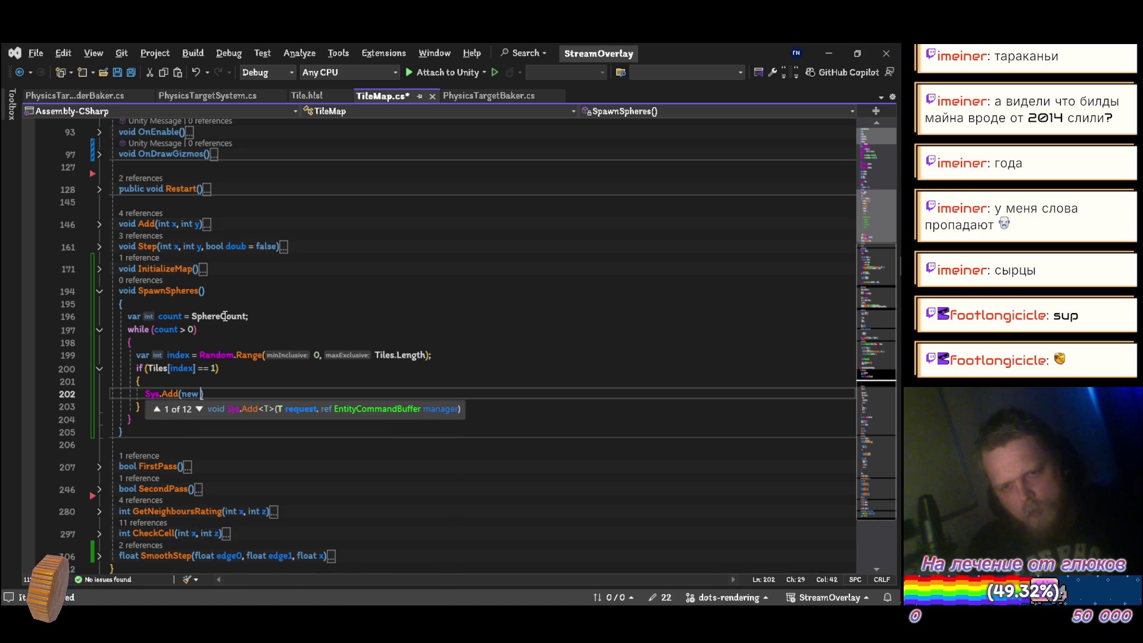
{"action": "type", "text": "wnR"}
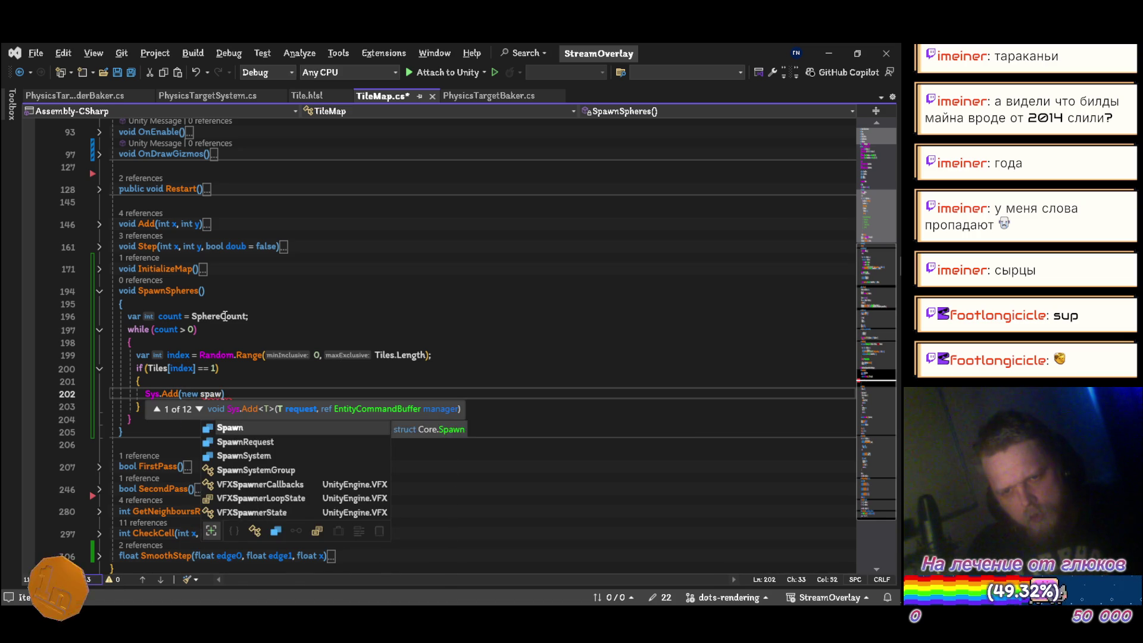
{"action": "key", "text": "Tab"}
{"action": "type", "text": "{"}
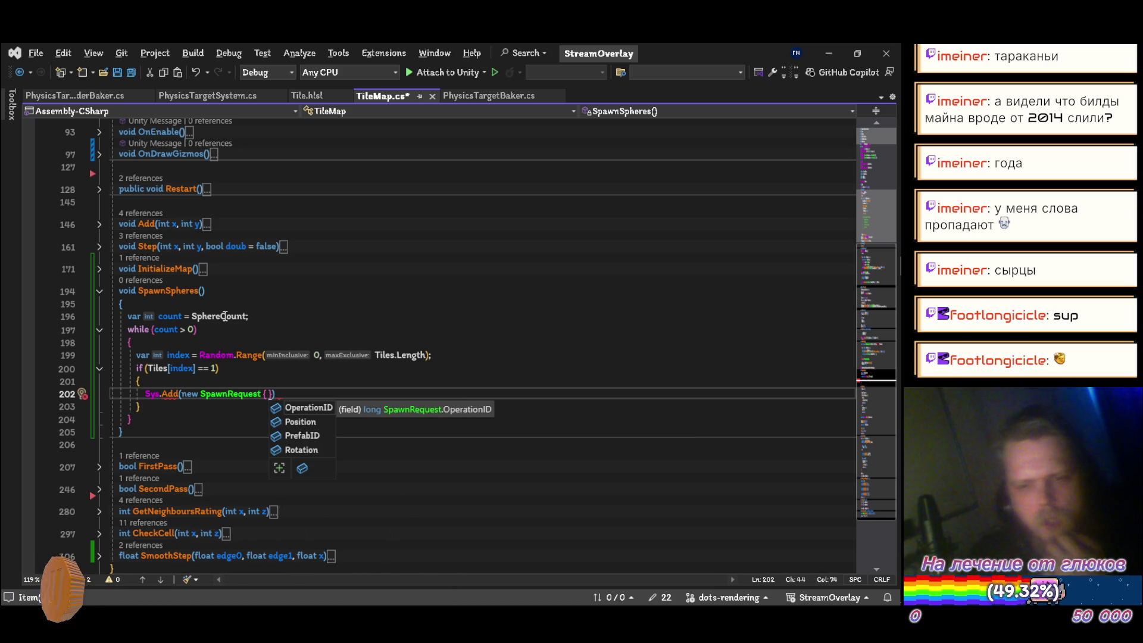
{"action": "key", "text": "BackSpace"}
{"action": "key", "text": "BackSpace"}
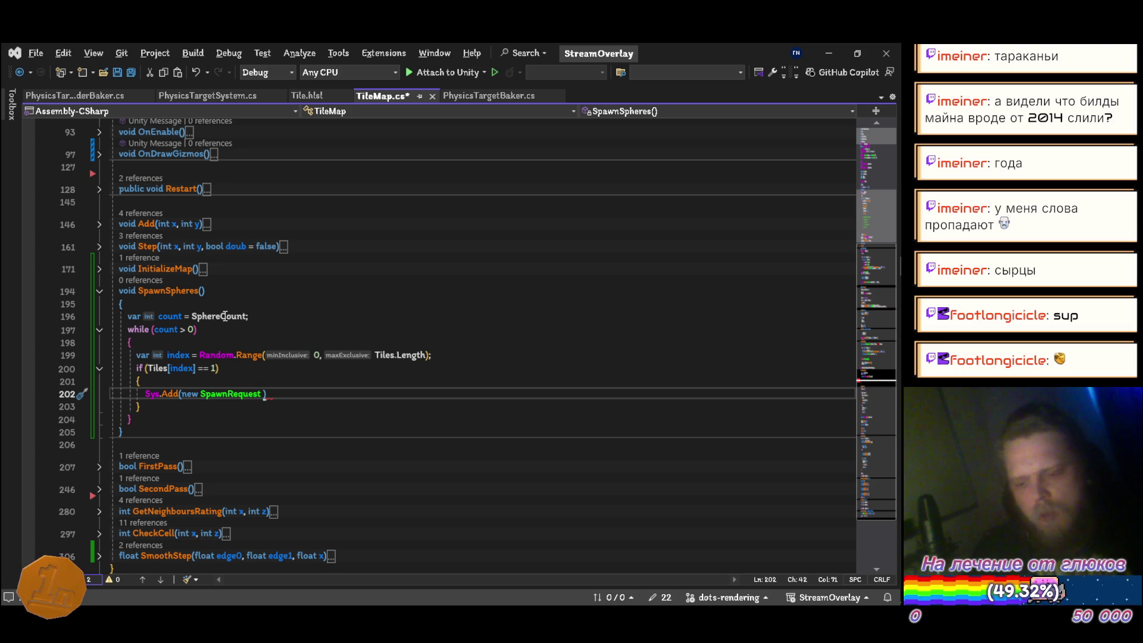
{"action": "type", "text": "("}
{"action": "key", "text": "ctrl+shift+Left"}
{"action": "key", "text": "ctrl+shift+Left"}
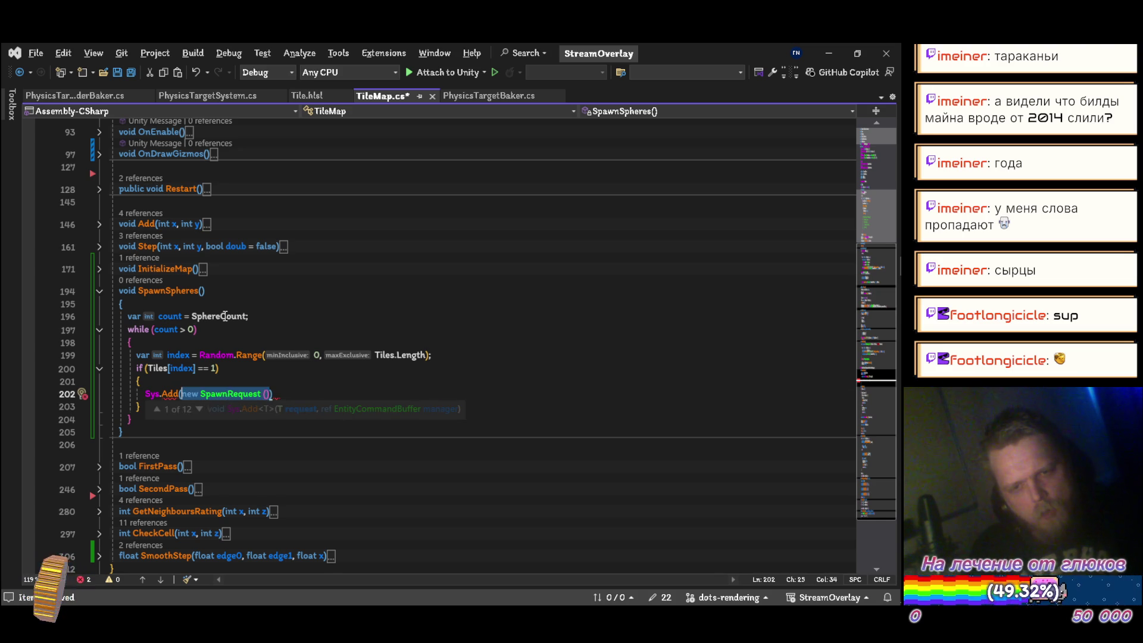
{"action": "key", "text": "Return"}
Declare var requeest = new SpawnRequest(SpherePrefab.GetPrefabID(), count) above the Sys.Add call
{"action": "type", "text": "v"}
{"action": "key", "text": "Escape"}
{"action": "key", "text": "BackSpace"}
{"action": "key", "text": "Up"}
{"action": "key", "text": "ctrl+Return"}
{"action": "type", "text": "var requeest = new SpawnRequest()"}
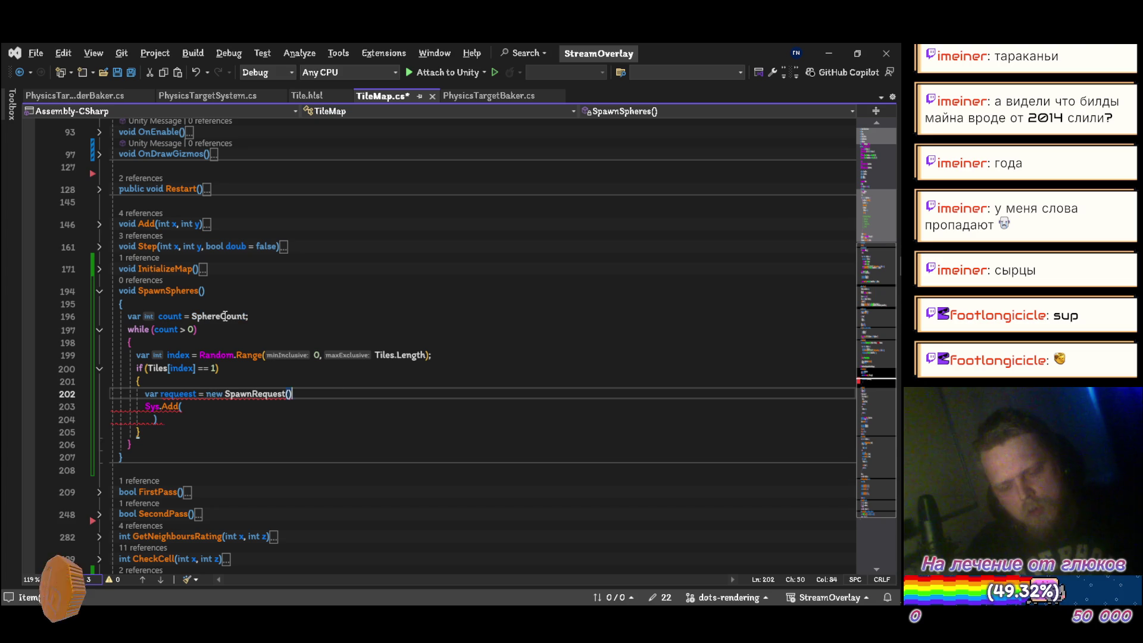
{"action": "type", "text": ";"}
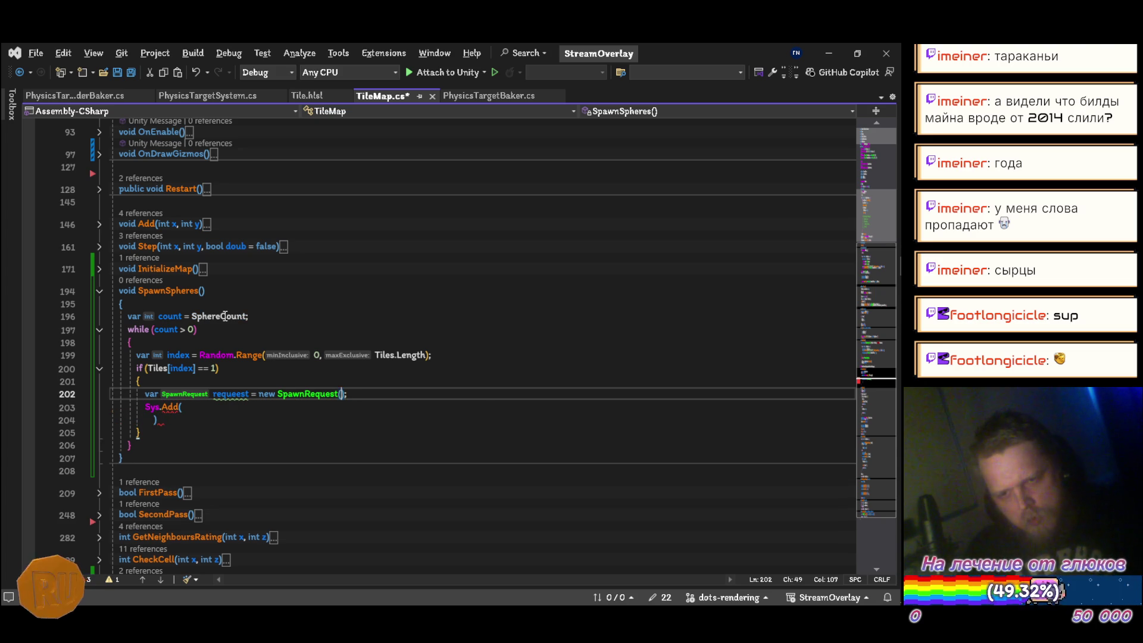
{"action": "key", "text": "ctrl+shift+space"}
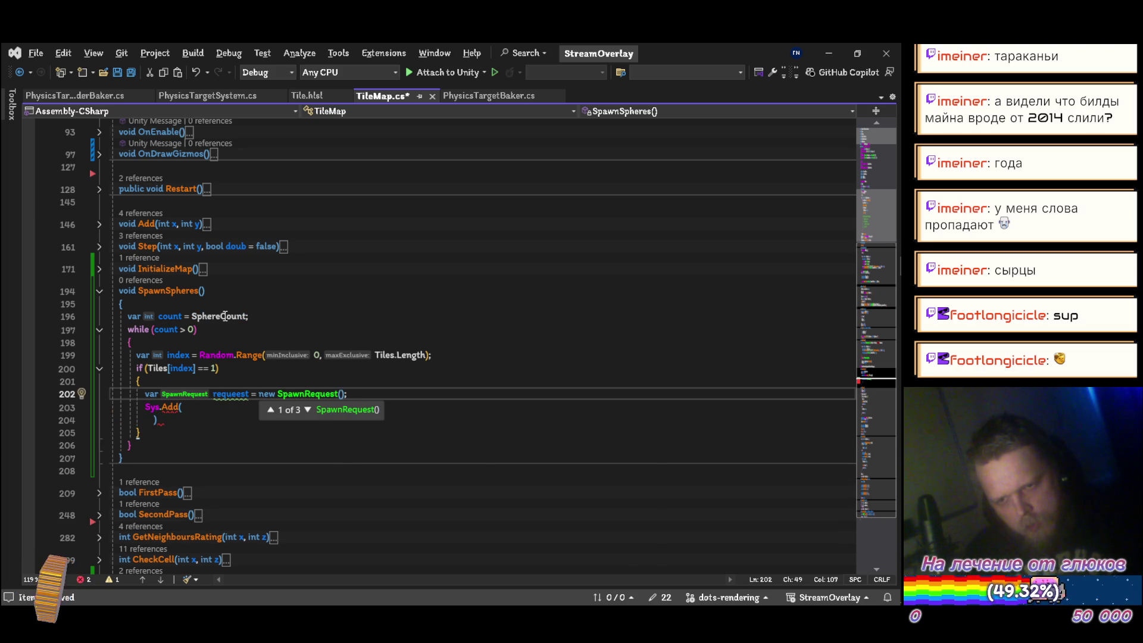
{"action": "key", "text": "ctrl+space"}
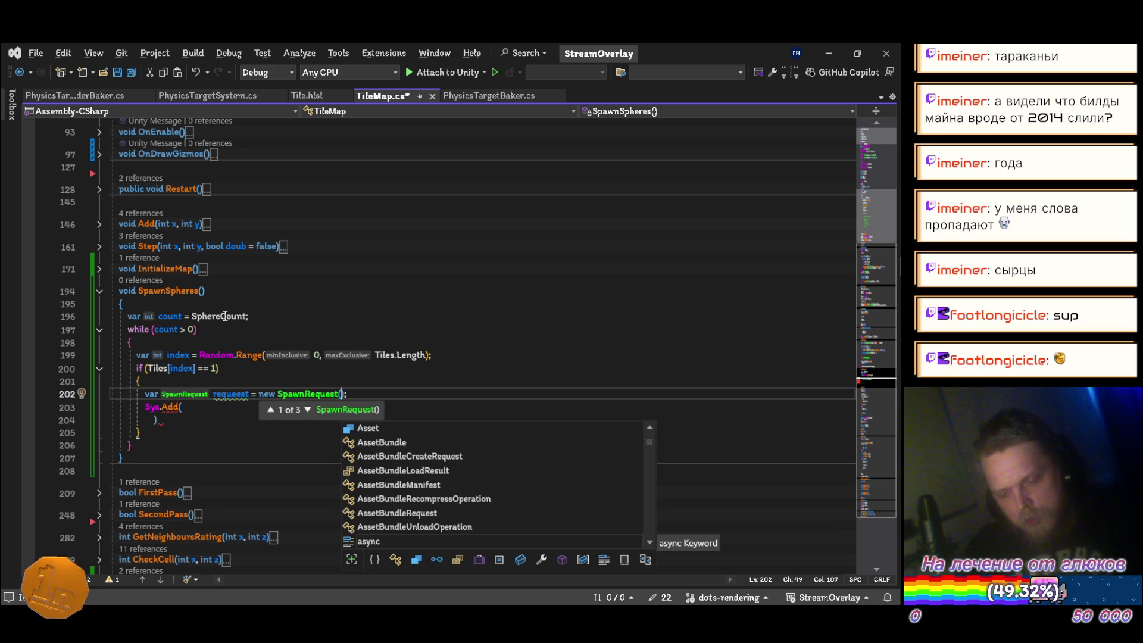
{"action": "type", "text": "sp"}
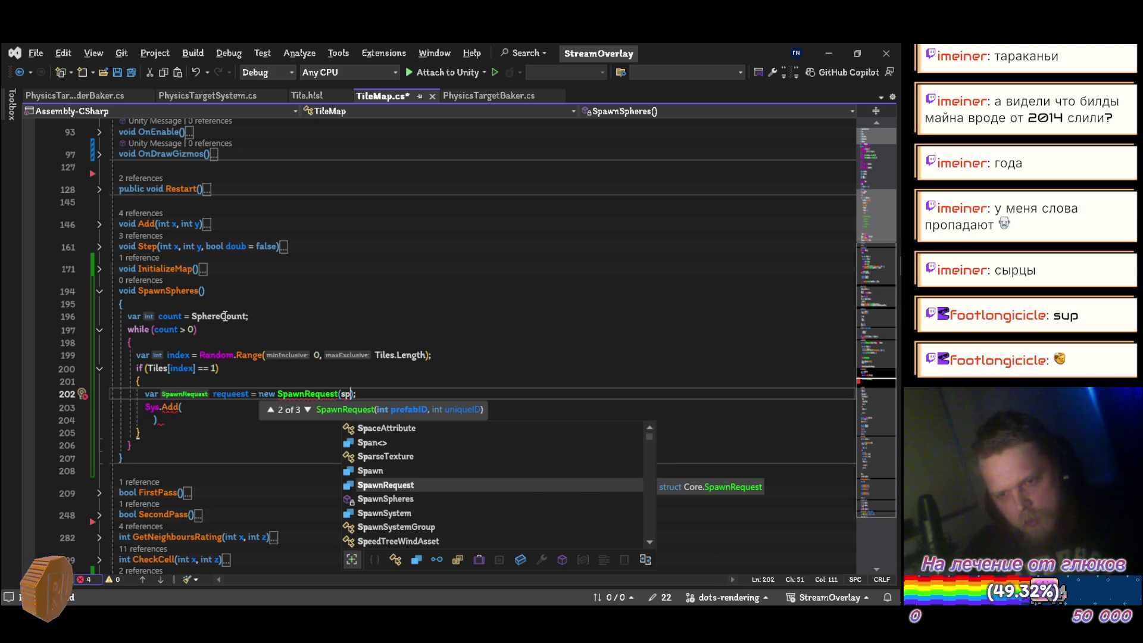
{"action": "type", "text": "hereP."}
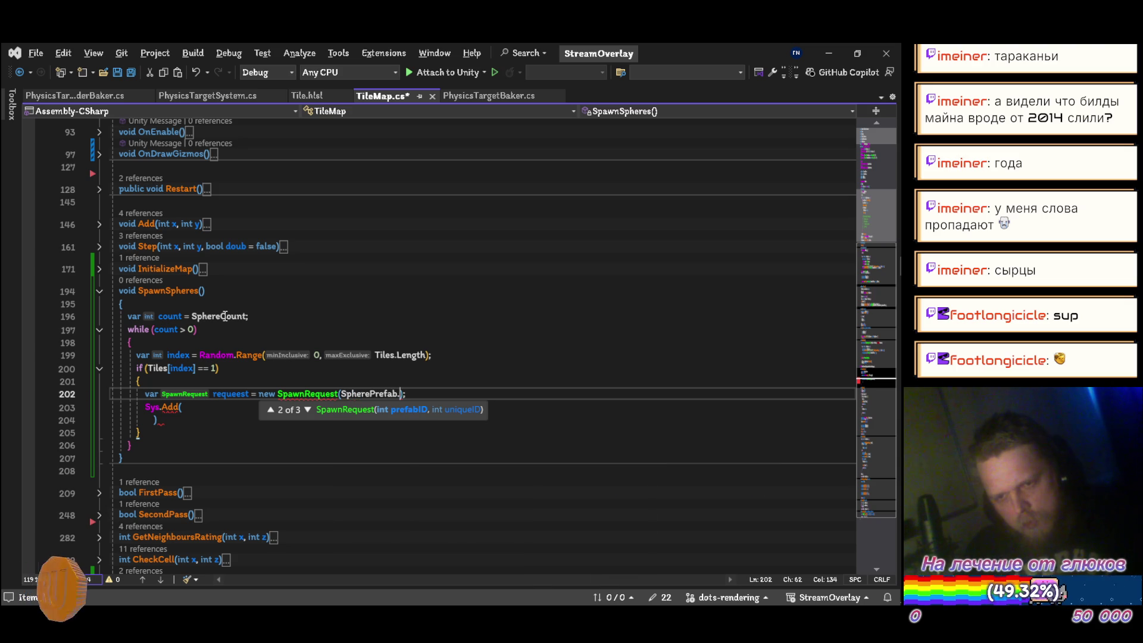
{"action": "type", "text": "ge"}
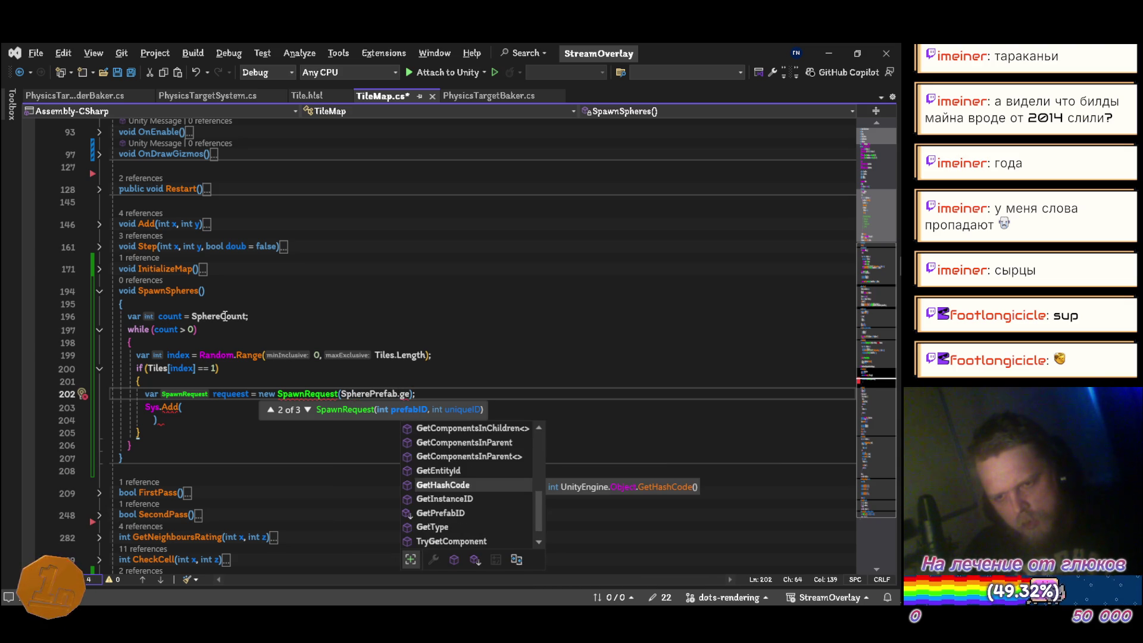
{"action": "type", "text": "tpre"}
{"action": "key", "text": "Tab"}
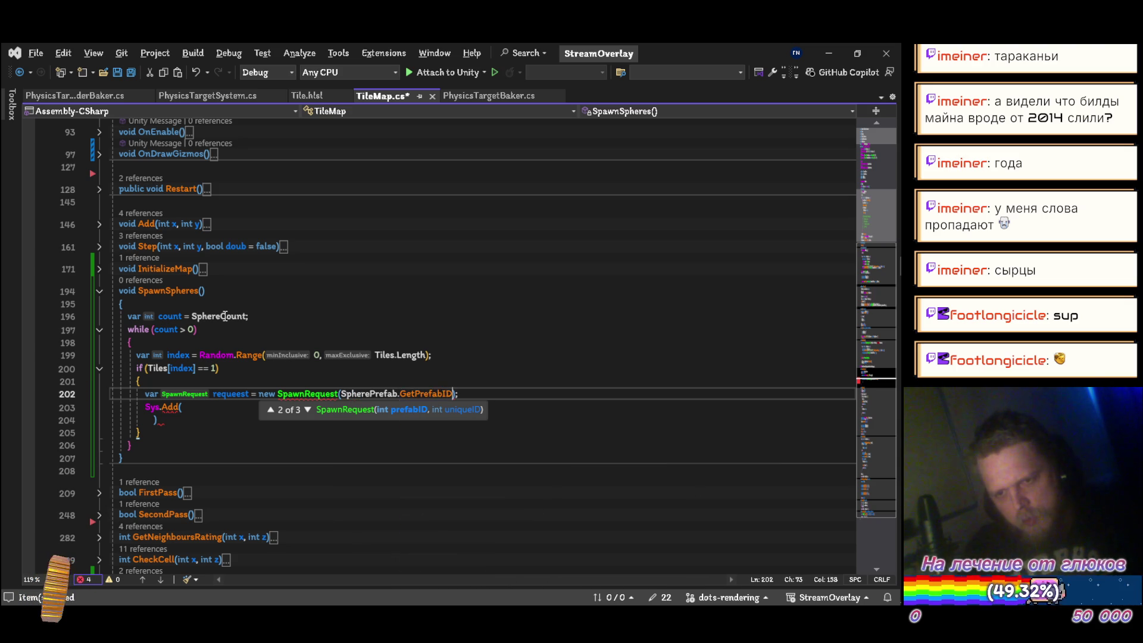
{"action": "type", "text": "(),"}
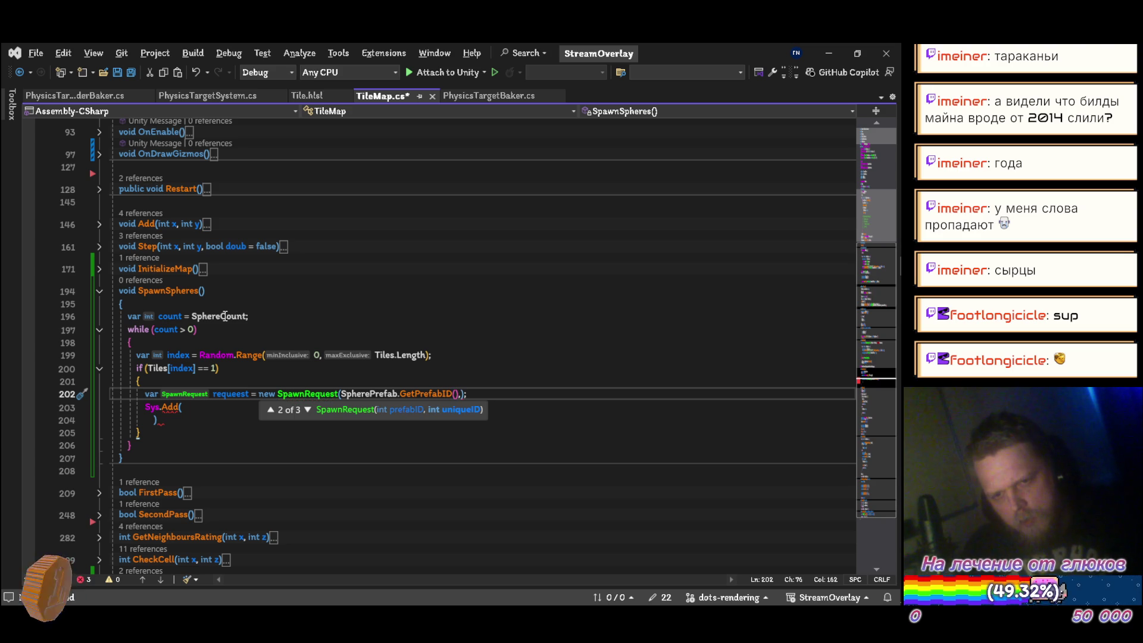
{"action": "type", "text": " co"}
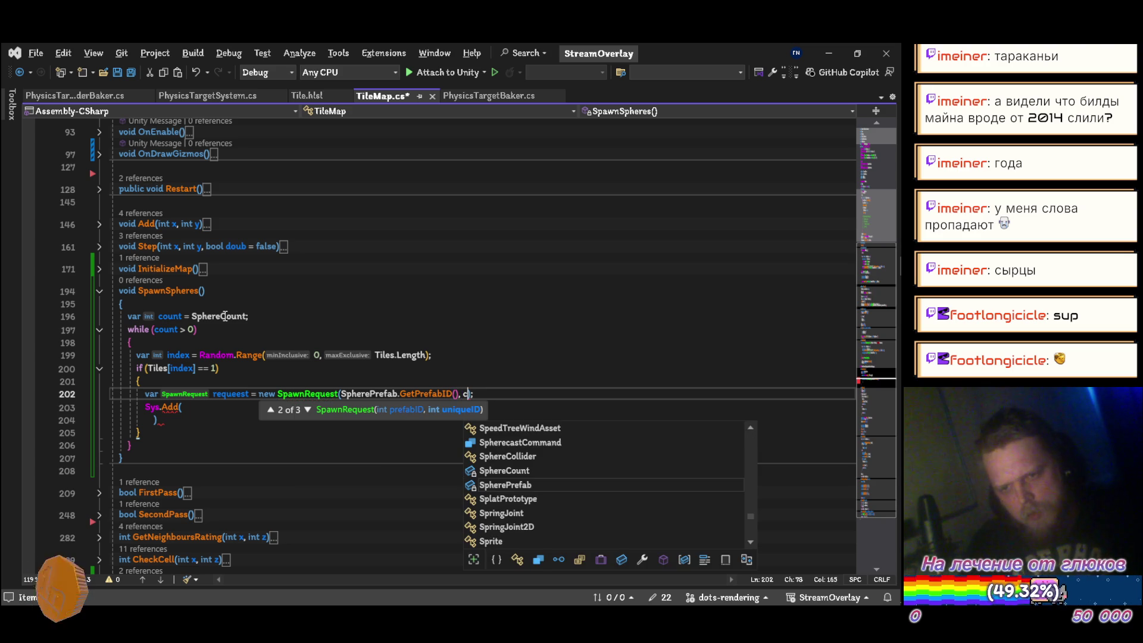
{"action": "key", "text": "Tab"}
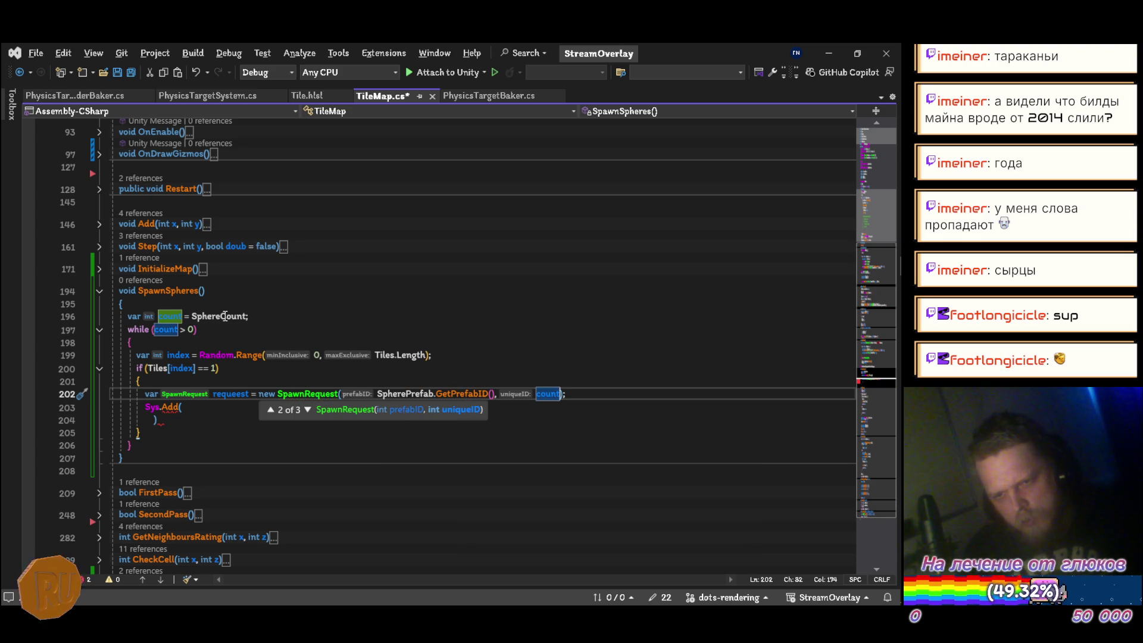
Pass requeest into Sys.Add and begin renaming it to request
{"action": "key", "text": "Escape"}
{"action": "key", "text": "Down"}
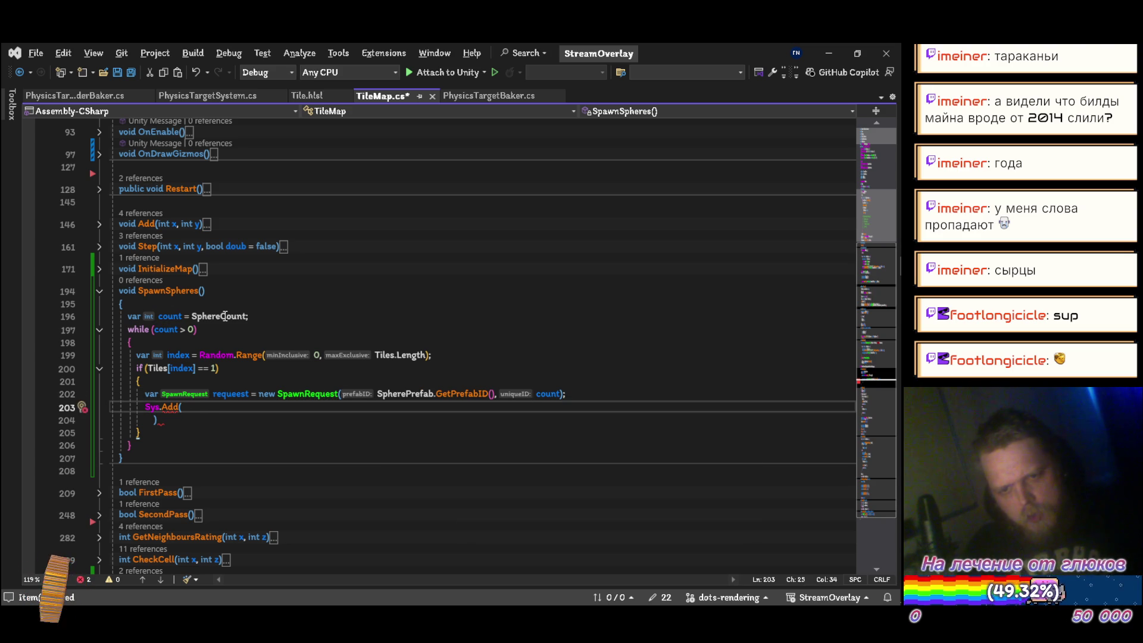
{"action": "type", "text": "re"}
{"action": "key", "text": "Down"}
{"action": "key", "text": "Down"}
{"action": "key", "text": "Tab"}
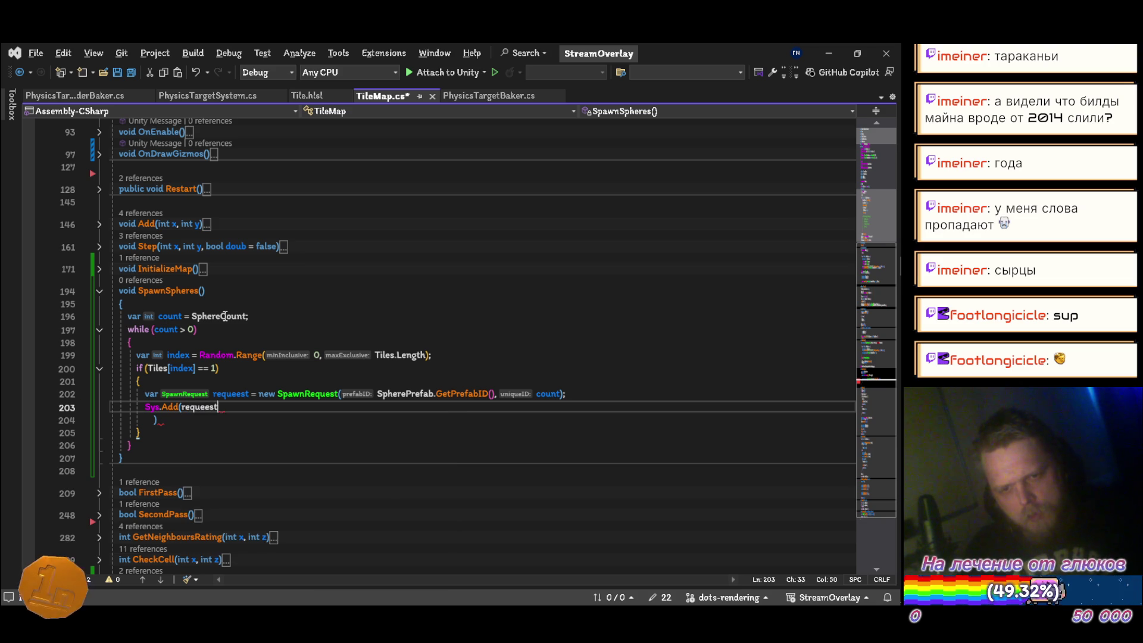
{"action": "key", "text": "ctrl+r"}
{"action": "key", "text": "ctrl+r"}
{"action": "key", "text": "Right"}
{"action": "key", "text": "Left"}
{"action": "key", "text": "Left"}
{"action": "key", "text": "BackSpace"}
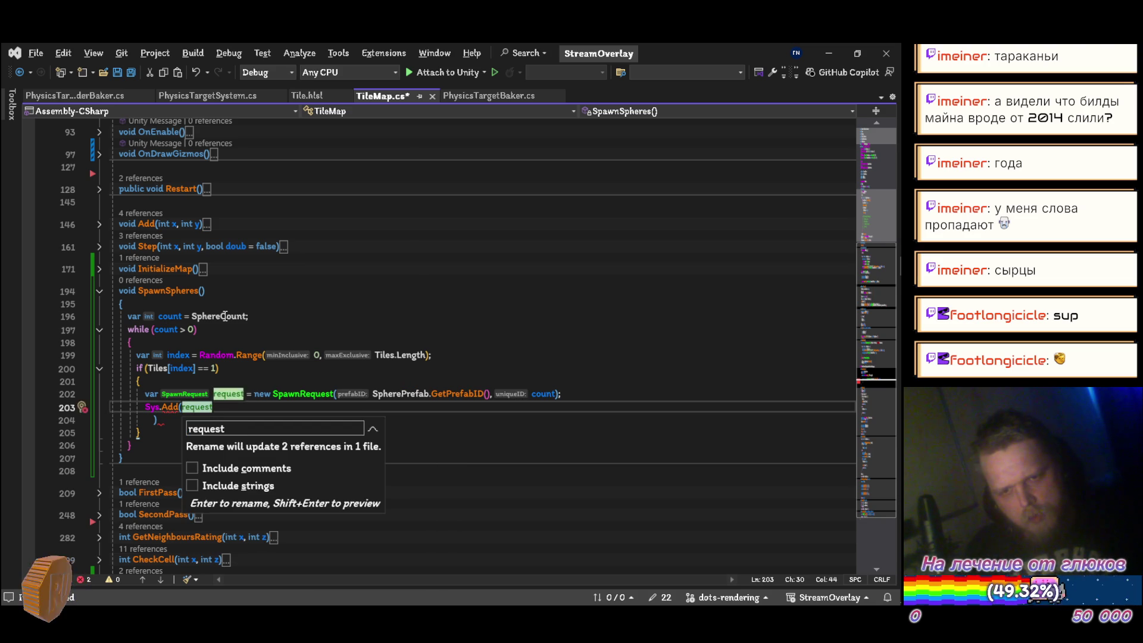
Rename the variable to request, add World.DefaultGameObjectInjectionWorld.EntityManager to Sys.Add, and save
{"action": "key", "text": "Return"}
{"action": "type", "text": ", "}
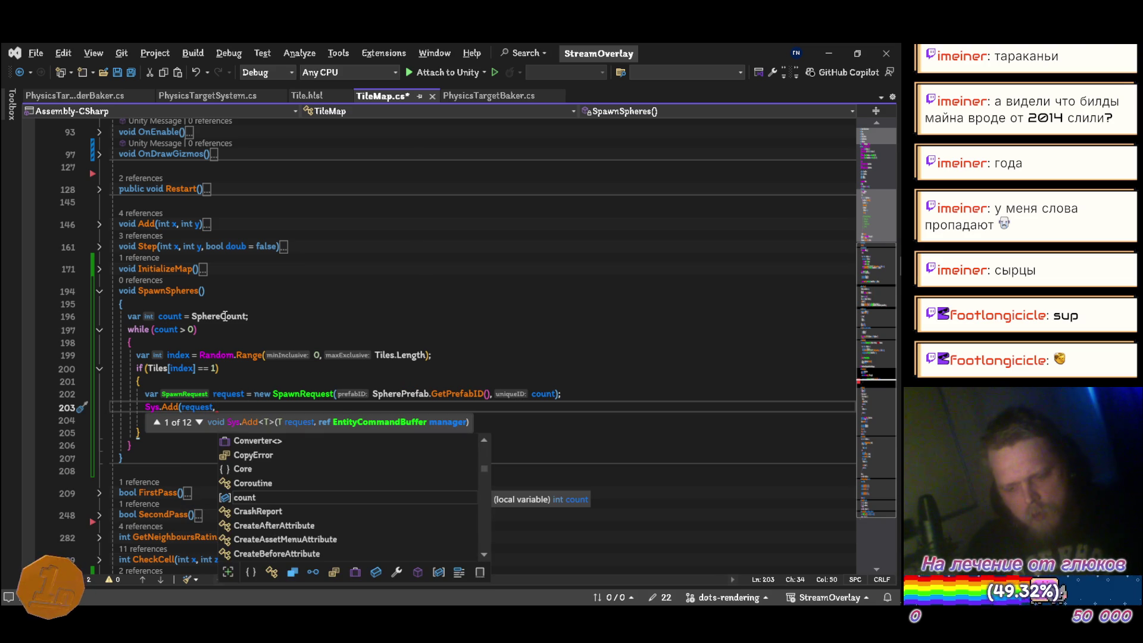
{"action": "type", "text": "World.d"}
{"action": "key", "text": "Tab"}
{"action": "type", "text": ".E"}
{"action": "key", "text": "Tab"}
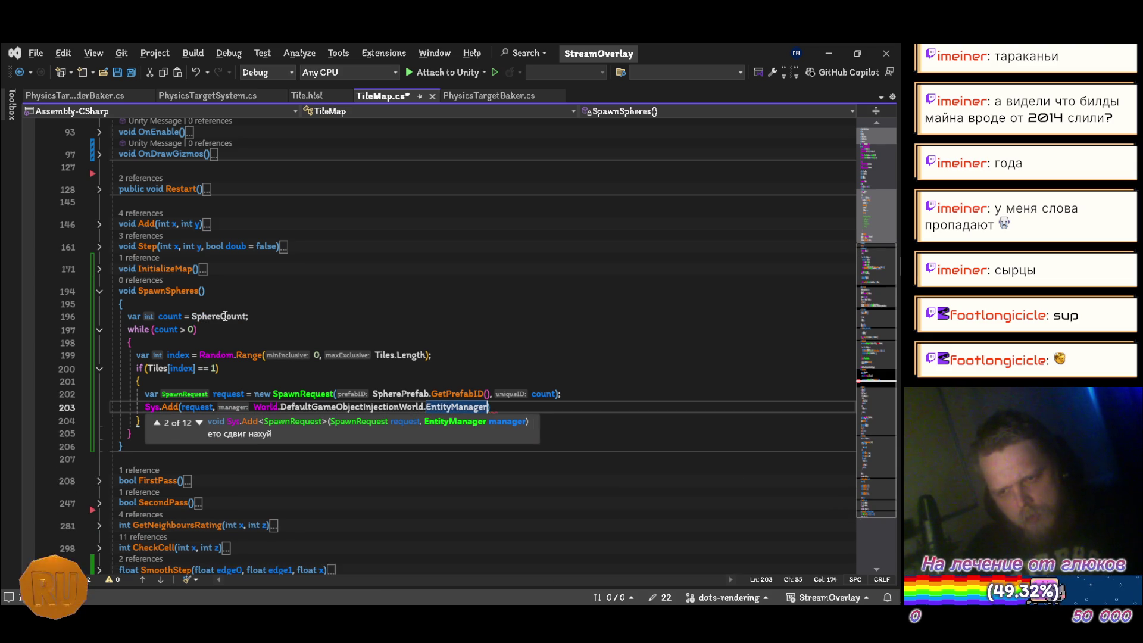
{"action": "type", "text": ")"}
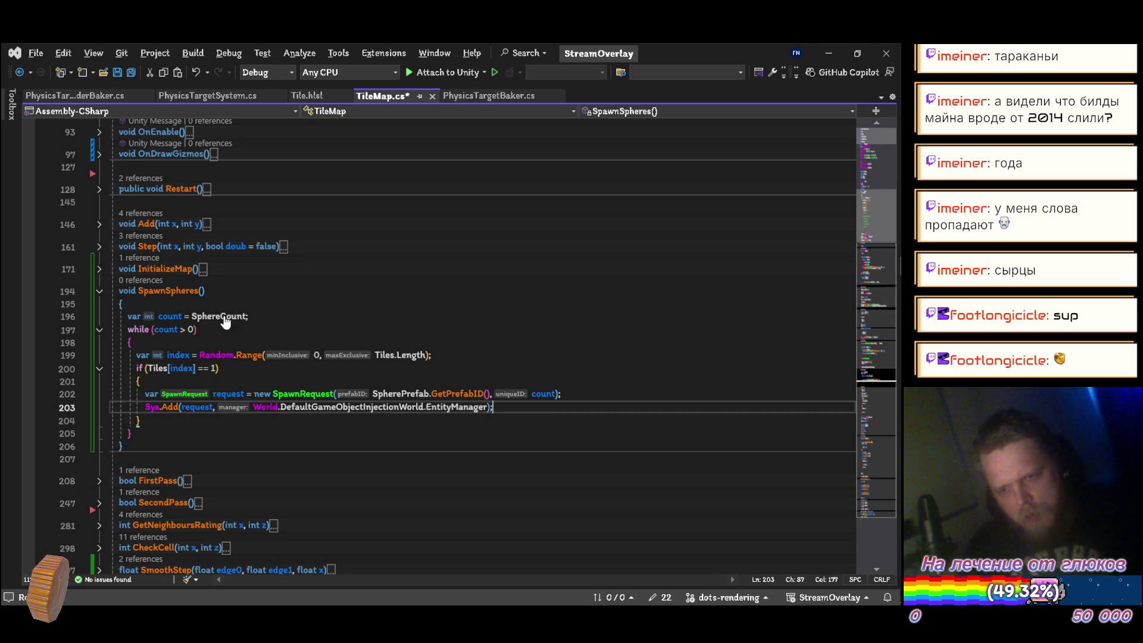
{"action": "key", "text": "ctrl+s"}
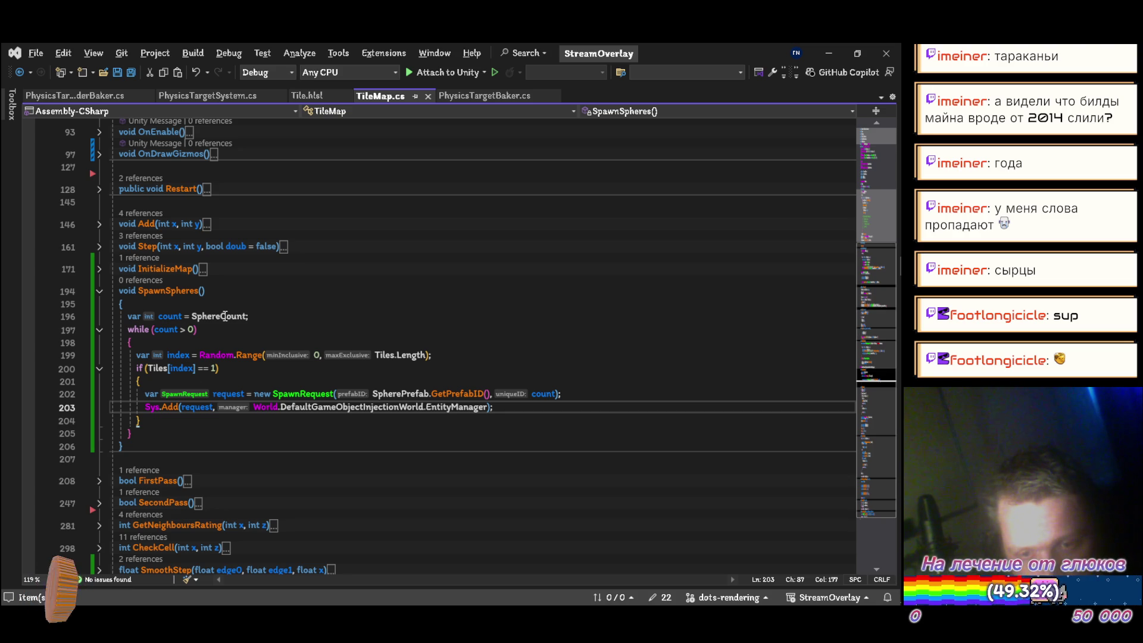
Compute var x = index % MapSize.x and var z = index / MapSize.y above the request
{"action": "key", "text": "Up"}
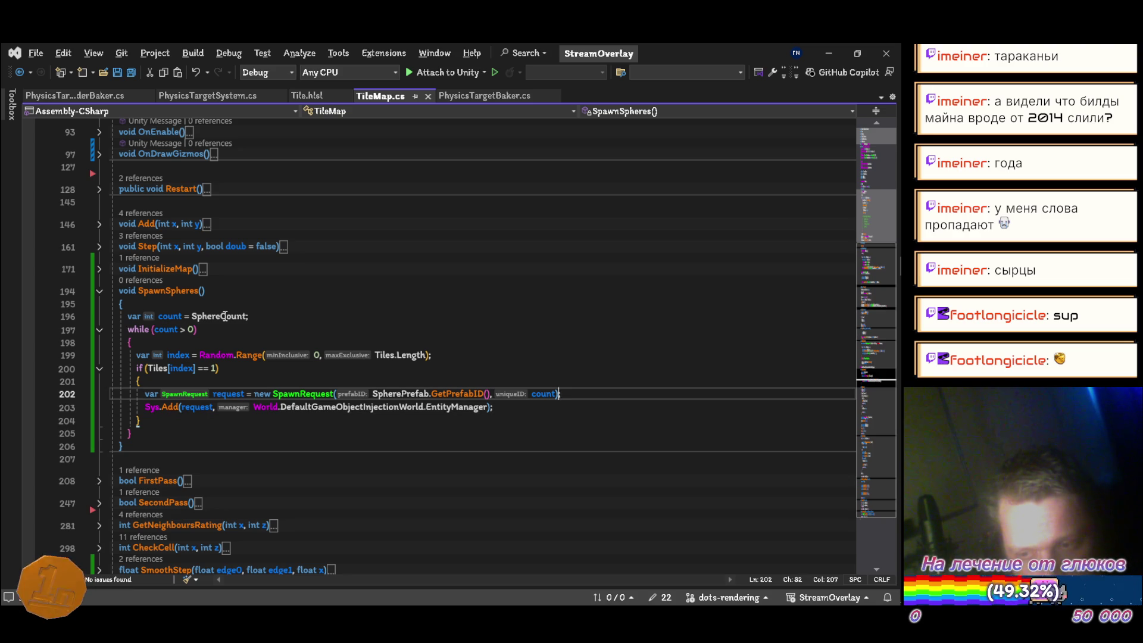
{"action": "type", "text": ","}
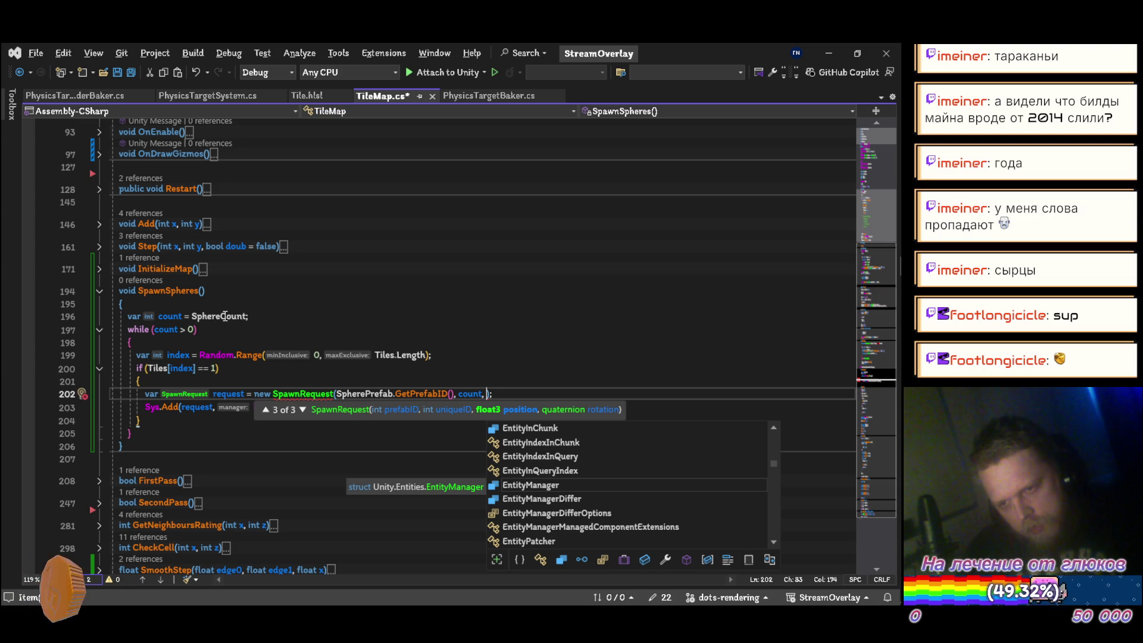
{"action": "key", "text": "Escape"}
{"action": "key", "text": "Up"}
{"action": "key", "text": "Return"}
{"action": "type", "text": "var x = index % MapSize.x"}
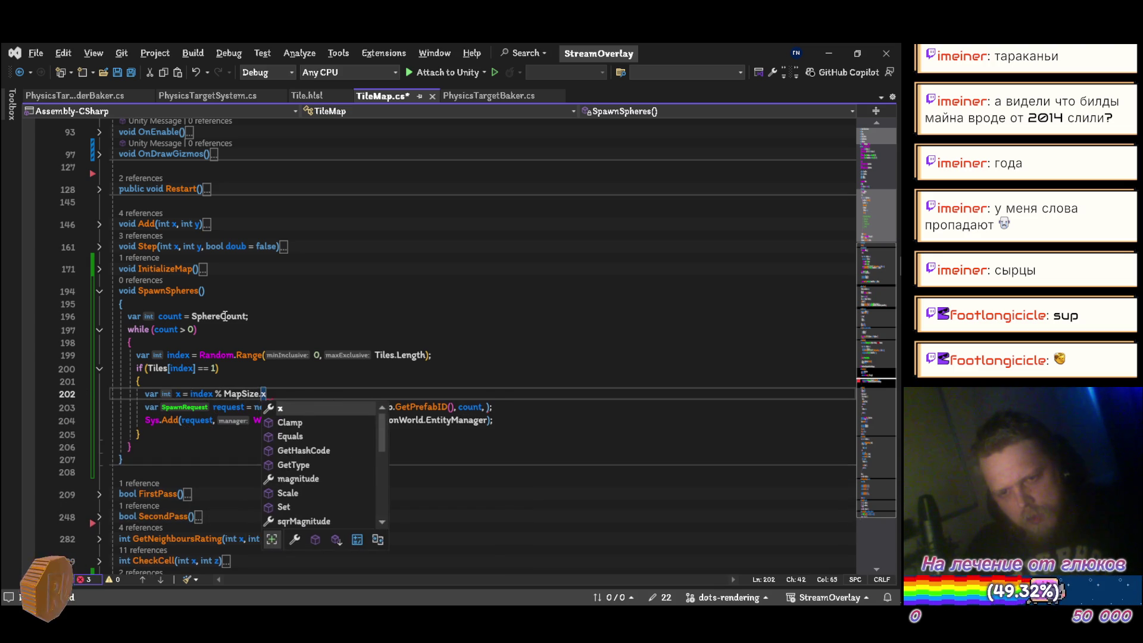
{"action": "type", "text": ";"}
{"action": "key", "text": "Return"}
{"action": "type", "text": "var z"}
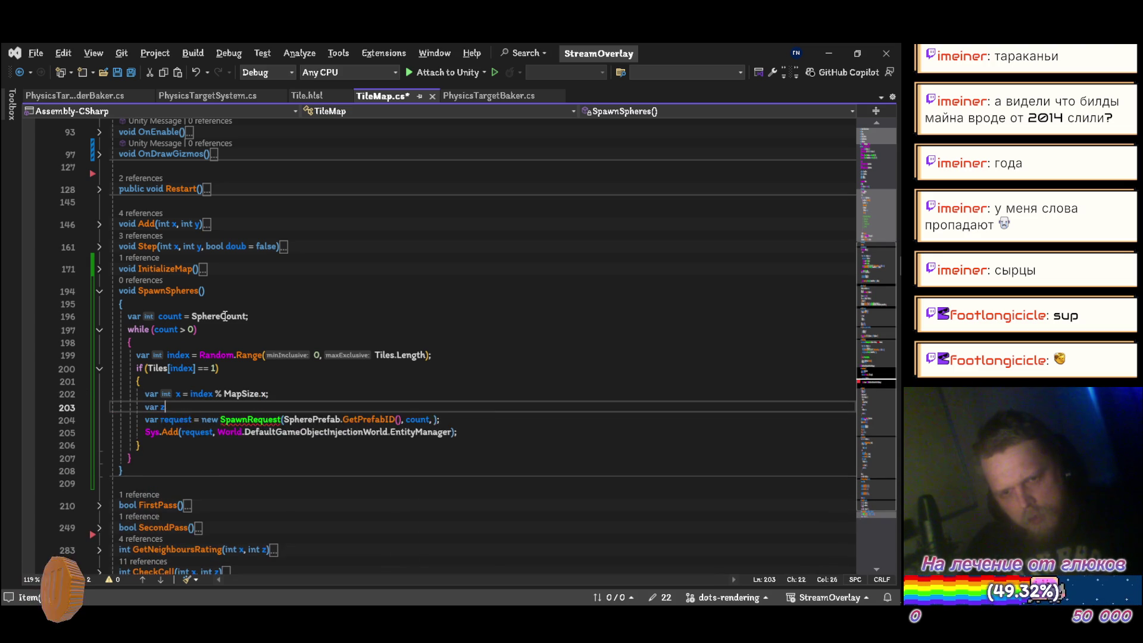
{"action": "type", "text": " = index."}
{"action": "key", "text": "BackSpace"}
{"action": "type", "text": "/ mapSize."}
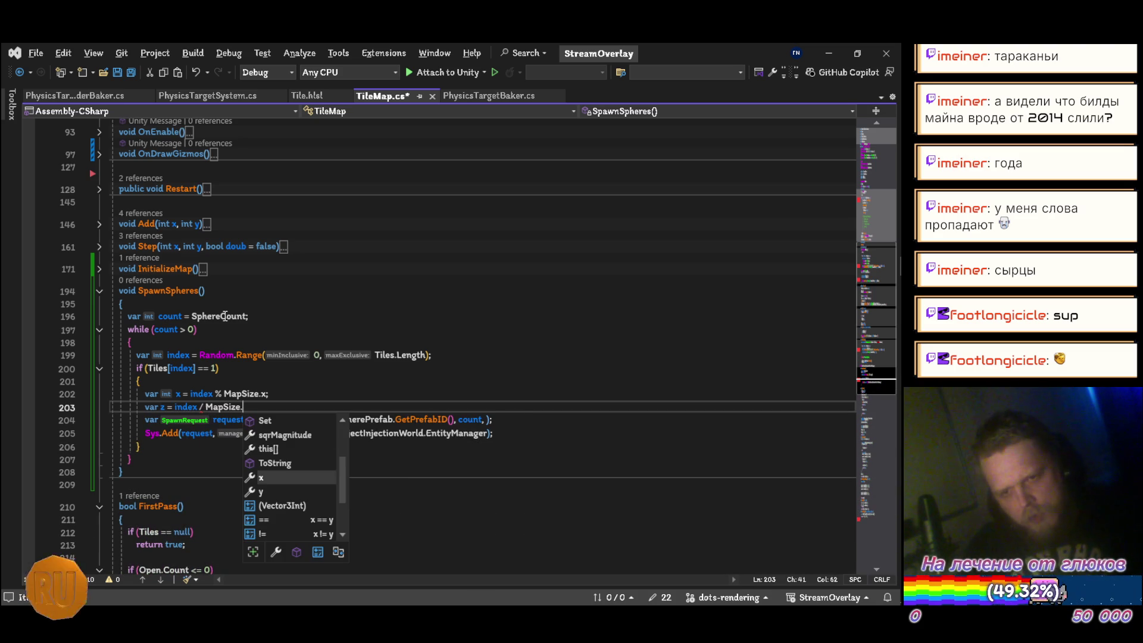
{"action": "type", "text": "y;"}
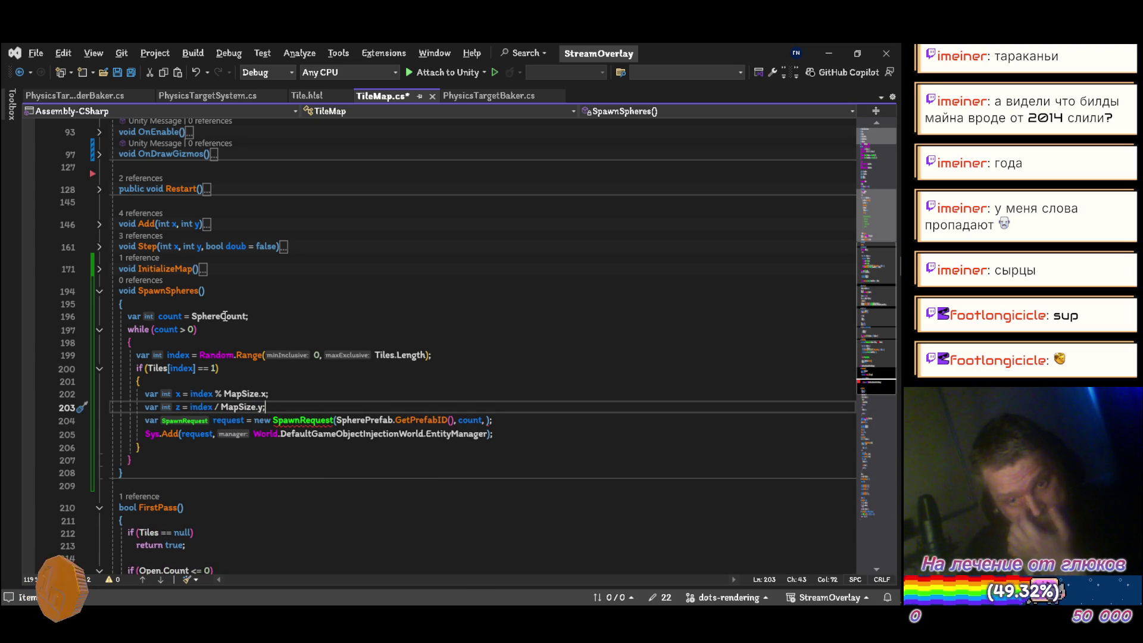
{"action": "scroll", "coordinate": [225, 316], "scroll_direction": "up", "scroll_amount": 10}
{"action": "scroll", "coordinate": [264, 312], "scroll_direction": "up", "scroll_amount": 2}
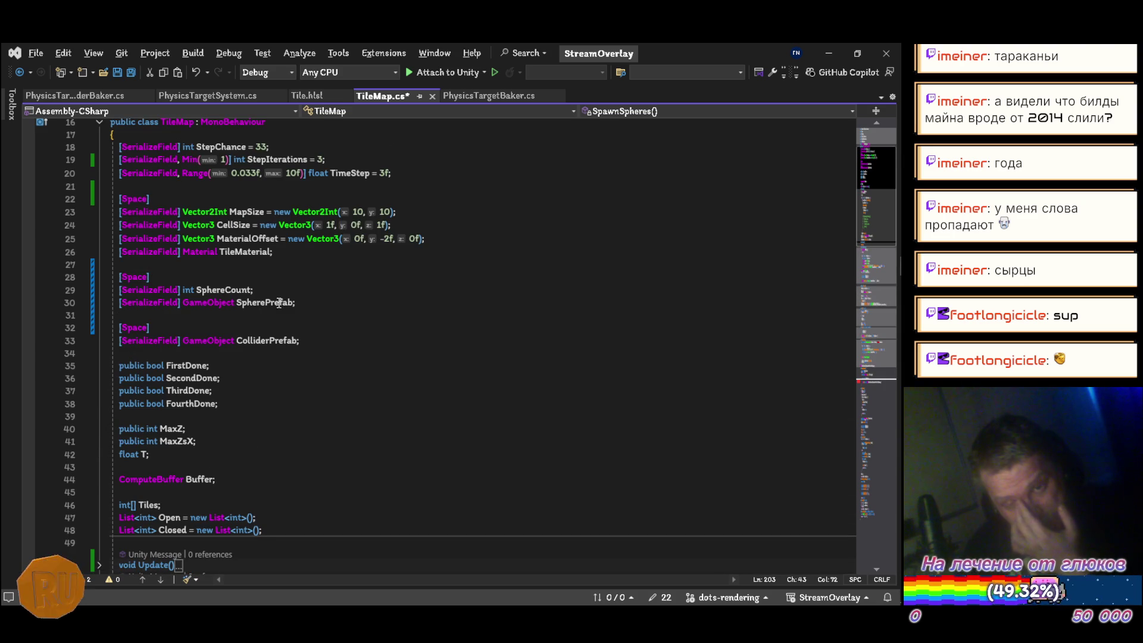
Declare [SerializeField] float SpawnHeight below SphereCount, fix the name's typos, and save
{"action": "left_click", "coordinate": [286, 292]}
{"action": "key", "text": "Return"}
{"action": "type", "text": "[se"}
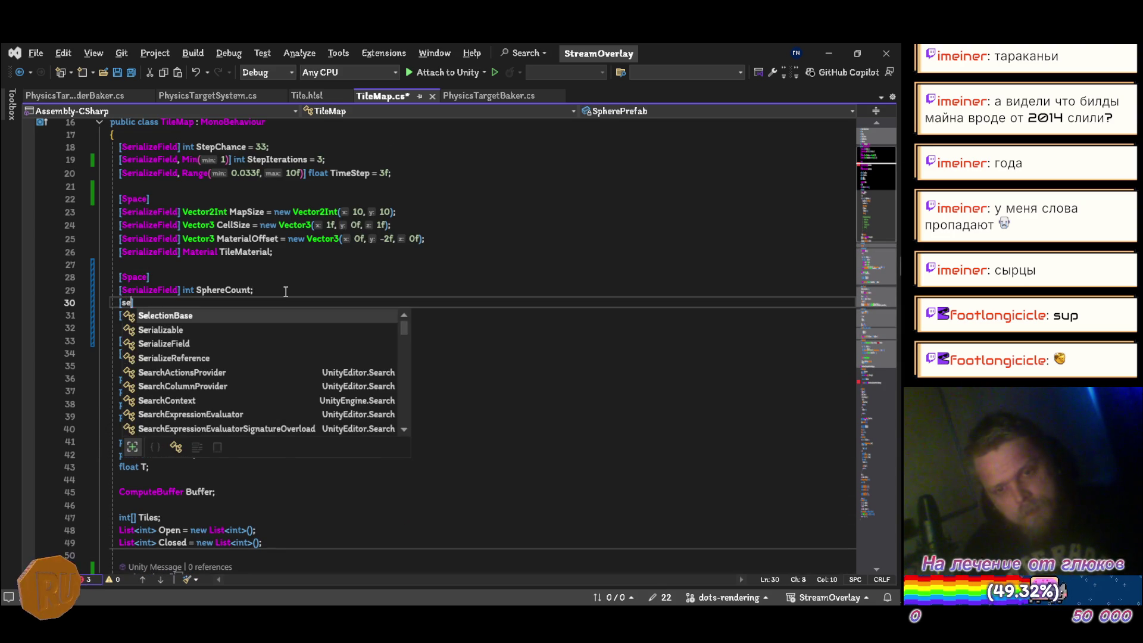
{"action": "key", "text": "Escape"}
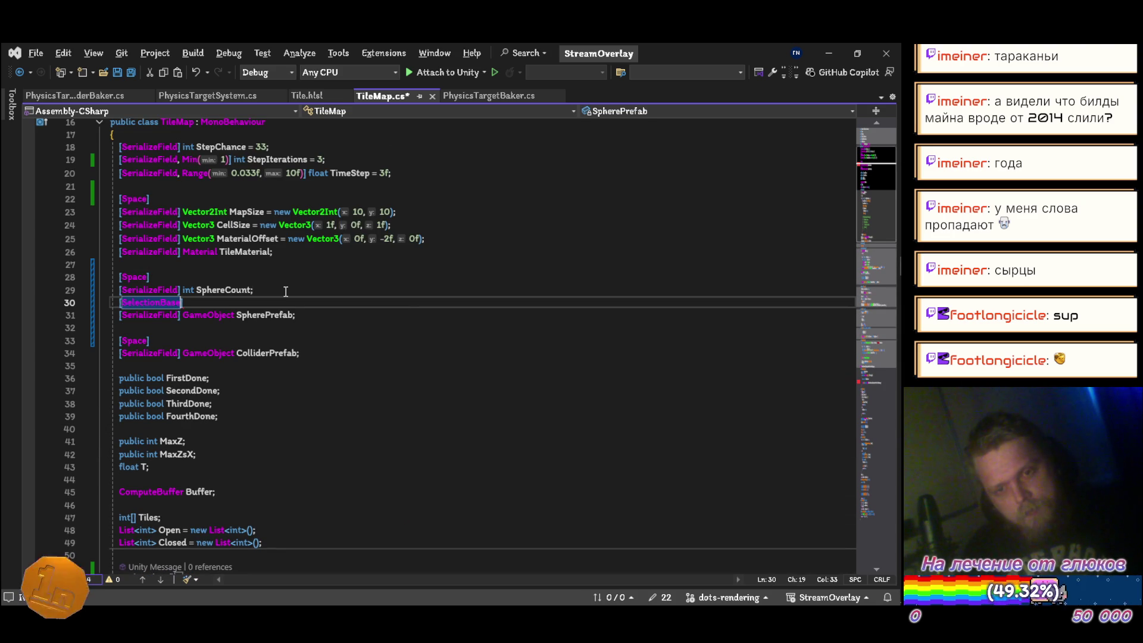
{"action": "type", "text": "Ser"}
{"action": "key", "text": "Tab"}
{"action": "type", "text": "] fl"}
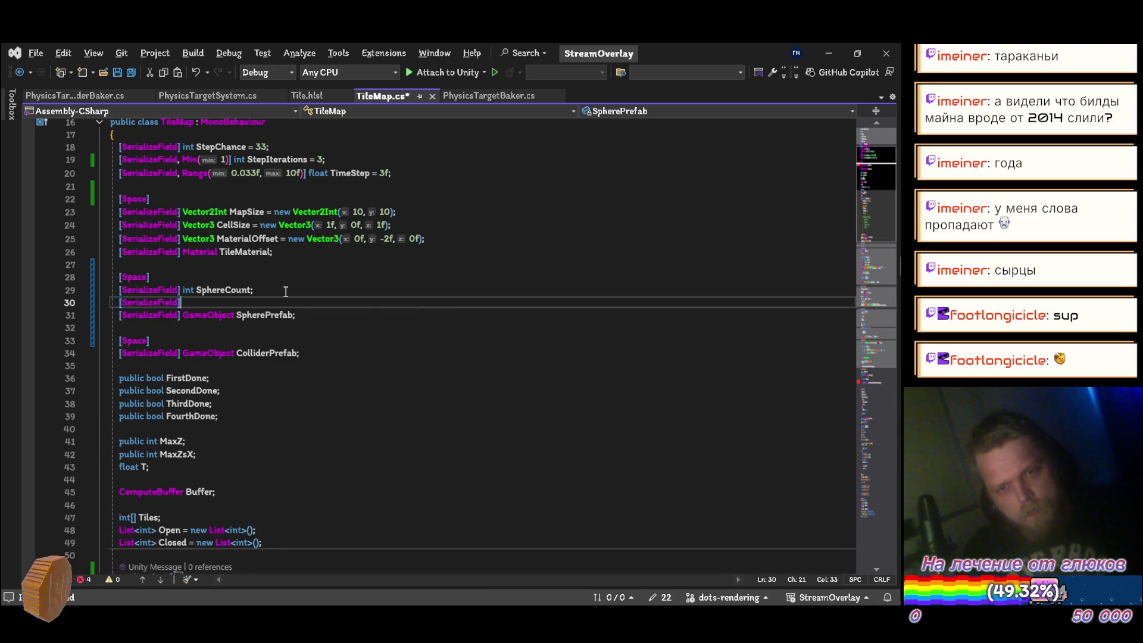
{"action": "type", "text": "oat "}
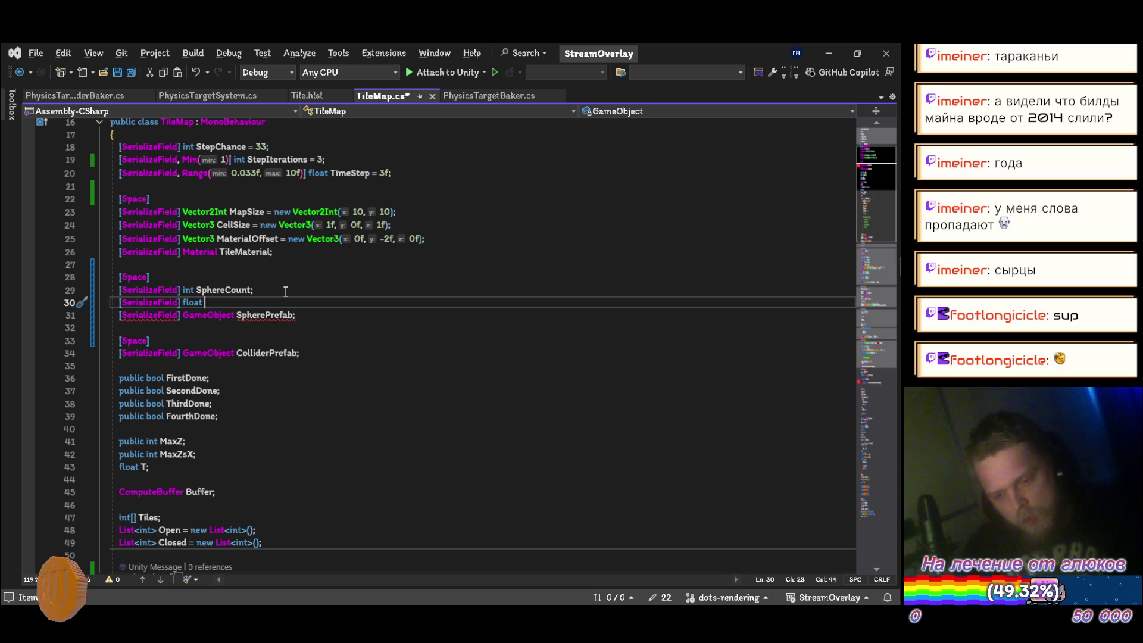
{"action": "type", "text": "Spawwn"}
{"action": "key", "text": "BackSpace"}
{"action": "key", "text": "BackSpace"}
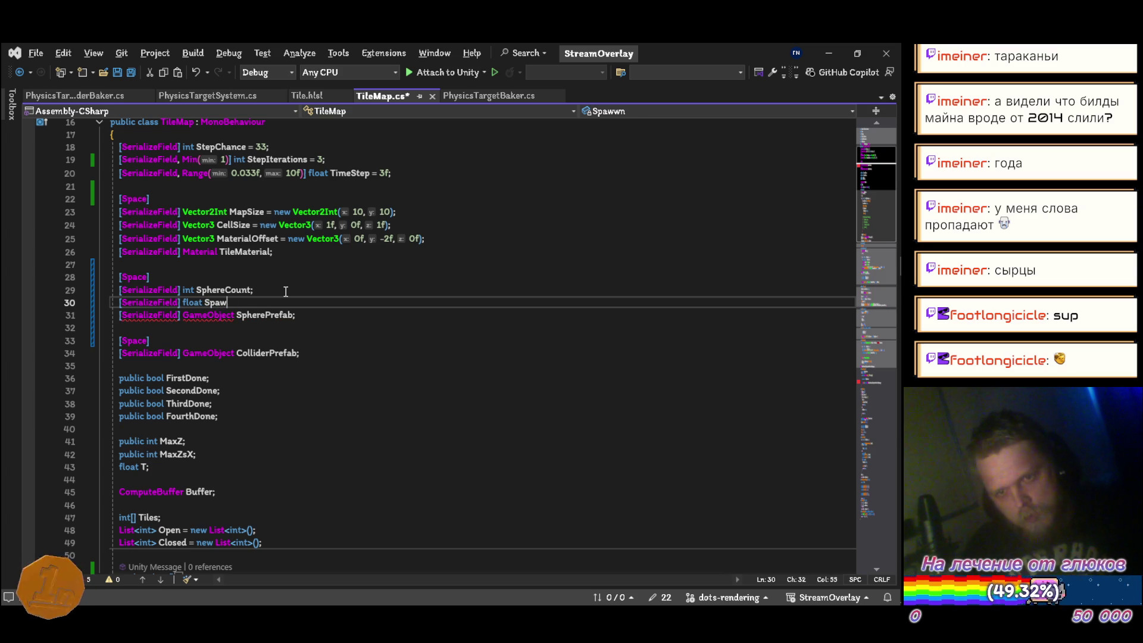
{"action": "type", "text": "nHweight;"}
{"action": "key", "text": "Left"}
{"action": "key", "text": "Left"}
{"action": "key", "text": "Left"}
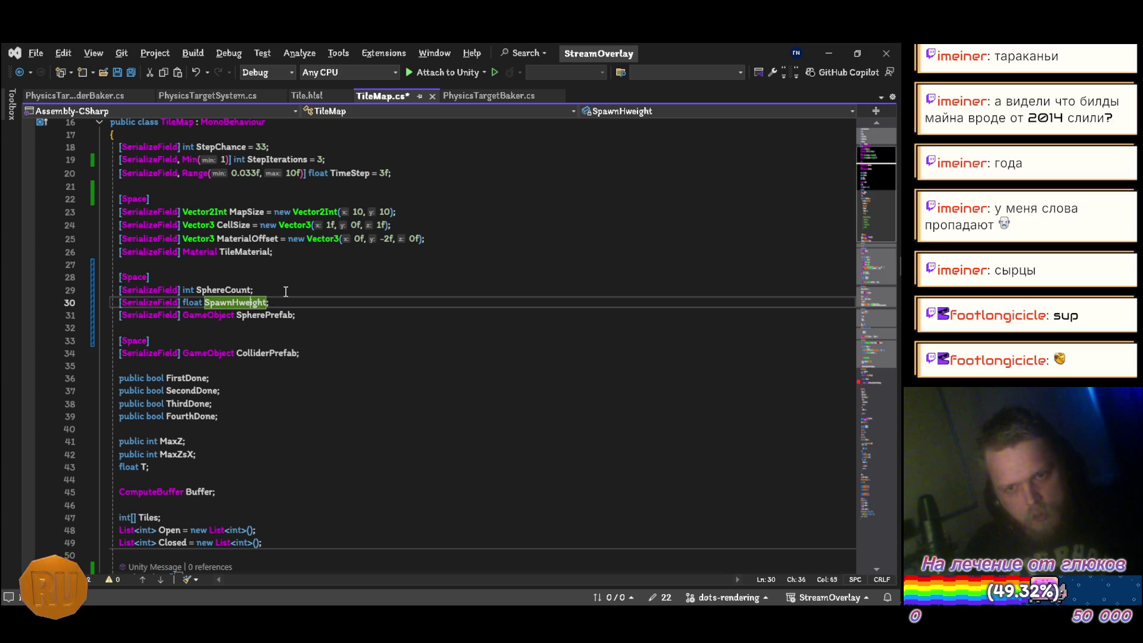
{"action": "key", "text": "BackSpace"}
{"action": "key", "text": "ctrl+s"}
{"action": "key", "text": "Down"}
{"action": "key", "text": "Down"}
{"action": "key", "text": "Down"}
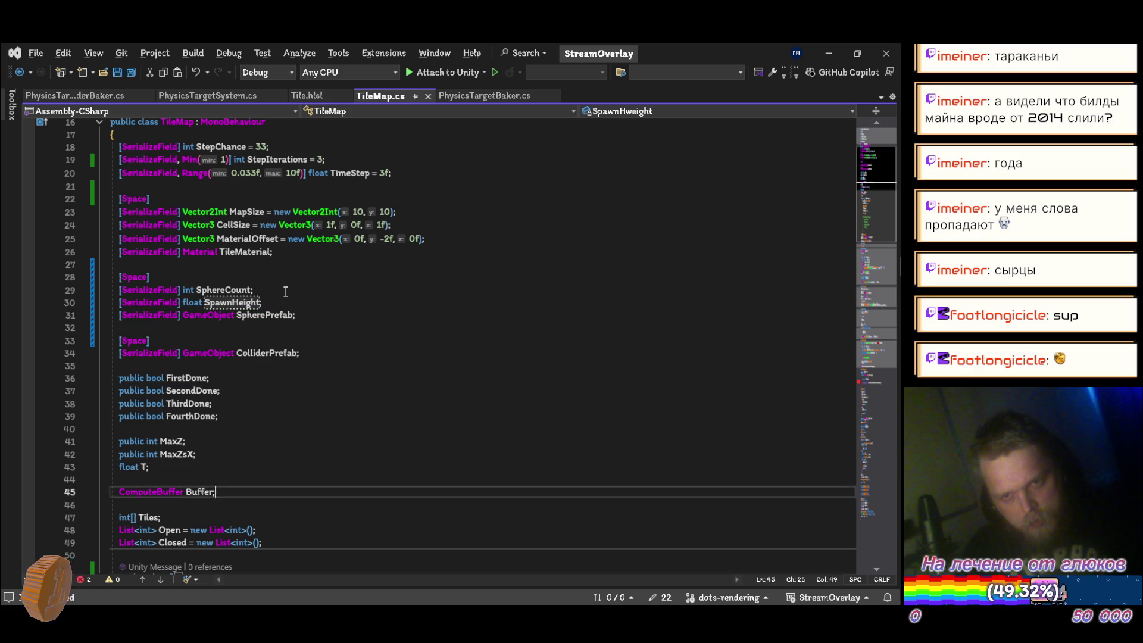
{"action": "key", "text": "Down"}
{"action": "key", "text": "Down"}
{"action": "key", "text": "Down"}
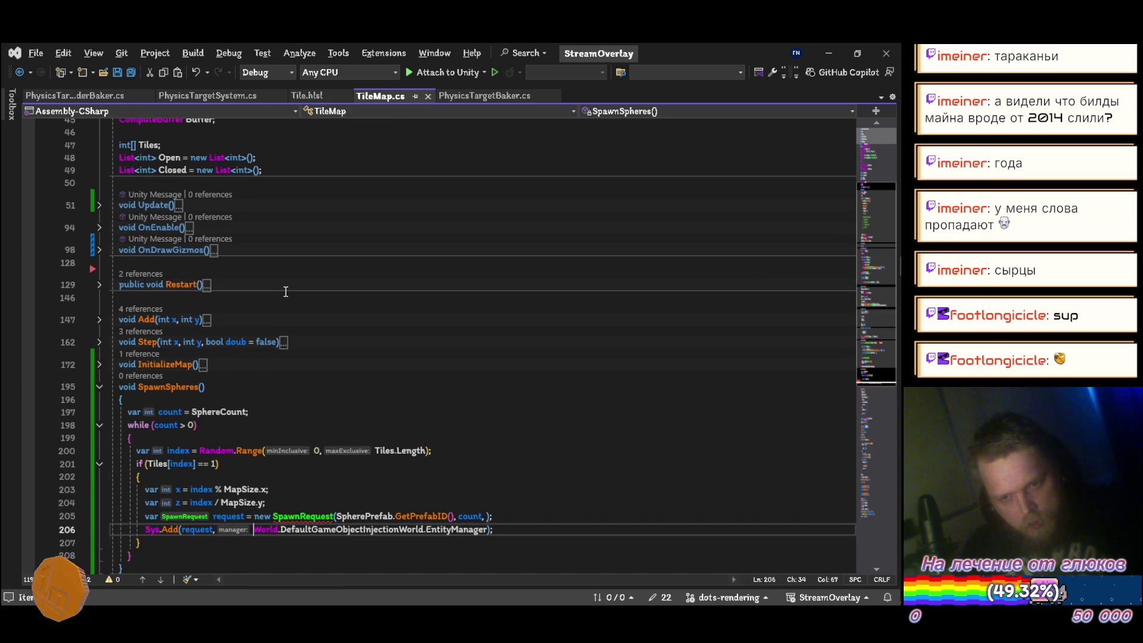
Start a position argument with SpawnHeight after count in the SpawnRequest call
{"action": "key", "text": "End"}
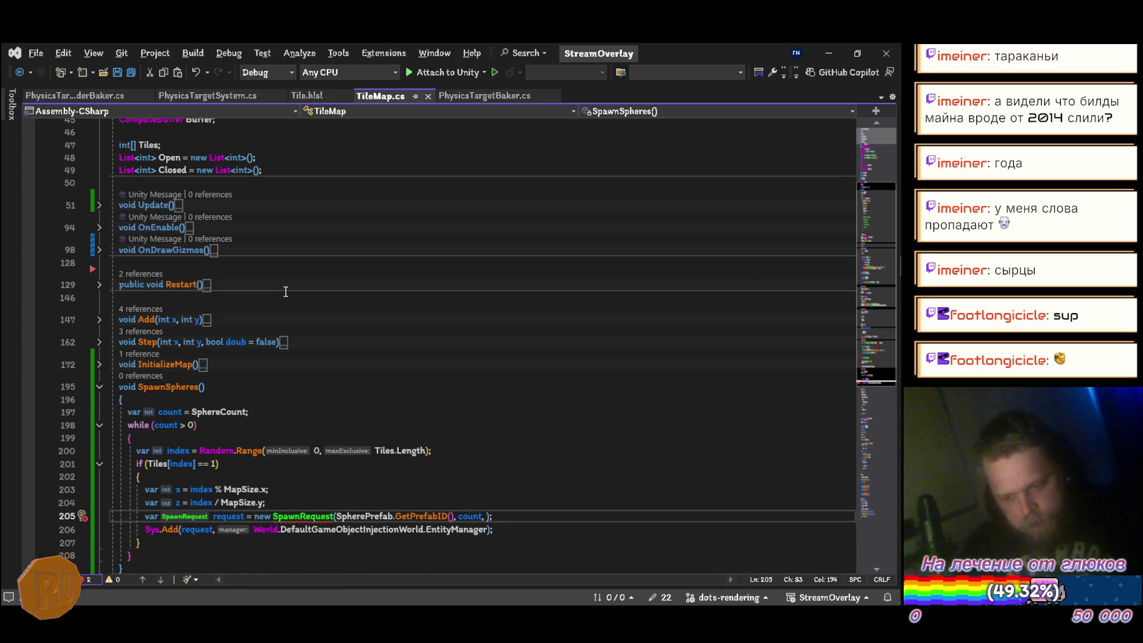
{"action": "key", "text": "Escape"}
{"action": "type", "text": "v"}
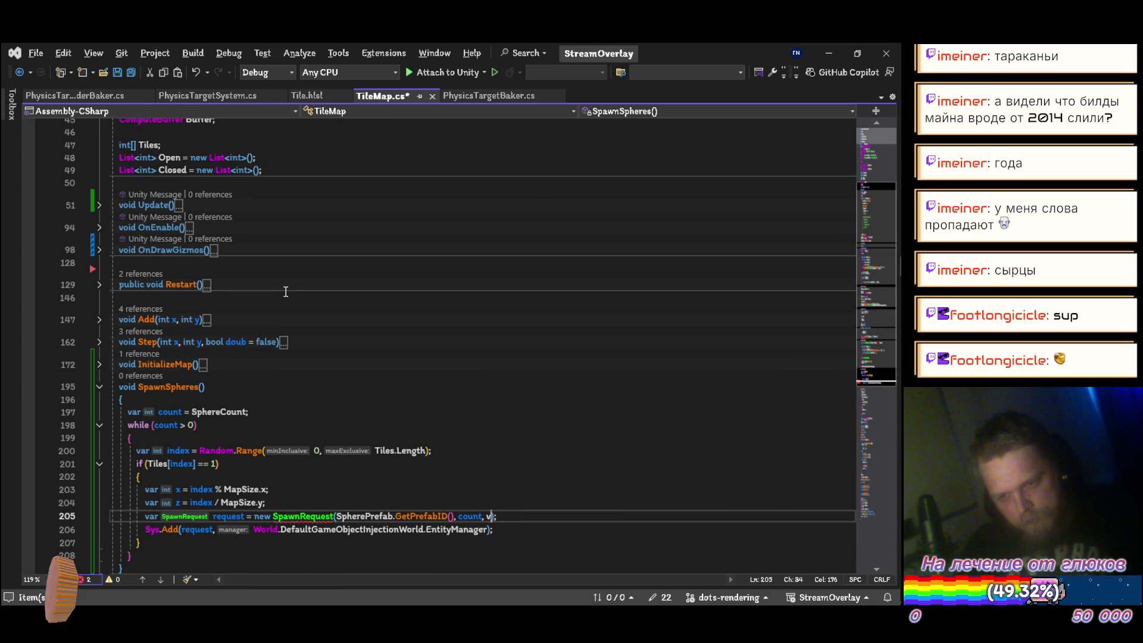
{"action": "key", "text": "BackSpace"}
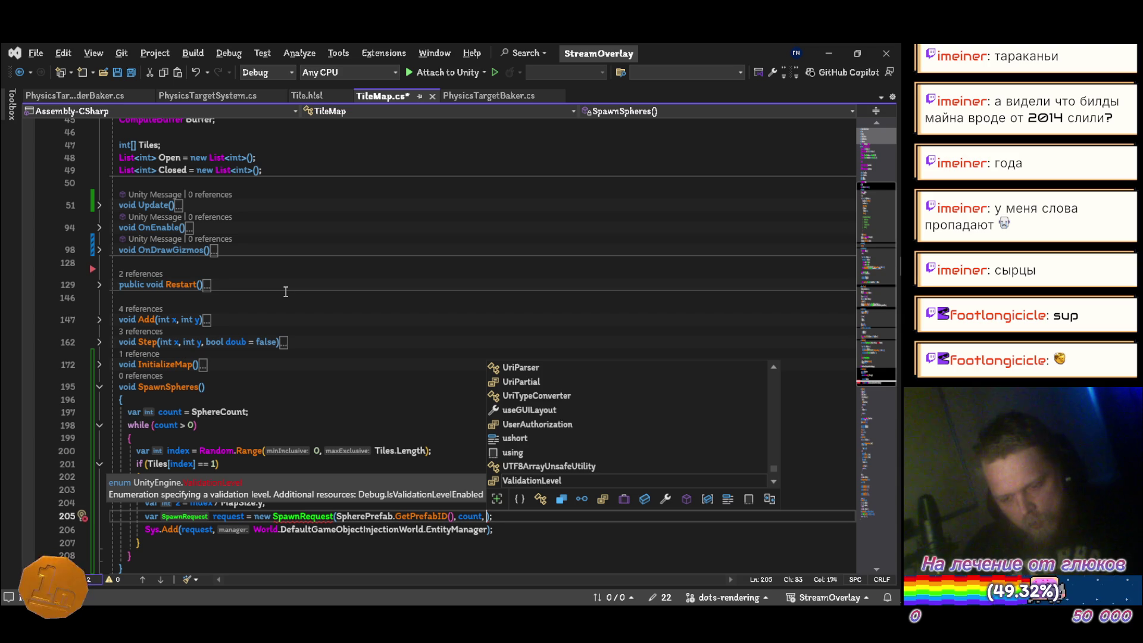
{"action": "type", "text": "spa"}
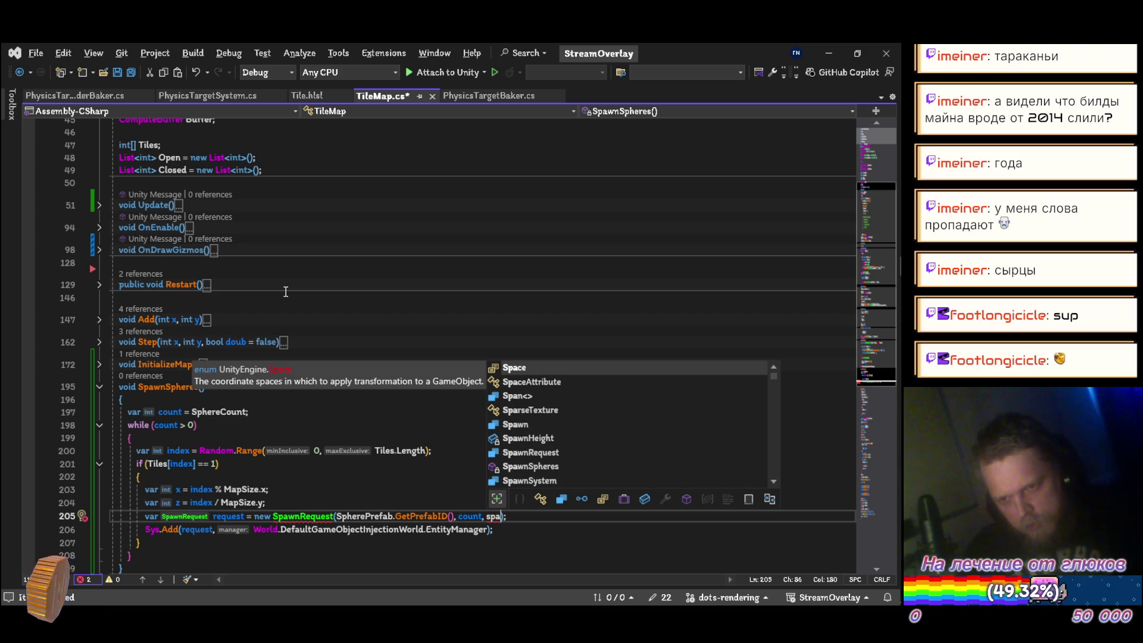
{"action": "key", "text": "Down"}
{"action": "key", "text": "Down"}
{"action": "key", "text": "Down"}
{"action": "key", "text": "Up"}
{"action": "key", "text": "Up"}
{"action": "key", "text": "Up"}
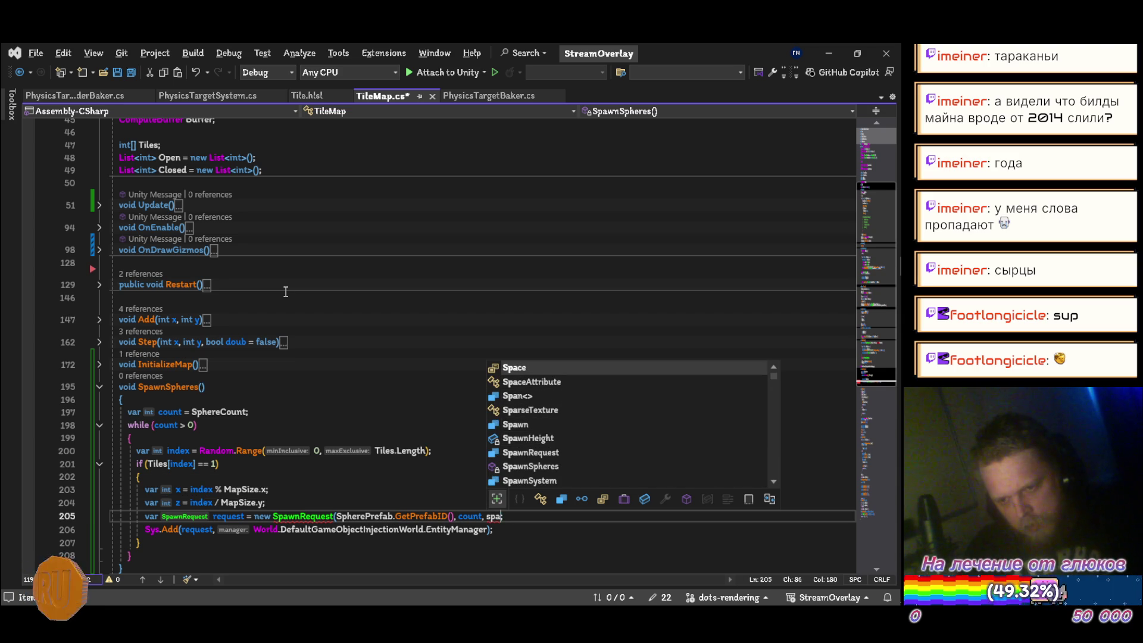
{"action": "key", "text": "Down"}
{"action": "key", "text": "Down"}
{"action": "key", "text": "Down"}
{"action": "key", "text": "Tab"}
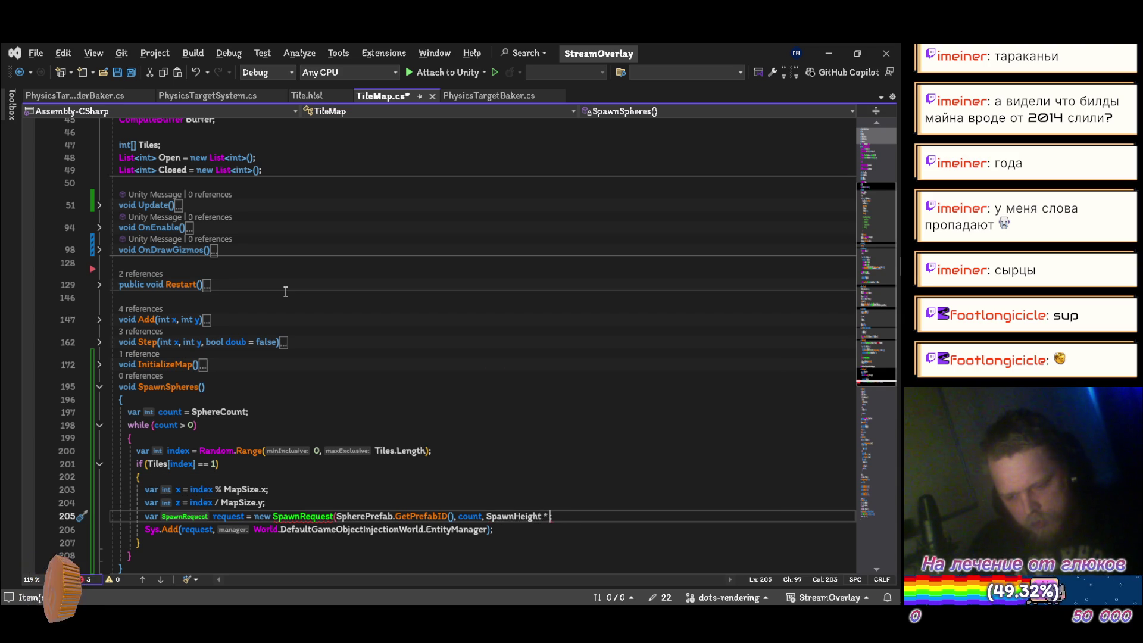
Complete the position as SpawnHeight * Vector3.up, add Quaternion.identity rotation, and save
{"action": "type", "text": "vec"}
{"action": "key", "text": "Down"}
{"action": "key", "text": "Down"}
{"action": "key", "text": "Tab"}
{"action": "type", "text": "."}
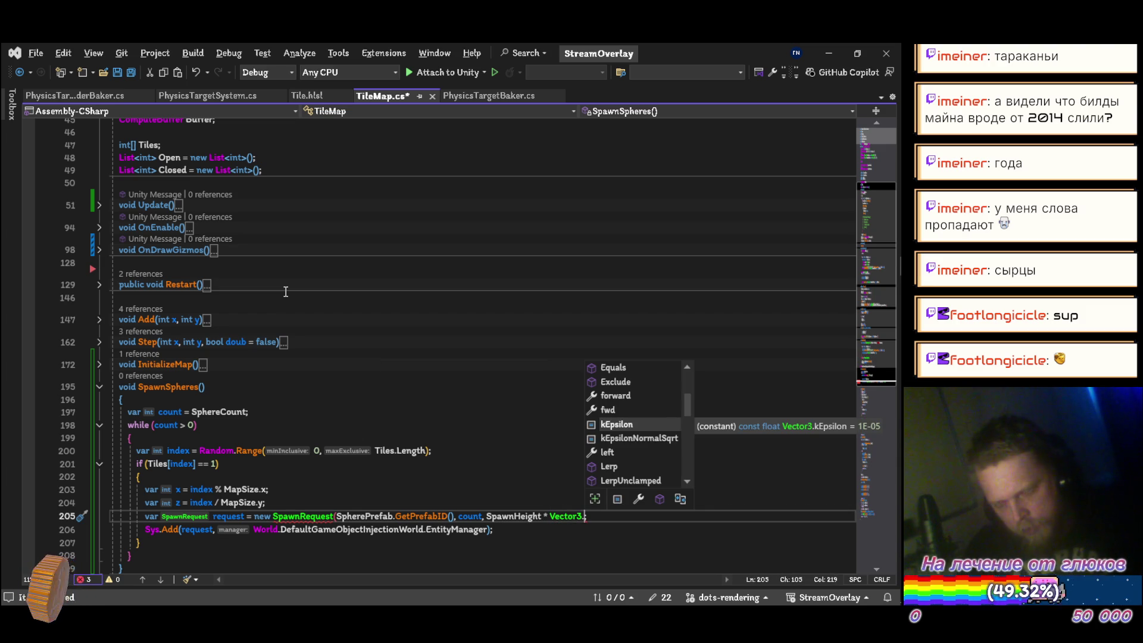
{"action": "type", "text": "up, q"}
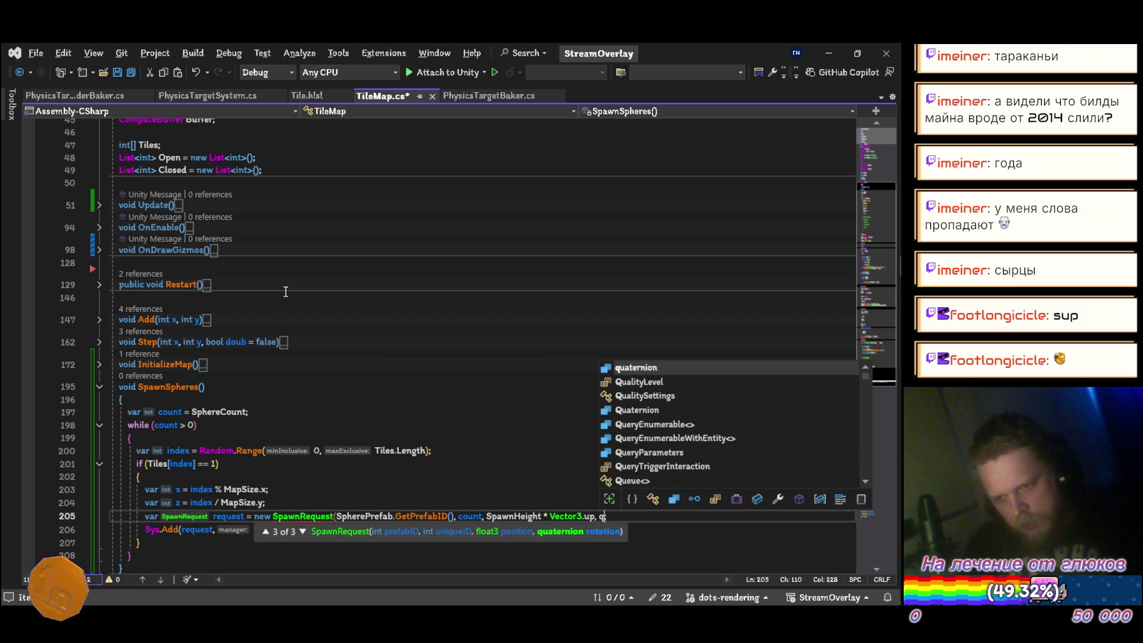
{"action": "key", "text": "Down"}
{"action": "key", "text": "Down"}
{"action": "key", "text": "Down"}
{"action": "key", "text": "Tab"}
{"action": "type", "text": "."}
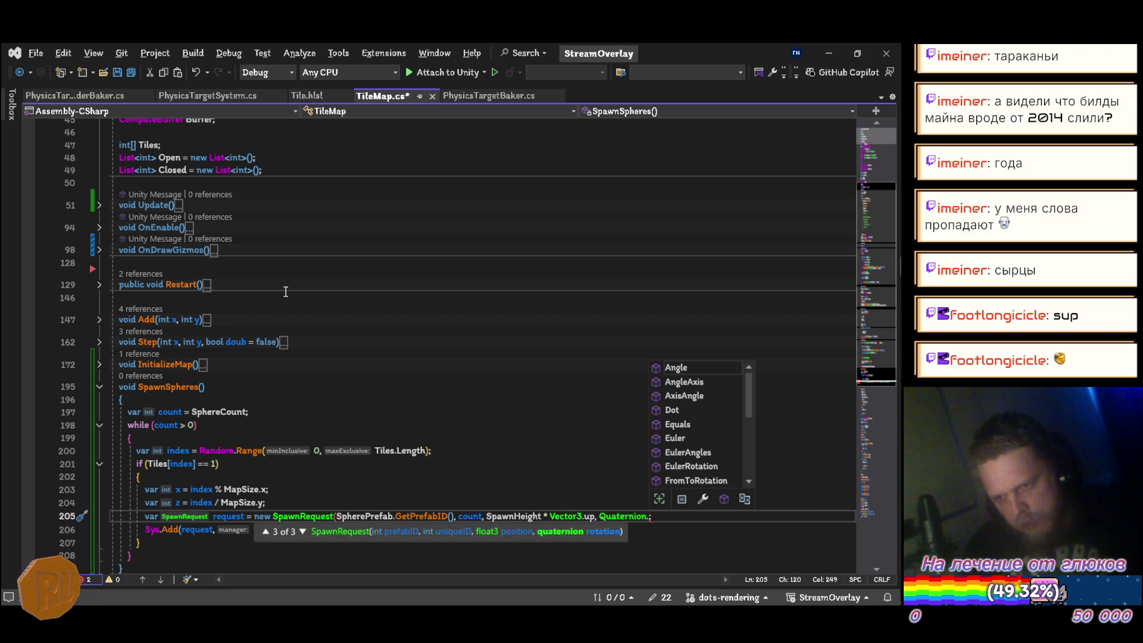
{"action": "type", "text": "ide"}
{"action": "key", "text": "Tab"}
{"action": "type", "text": ")"}
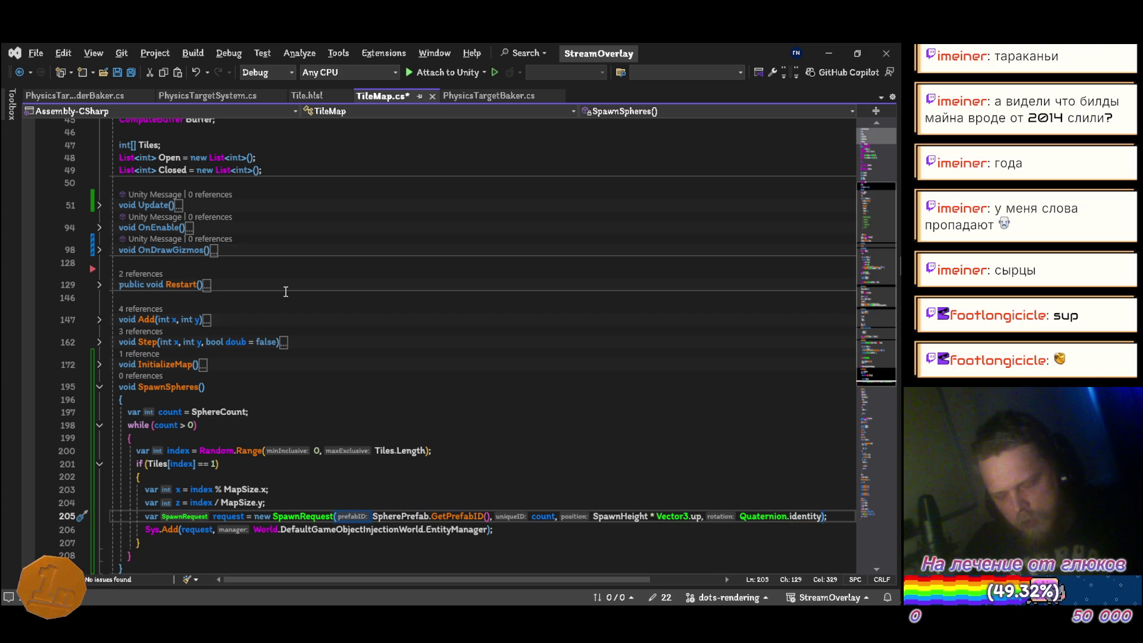
{"action": "key", "text": "ctrl+s"}
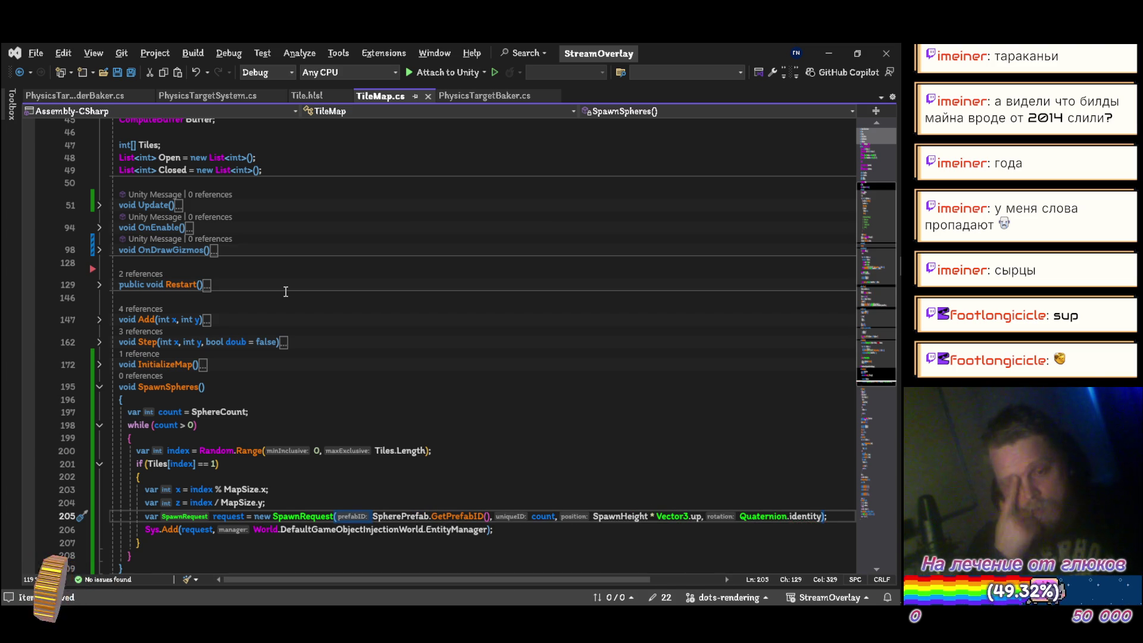
{"action": "key", "text": "Return"}
{"action": "key", "text": "ctrl+s"}
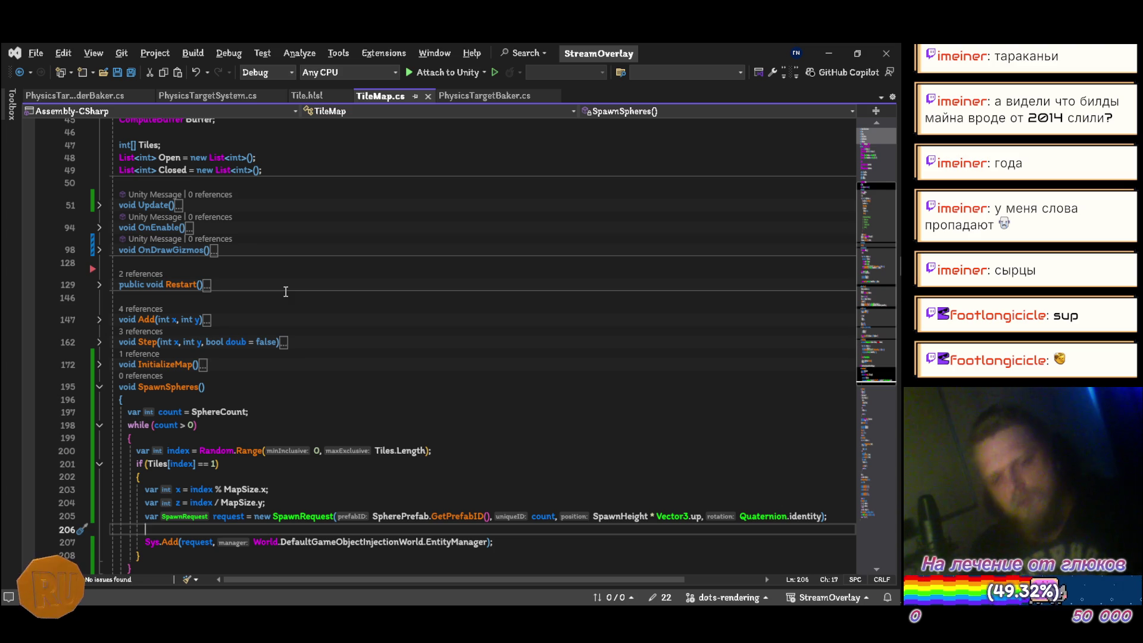
Cut the SpherePrefab.GetPrefabID() argument out of the SpawnRequest call
{"action": "key", "text": "Up"}
{"action": "key", "text": "Right"}
{"action": "key", "text": "Right"}
{"action": "key", "text": "Right"}
{"action": "key", "text": "Right"}
{"action": "key", "text": "Right"}
{"action": "key", "text": "Right"}
{"action": "key", "text": "ctrl+shift+Right"}
{"action": "key", "text": "ctrl+shift+Right"}
{"action": "key", "text": "ctrl+shift+Right"}
{"action": "key", "text": "ctrl+c"}
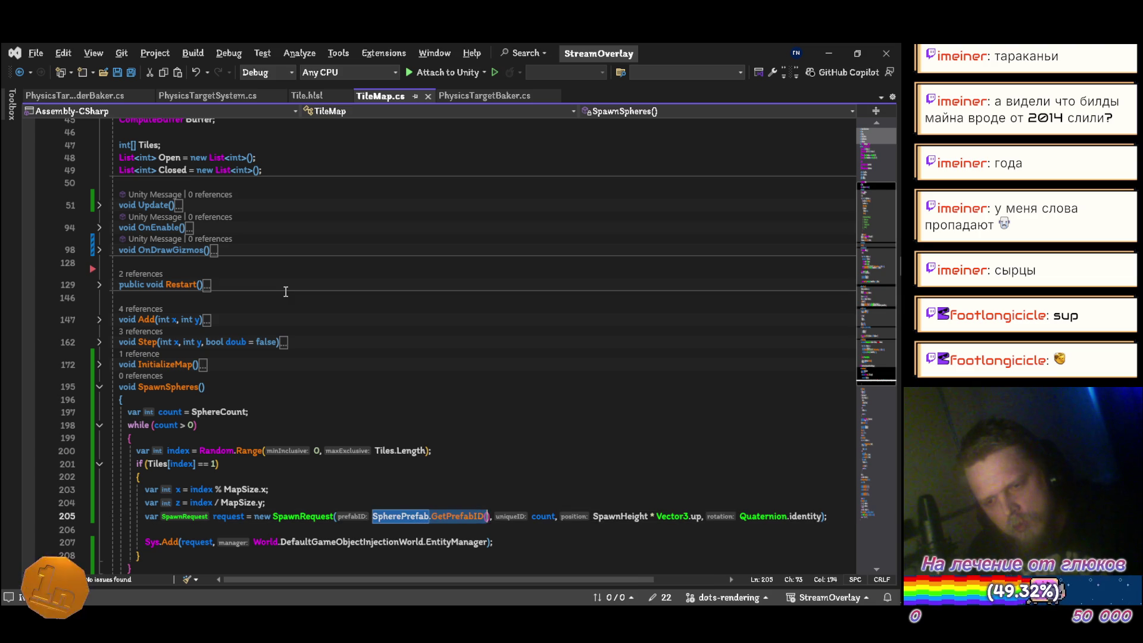
{"action": "key", "text": "Delete"}
{"action": "key", "text": "Up"}
{"action": "key", "text": "Up"}
{"action": "key", "text": "Up"}
{"action": "key", "text": "Up"}
{"action": "key", "text": "Up"}
{"action": "key", "text": "Up"}
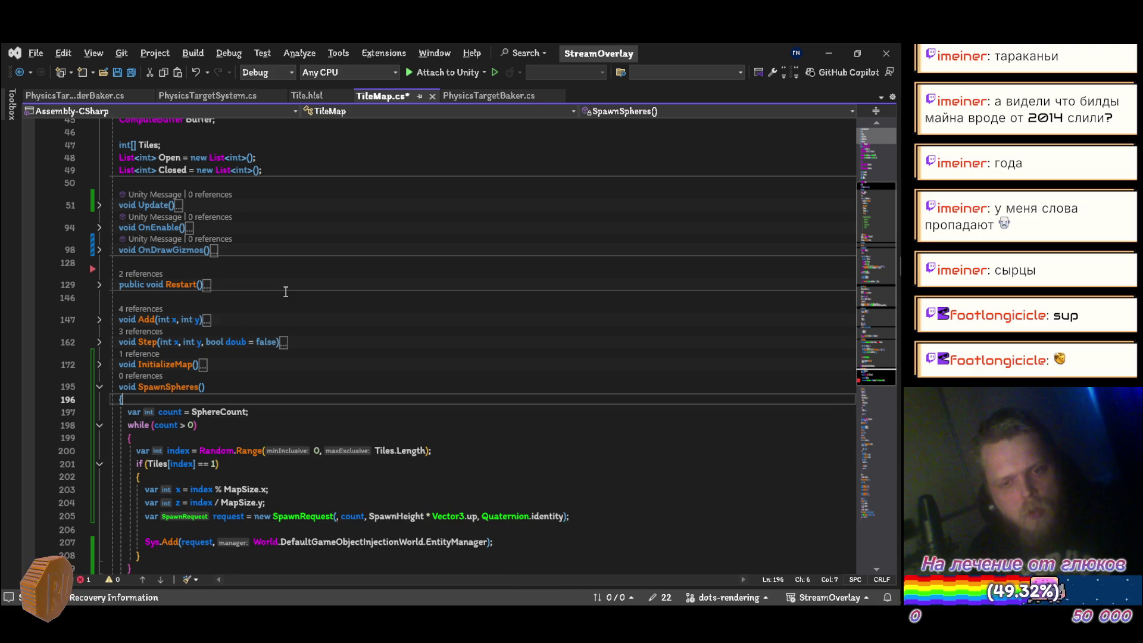
Store SpherePrefab.GetPrefabID() in var id above count, pass id to SpawnRequest, and save
{"action": "key", "text": "ctrl+Return"}
{"action": "type", "text": "var id ="}
{"action": "key", "text": "ctrl+v"}
{"action": "type", "text": ";"}
{"action": "key", "text": "Down"}
{"action": "key", "text": "Down"}
{"action": "key", "text": "Down"}
{"action": "key", "text": "Down"}
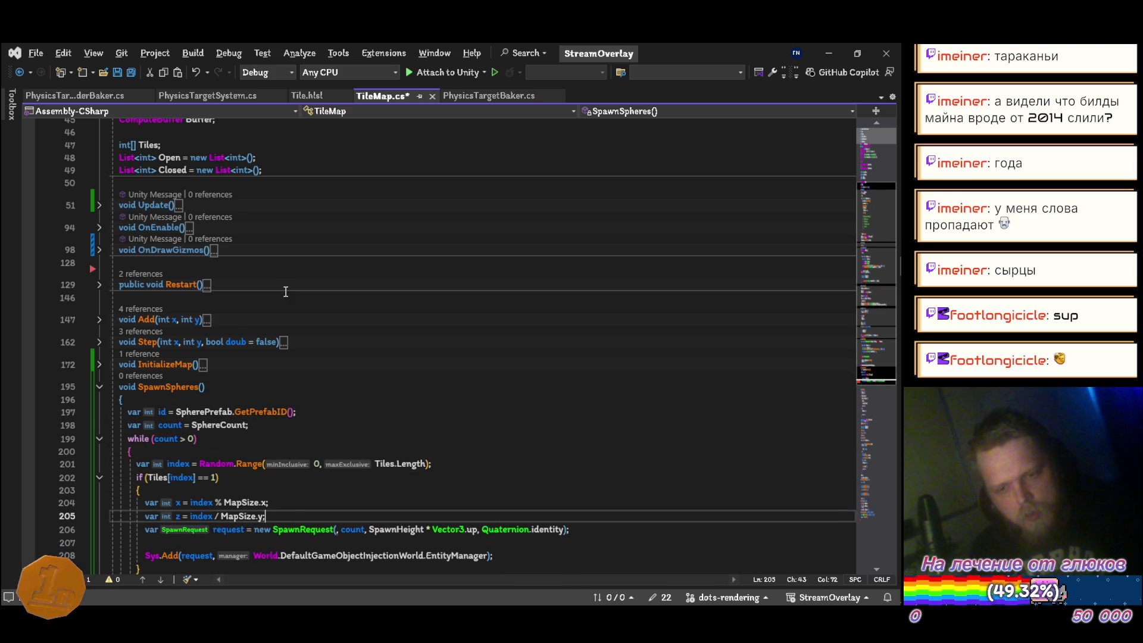
{"action": "type", "text": "id"}
{"action": "key", "text": "ctrl+s"}
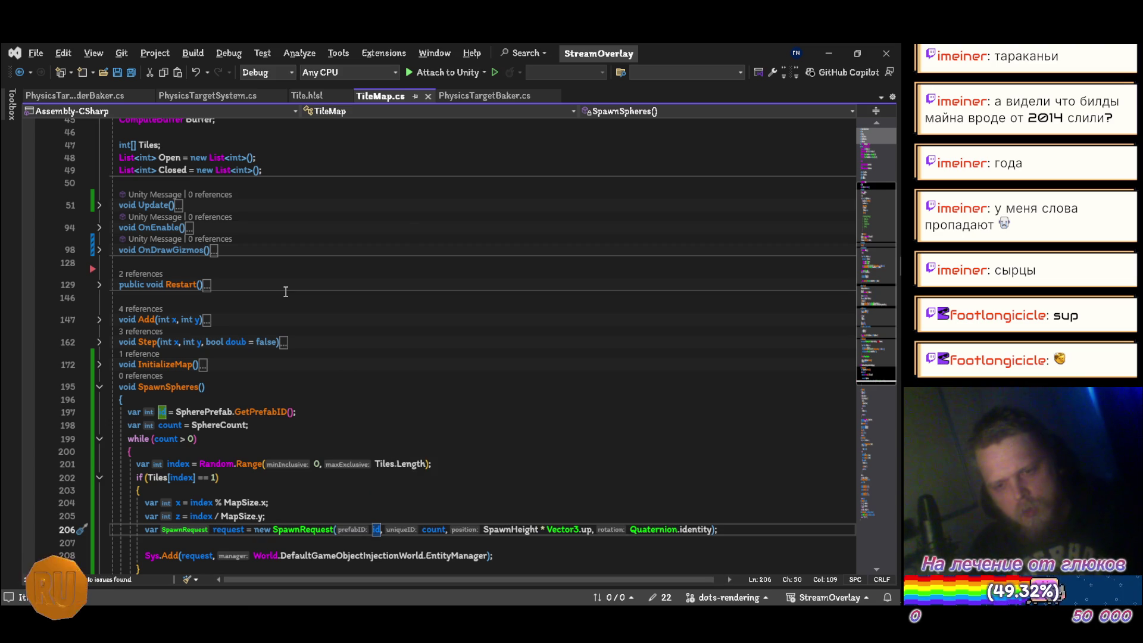
{"action": "scroll", "coordinate": [285, 291], "scroll_direction": "up", "scroll_amount": 15}
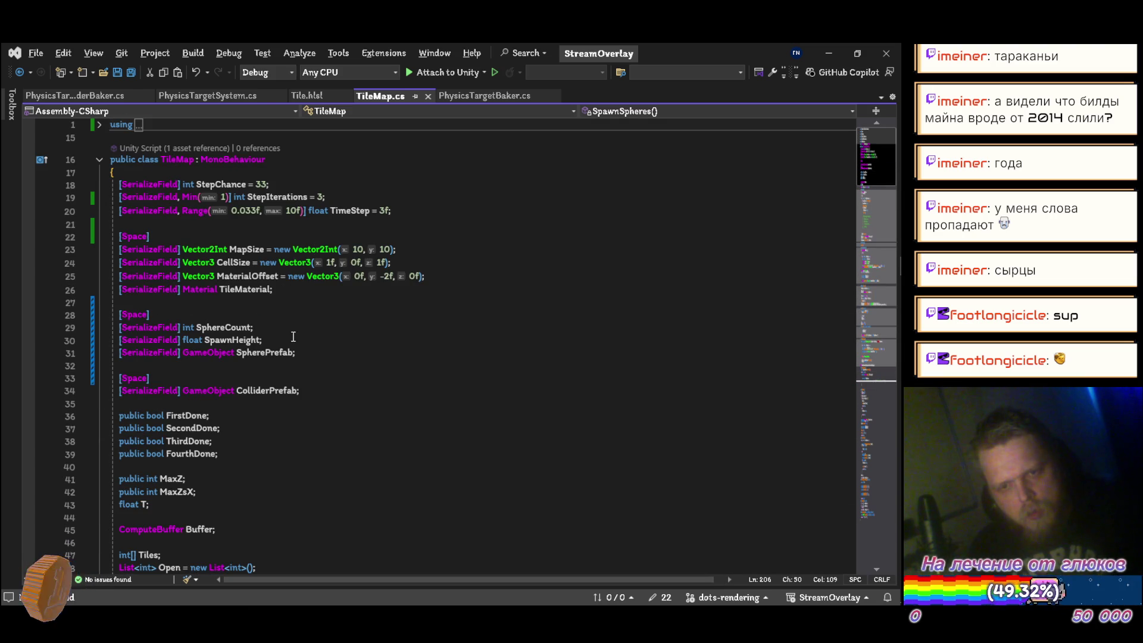
Initialize SphereCount = 10 and SpawnHeight = 3f in the field declarations and save
{"action": "left_click", "coordinate": [328, 337]}
{"action": "key", "text": "Up"}
{"action": "key", "text": "Left"}
{"action": "type", "text": "= 10"}
{"action": "key", "text": "Down"}
{"action": "key", "text": "Left"}
{"action": "type", "text": "= 3f"}
{"action": "key", "text": "ctrl+s"}
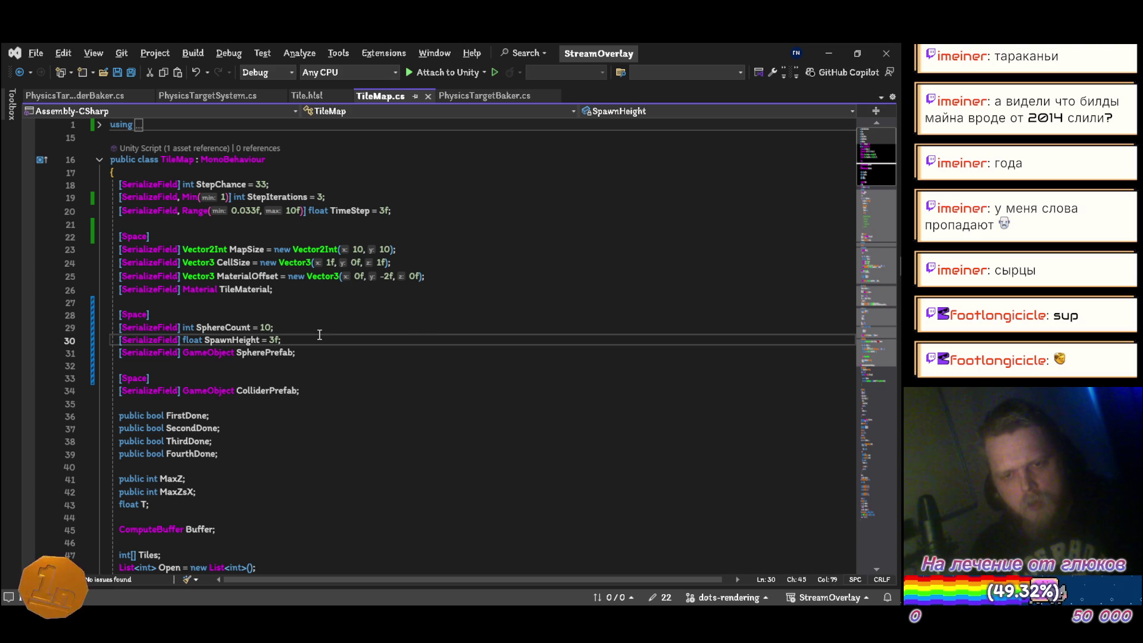
{"action": "scroll", "coordinate": [319, 334], "scroll_direction": "down", "scroll_amount": 10}
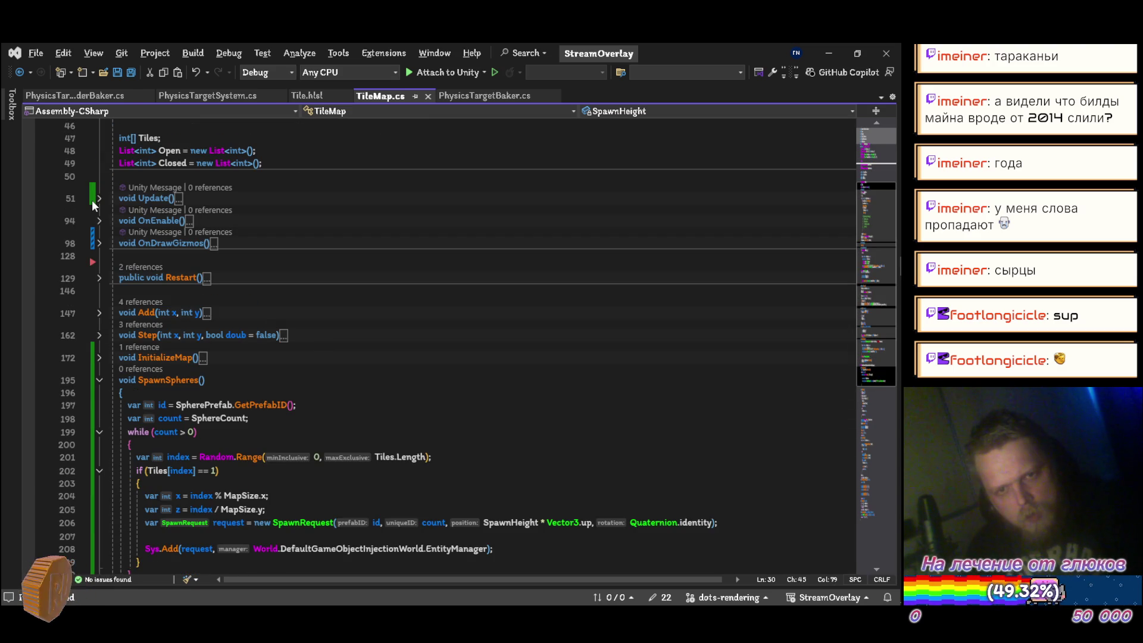
{"action": "left_click", "coordinate": [95, 201]}
Add SpawnSpheres(); after InitializeMap() in Update, save, and switch to the Unity editor
{"action": "scroll", "coordinate": [258, 424], "scroll_direction": "down", "scroll_amount": 4}
{"action": "left_click", "coordinate": [255, 214]}
{"action": "key", "text": "Return"}
{"action": "type", "text": "spa"}
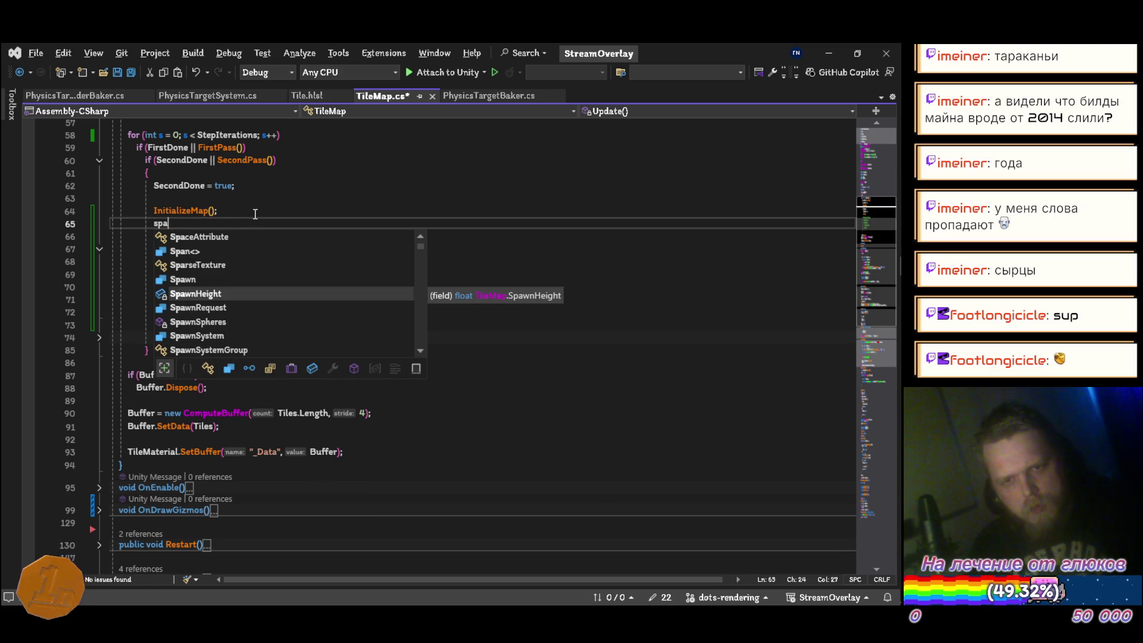
{"action": "key", "text": "Down"}
{"action": "key", "text": "Down"}
{"action": "key", "text": "Tab"}
{"action": "type", "text": "()"}
{"action": "key", "text": "ctrl+s"}
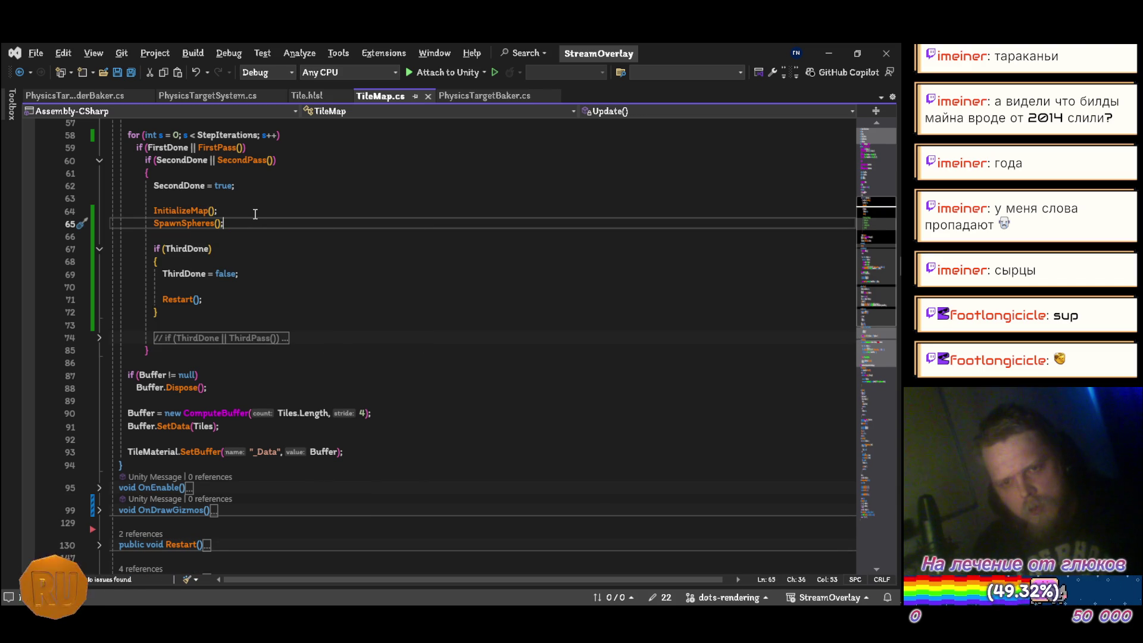
{"action": "scroll", "coordinate": [265, 298], "scroll_direction": "down", "scroll_amount": 9}
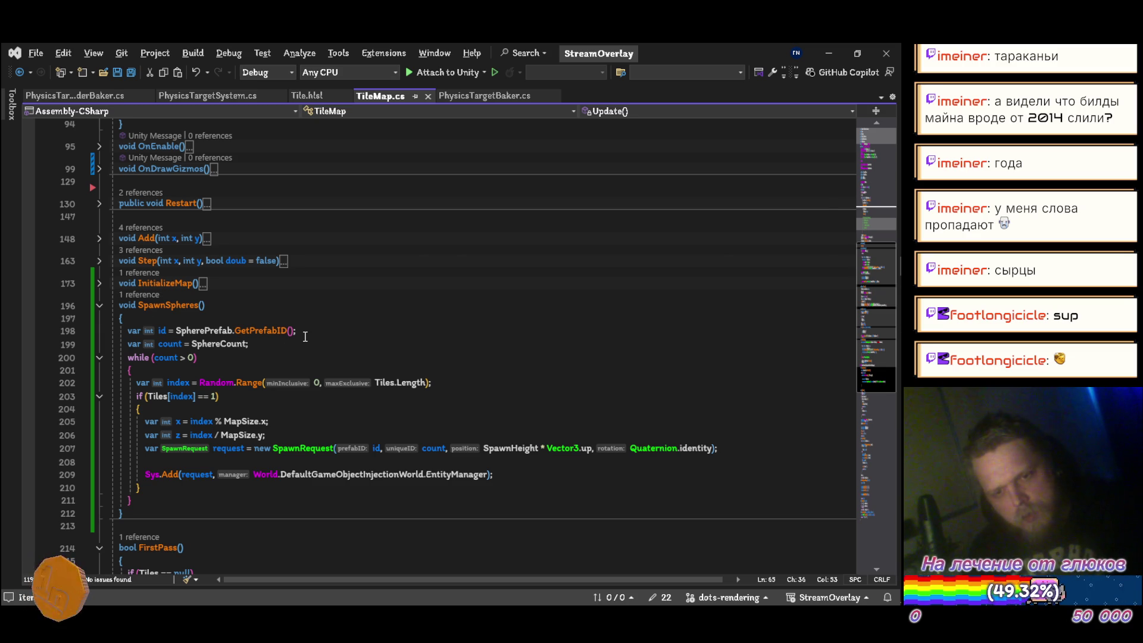
{"action": "key", "text": "alt+Tab"}
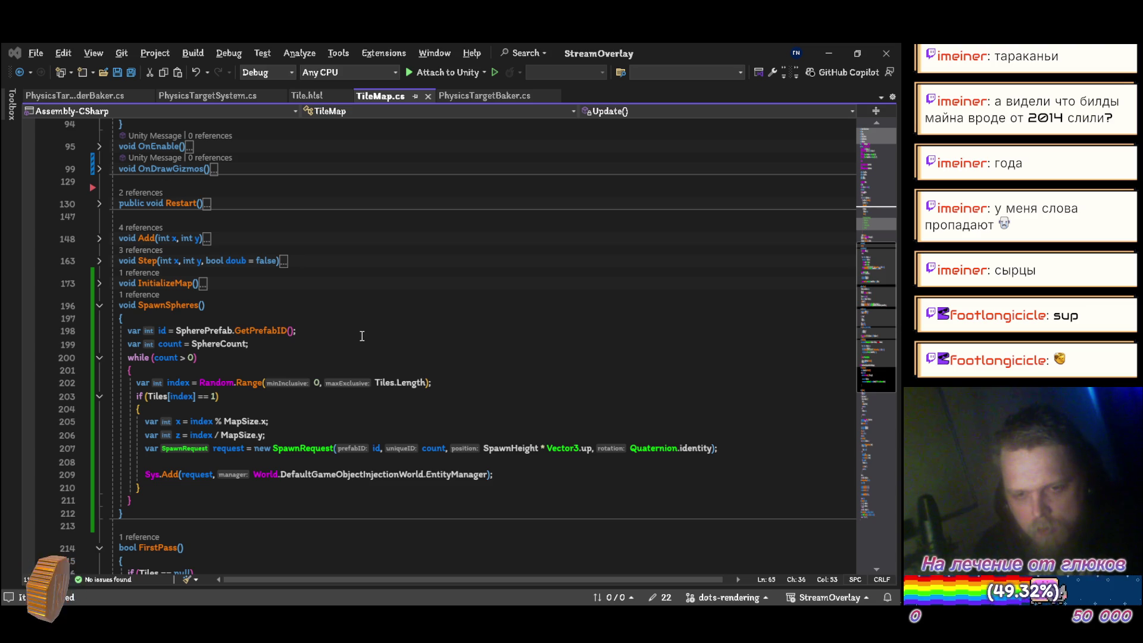
{"action": "key", "text": "alt+Tab"}
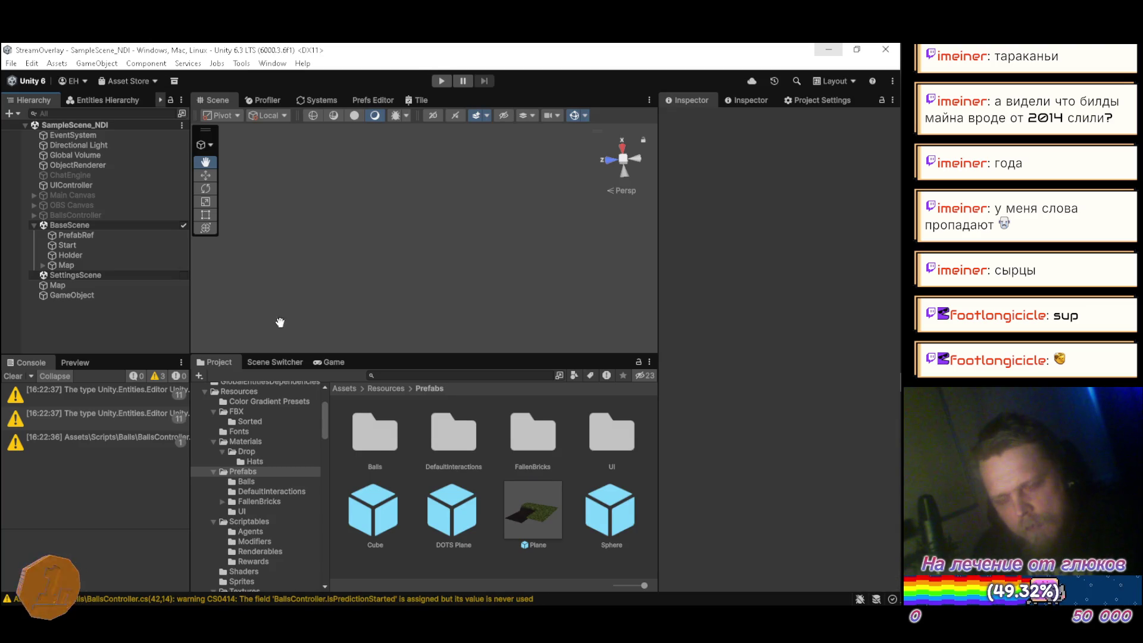
Assign the Sphere prefab to the Map's tile map and set Sphere Count to 10
{"action": "left_click", "coordinate": [77, 236]}
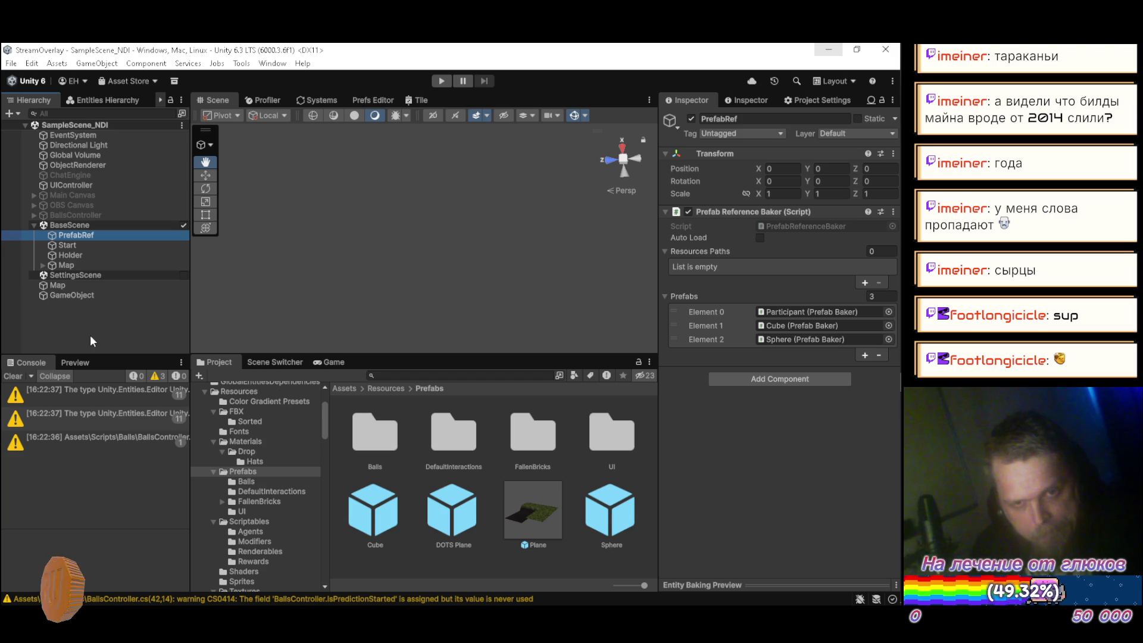
{"action": "left_click", "coordinate": [71, 284]}
{"action": "mouse_move", "coordinate": [609, 524]}
{"action": "left_mouse_down"}
{"action": "mouse_move", "coordinate": [717, 459]}
{"action": "mouse_move", "coordinate": [780, 361]}
{"action": "left_mouse_up"}
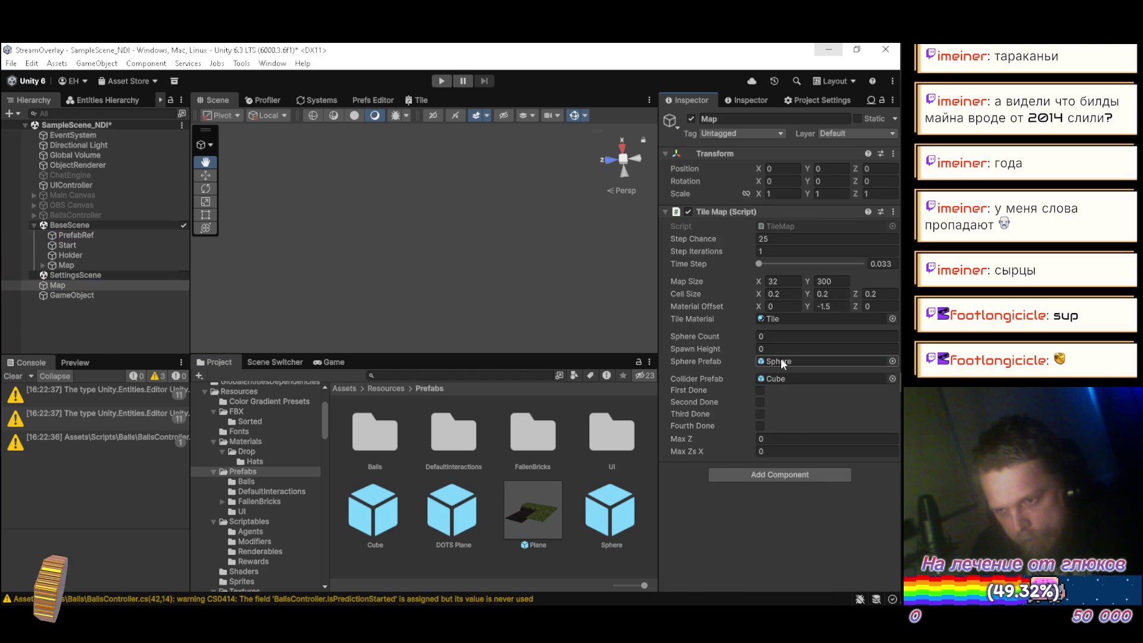
{"action": "left_click", "coordinate": [781, 337]}
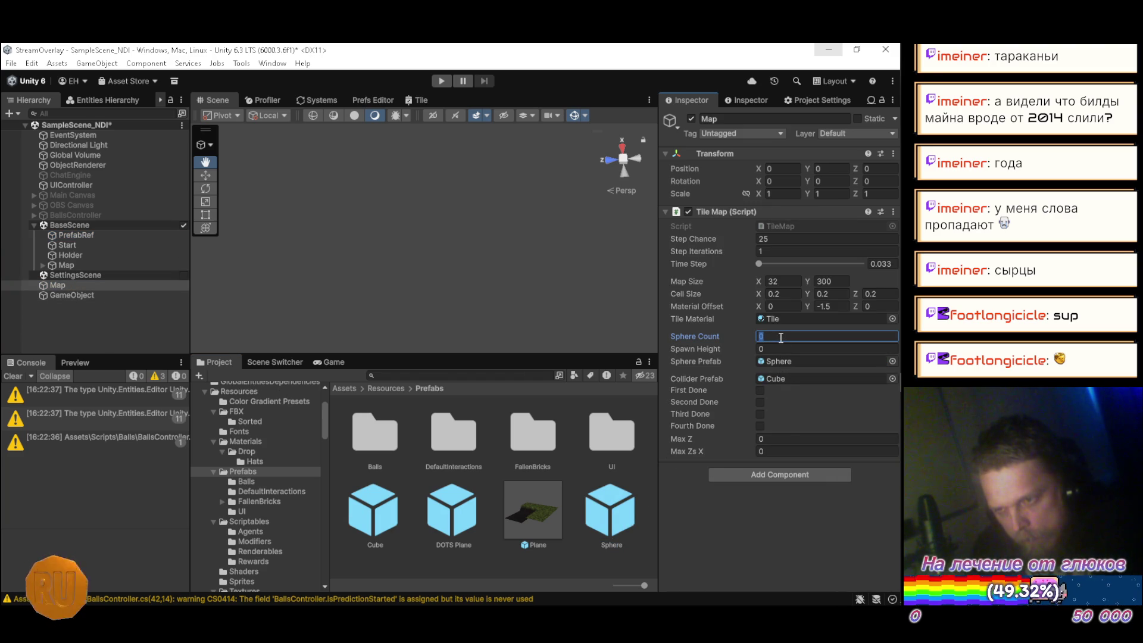
{"action": "type", "text": "10"}
{"action": "key", "text": "Tab"}
{"action": "type", "text": "3"}
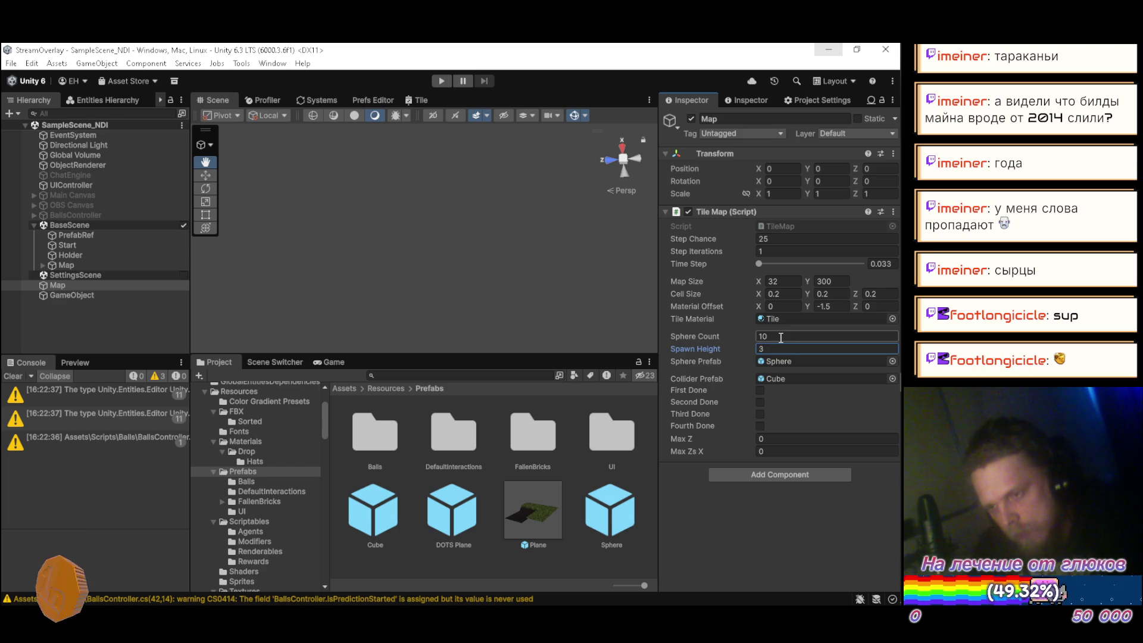
Set spawn height 3 and a 50 × 50 map size, save the scene, and enter Play mode
{"action": "left_click", "coordinate": [840, 281]}
{"action": "type", "text": "50"}
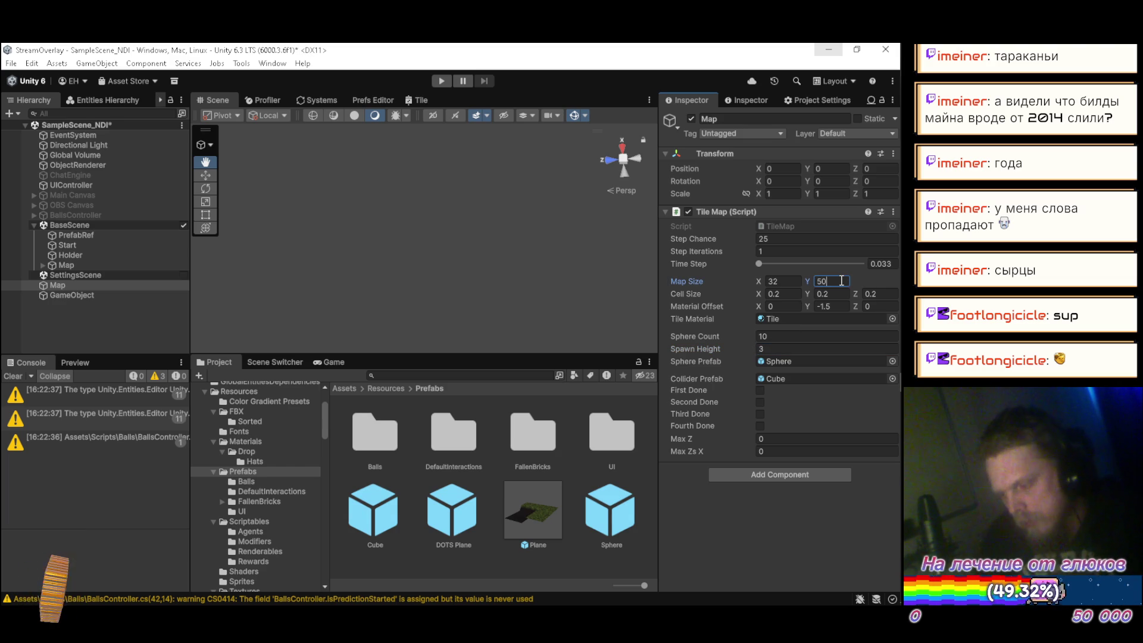
{"action": "key", "text": "ctrl+s"}
{"action": "left_click", "coordinate": [787, 281]}
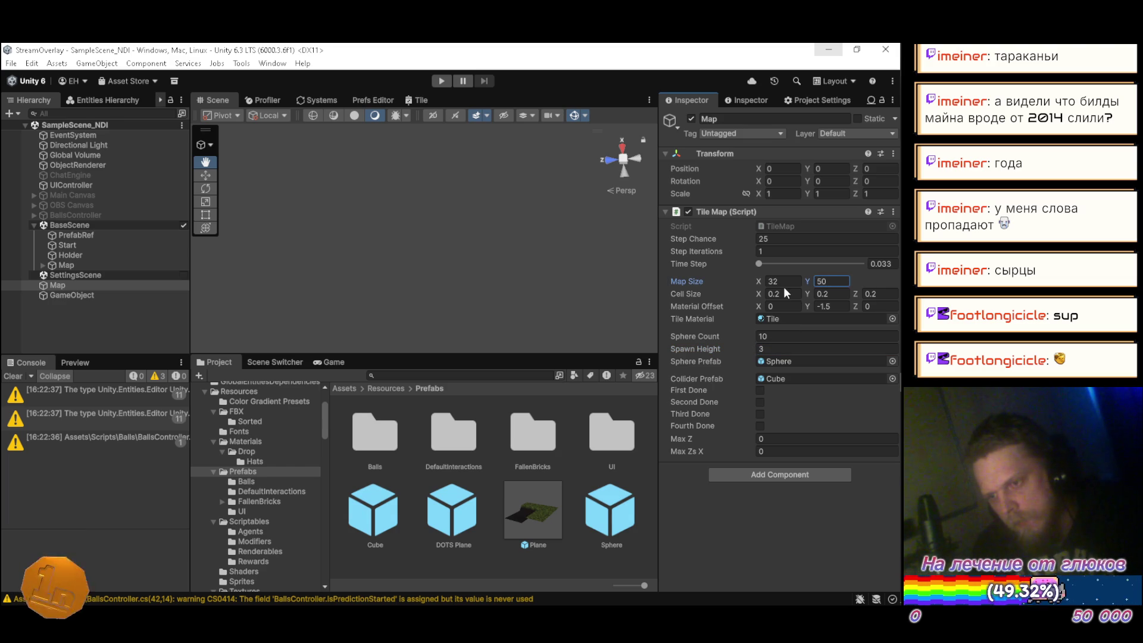
{"action": "type", "text": "50"}
{"action": "key", "text": "ctrl+s"}
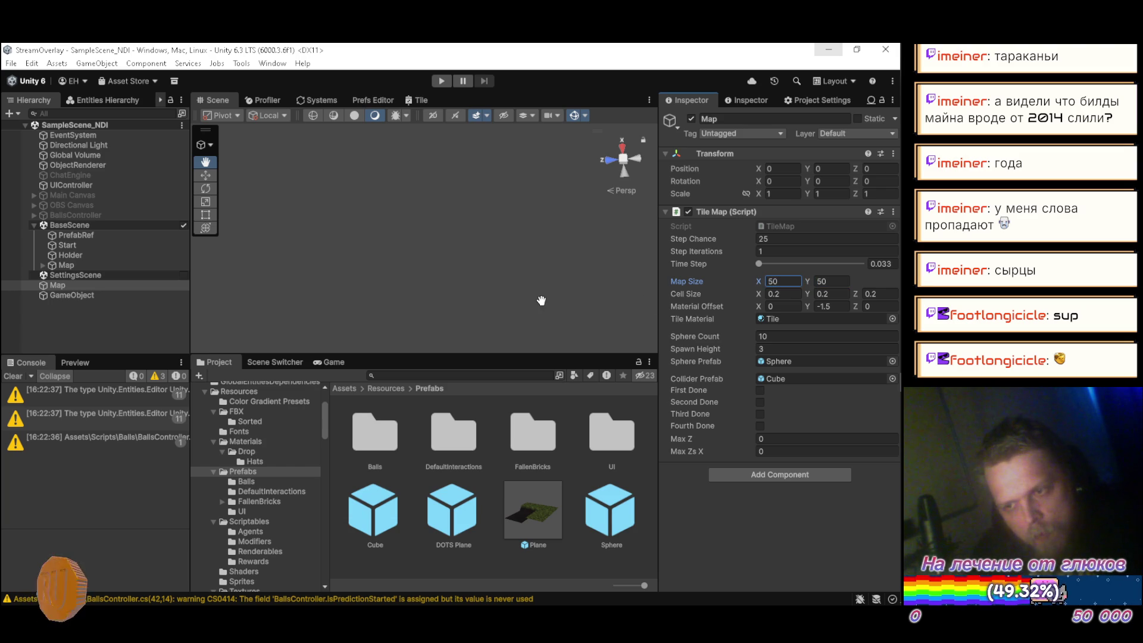
{"action": "left_click", "coordinate": [131, 327]}
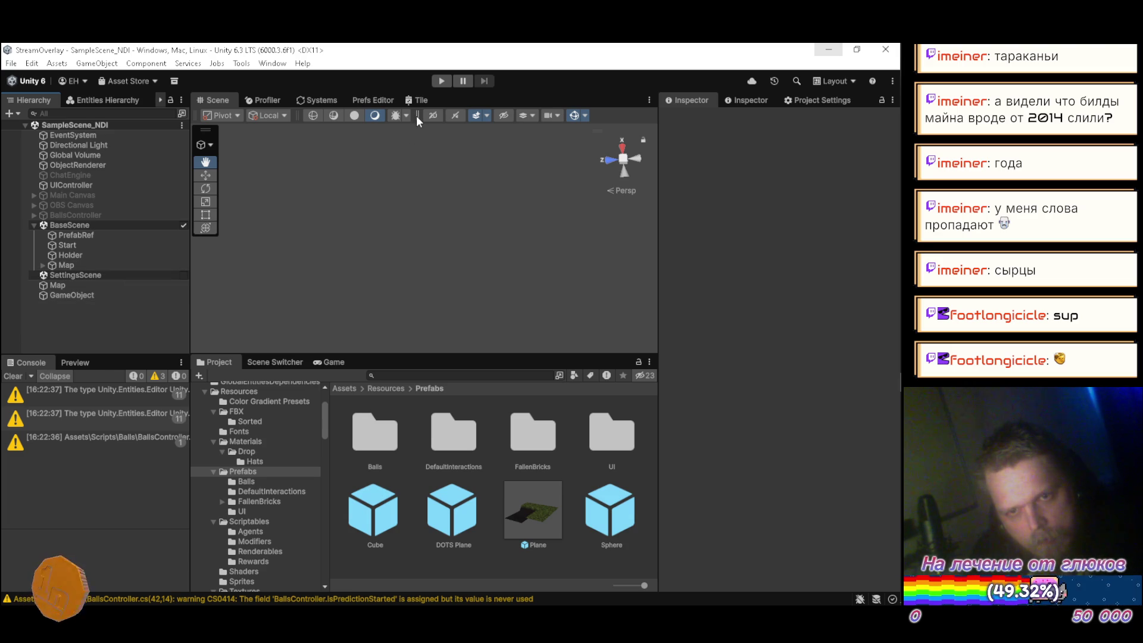
{"action": "left_click", "coordinate": [441, 81]}
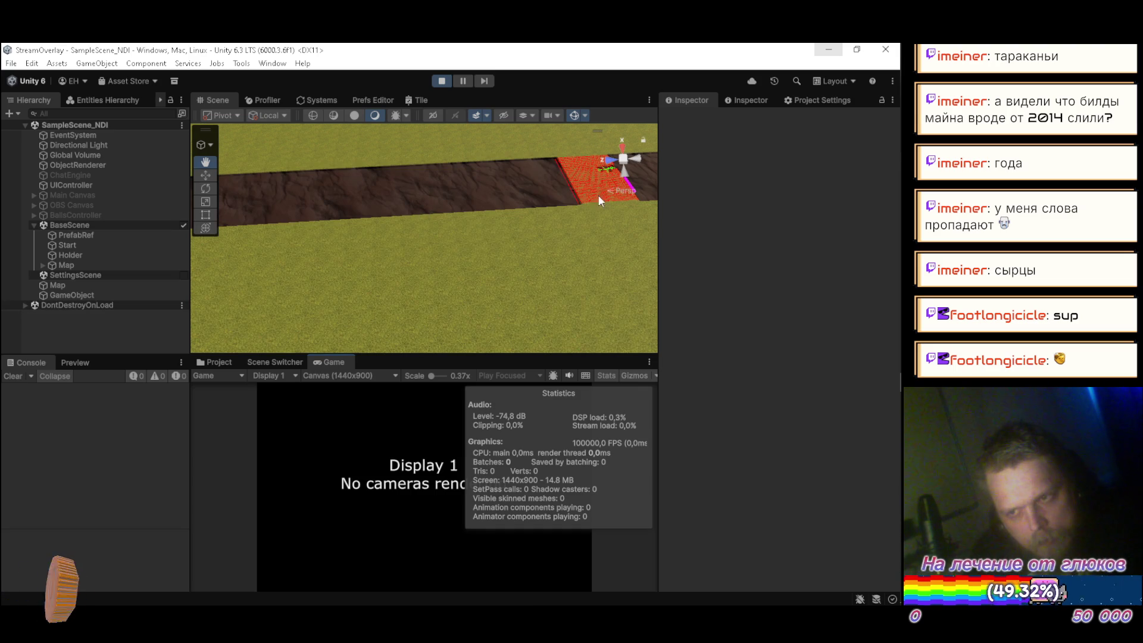
Orbit the scene view across the generated grass-and-dirt map, then bring up the taskbar menu for Task Manager
{"action": "left_click", "coordinate": [623, 190]}
{"action": "mouse_move", "coordinate": [620, 196]}
{"action": "left_mouse_down"}
{"action": "mouse_move", "coordinate": [546, 250]}
{"action": "mouse_move", "coordinate": [503, 237]}
{"action": "mouse_move", "coordinate": [491, 174]}
{"action": "left_mouse_up"}
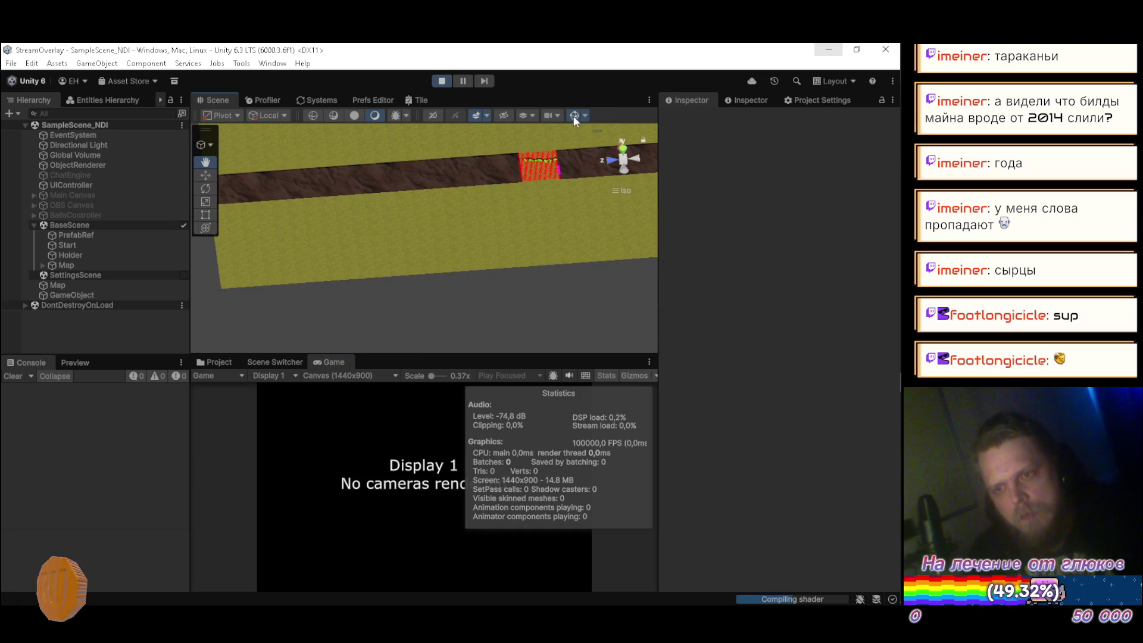
{"action": "left_click", "coordinate": [624, 193]}
{"action": "mouse_move", "coordinate": [363, 220]}
{"action": "left_mouse_down"}
{"action": "mouse_move", "coordinate": [494, 152]}
{"action": "mouse_move", "coordinate": [503, 165]}
{"action": "left_mouse_up"}
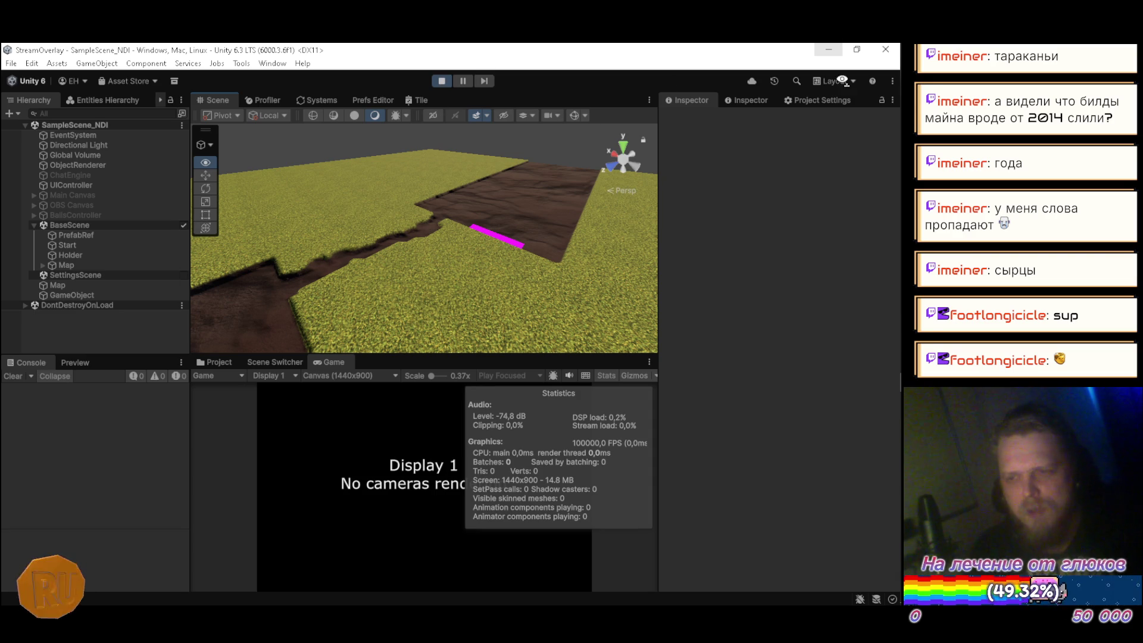
{"action": "mouse_move", "coordinate": [899, 344]}
{"action": "right_click", "coordinate": [889, 458]}
Force-close the Unity Editor in Task Manager, reopen StreamOverlay, and decline scene backup recovery
{"action": "left_click", "coordinate": [742, 400]}
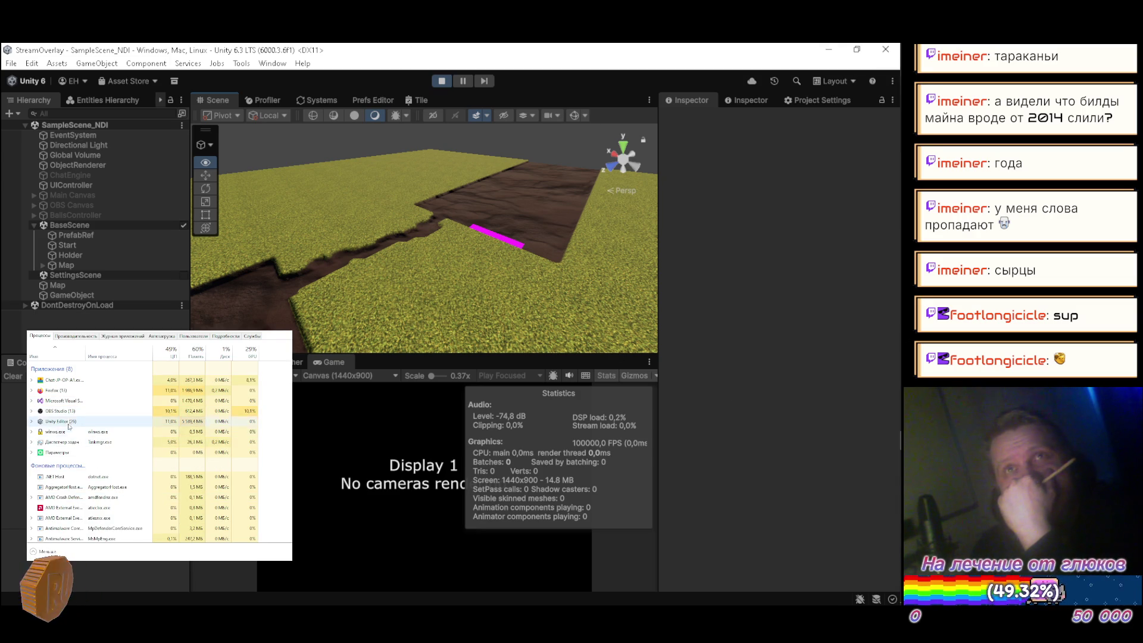
{"action": "key", "text": "Delete"}
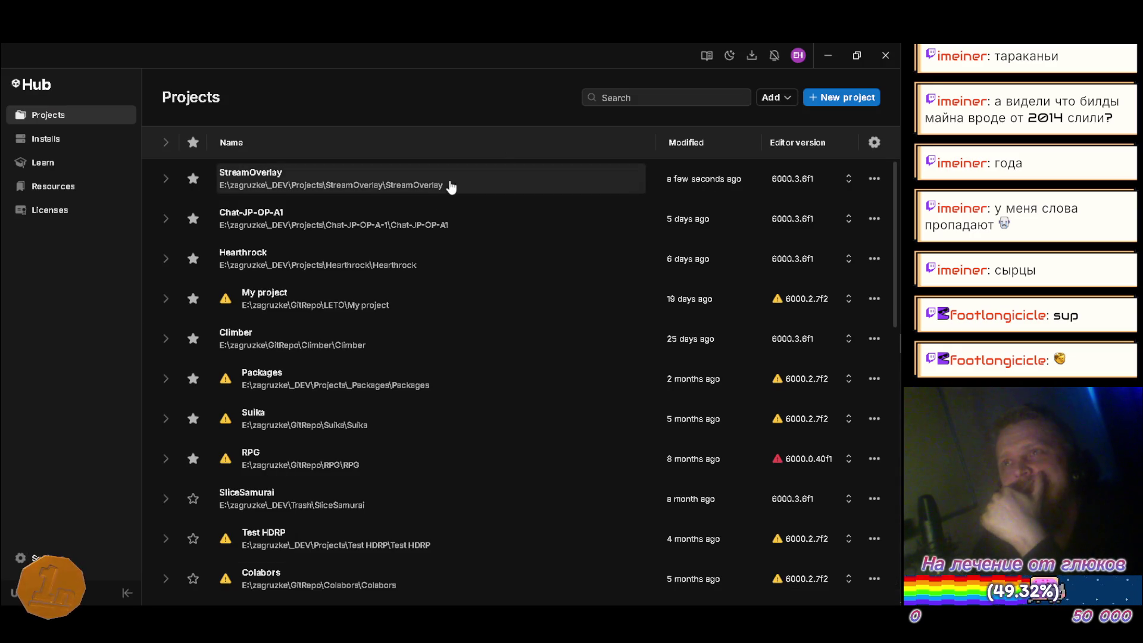
{"action": "left_click", "coordinate": [322, 196]}
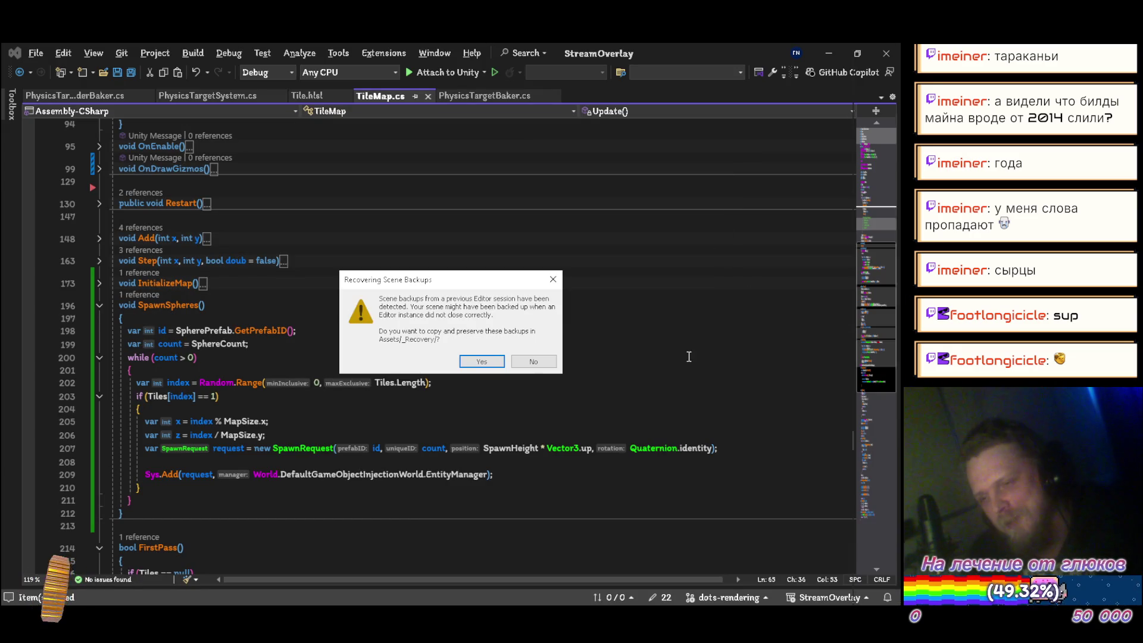
{"action": "left_click", "coordinate": [545, 364]}
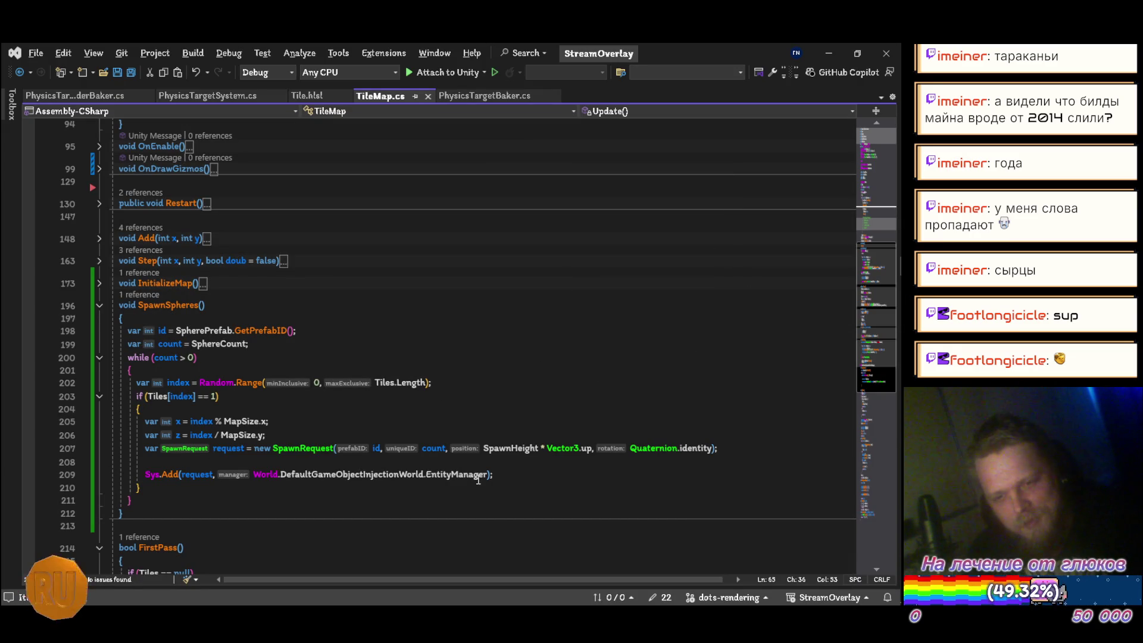
Add 'count--;' after the Sys.Add spawn line in SpawnSpheres and save TileMap.cs
{"action": "left_click", "coordinate": [544, 474]}
{"action": "key", "text": "Return"}
{"action": "key", "text": "Return"}
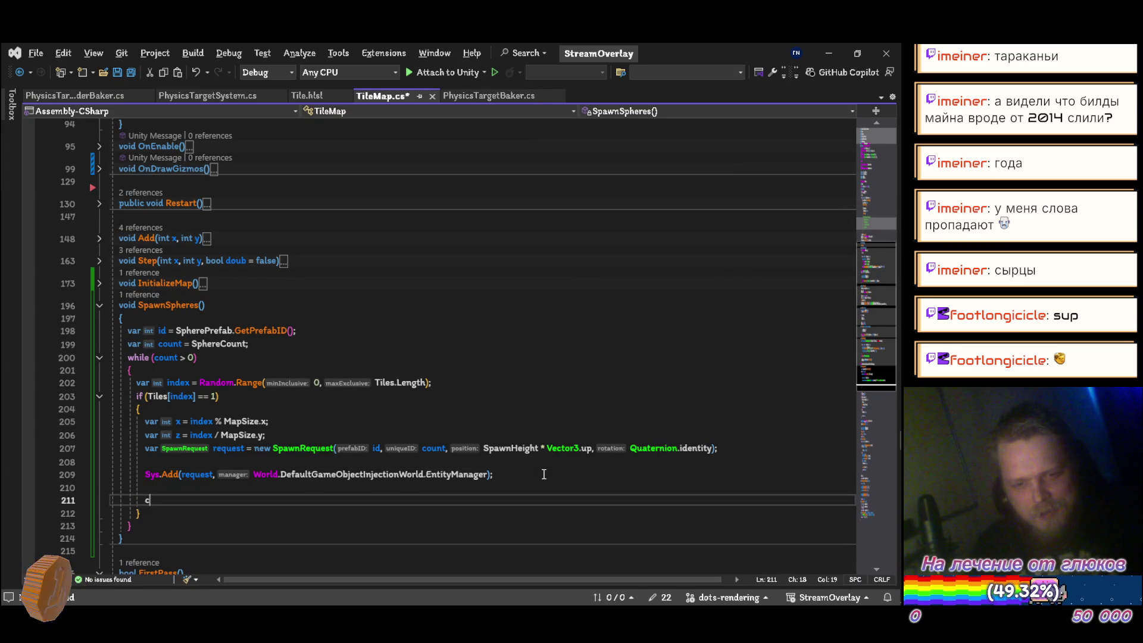
{"action": "type", "text": "count--;"}
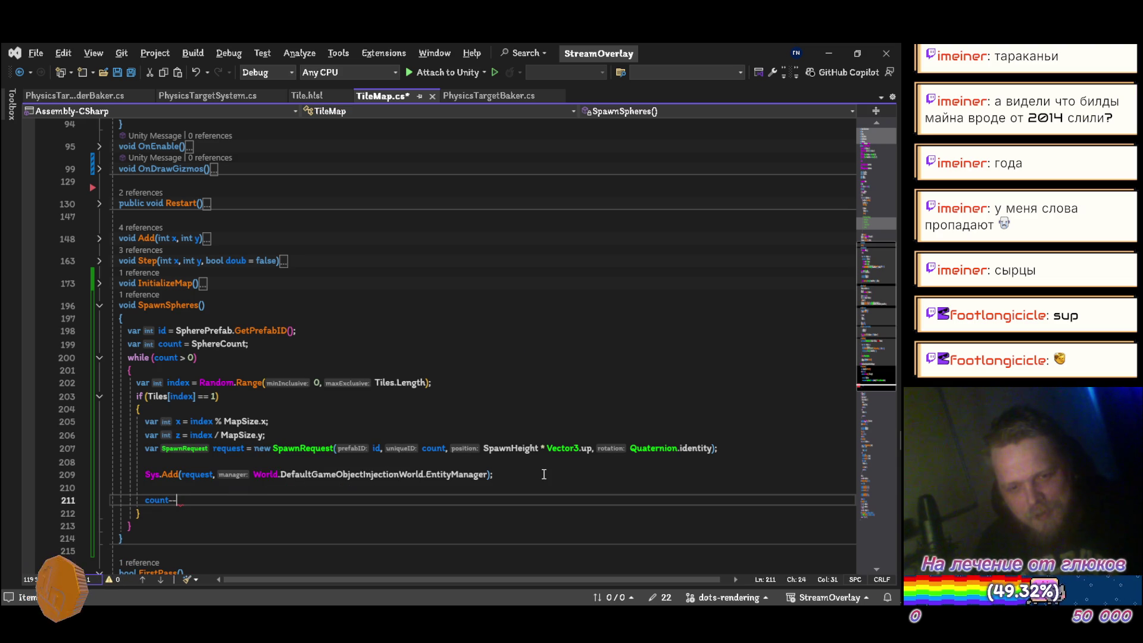
{"action": "key", "text": "ctrl+s"}
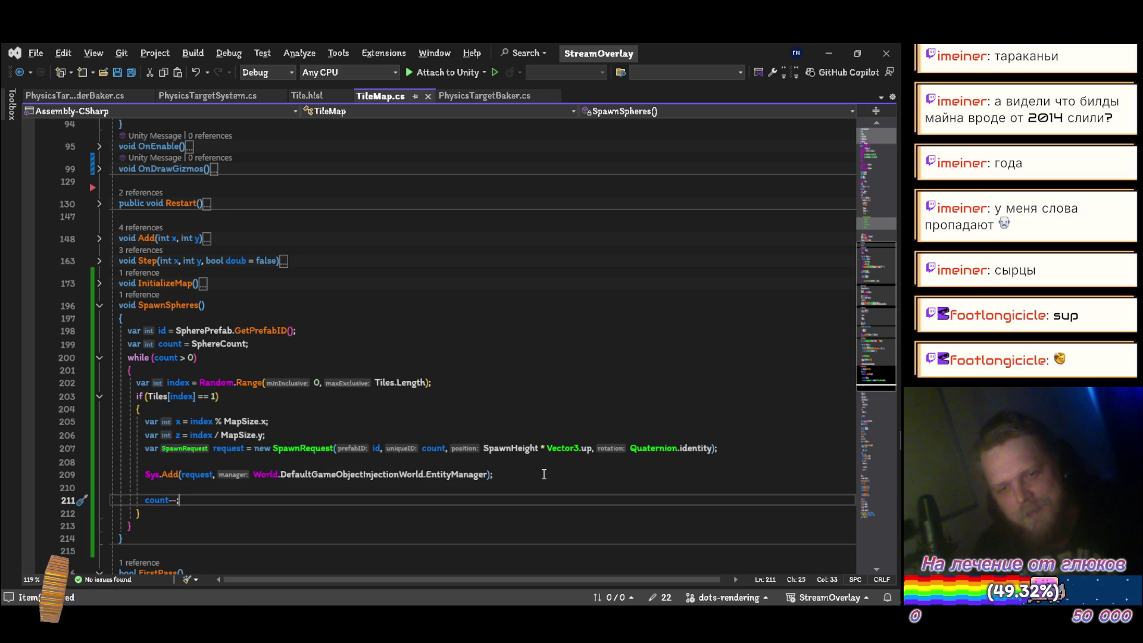
Bring the loading Unity editor to the front
{"action": "mouse_move", "coordinate": [901, 380]}
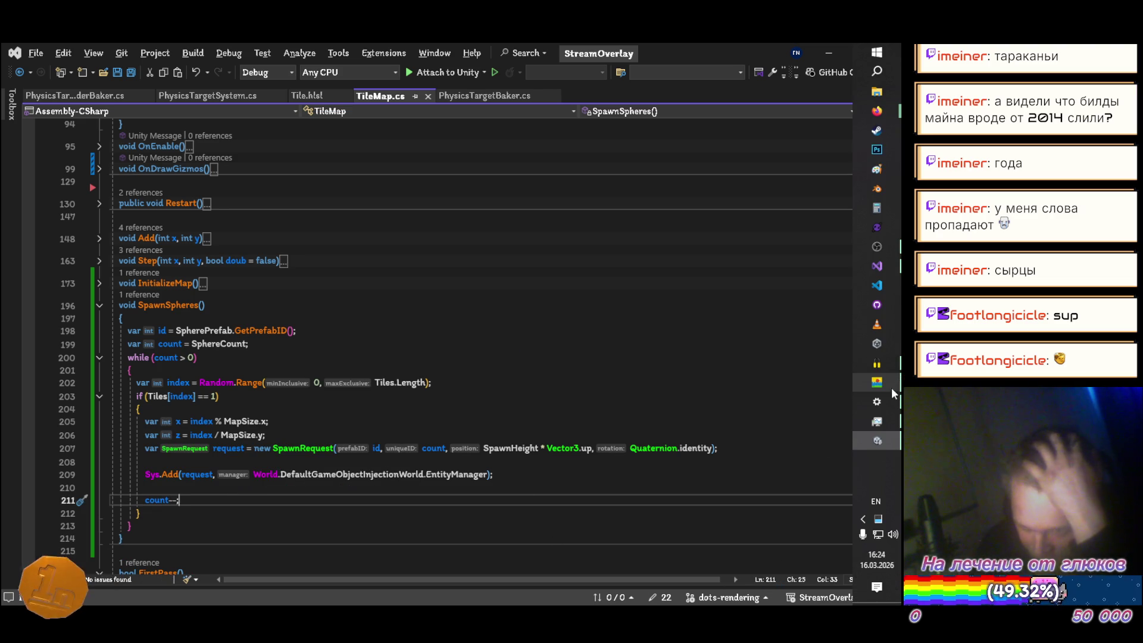
{"action": "left_click_drag", "start_coordinate": [882, 442], "coordinate": [888, 374]}
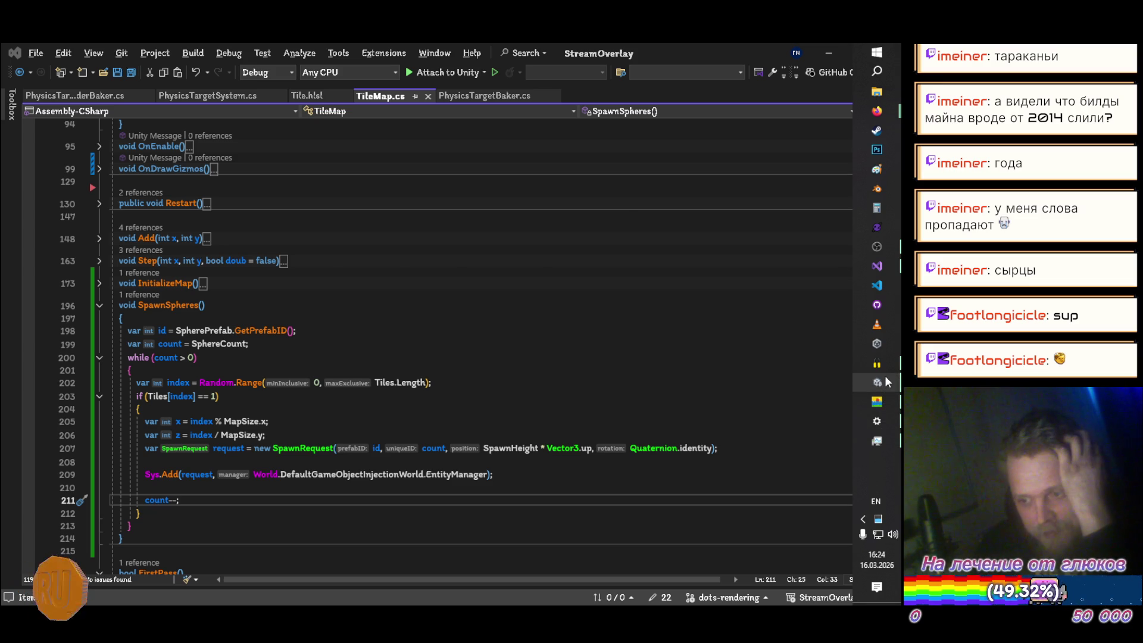
{"action": "left_click", "coordinate": [877, 382]}
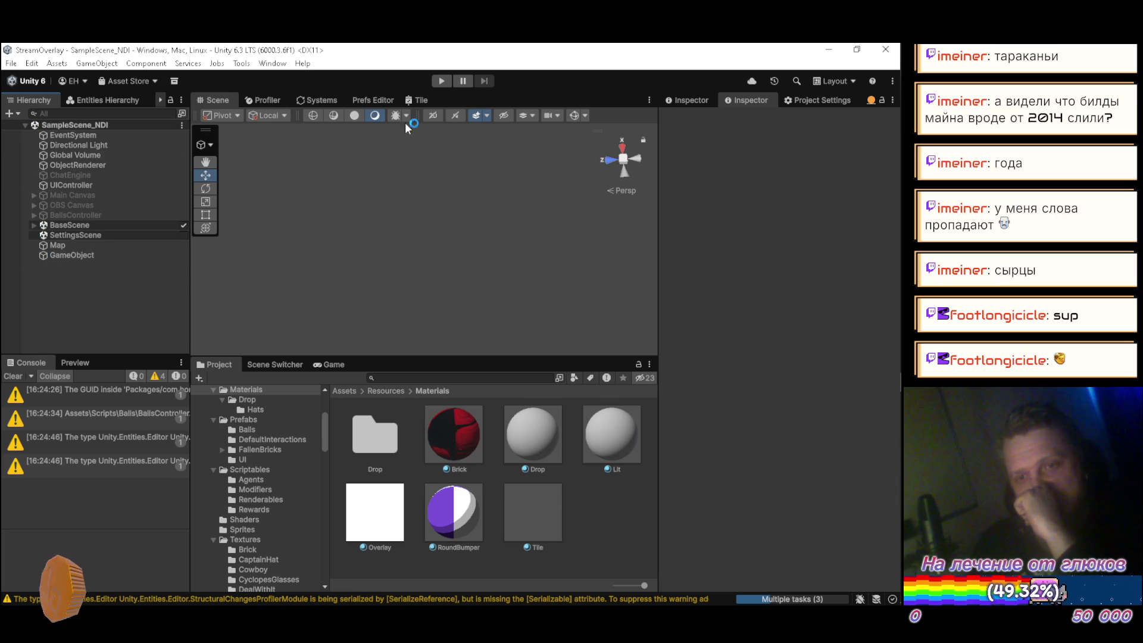
Select Map, inspect PrefabRef under BaseScene, then run the scene in Play mode
{"action": "left_click", "coordinate": [91, 247]}
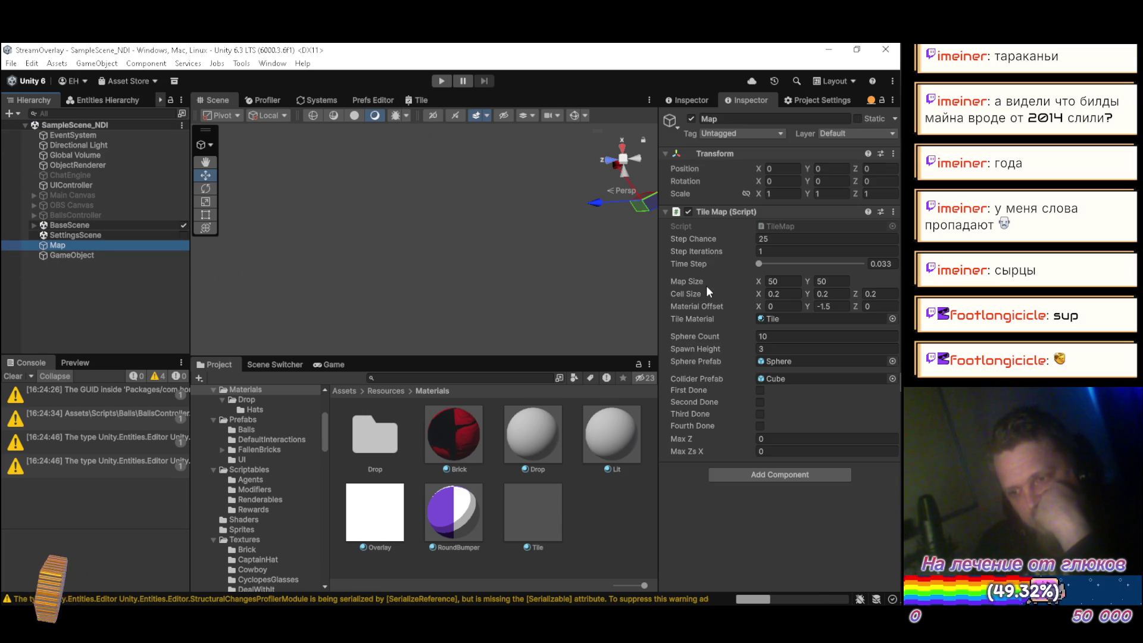
{"action": "left_click", "coordinate": [32, 225]}
{"action": "left_click", "coordinate": [76, 236]}
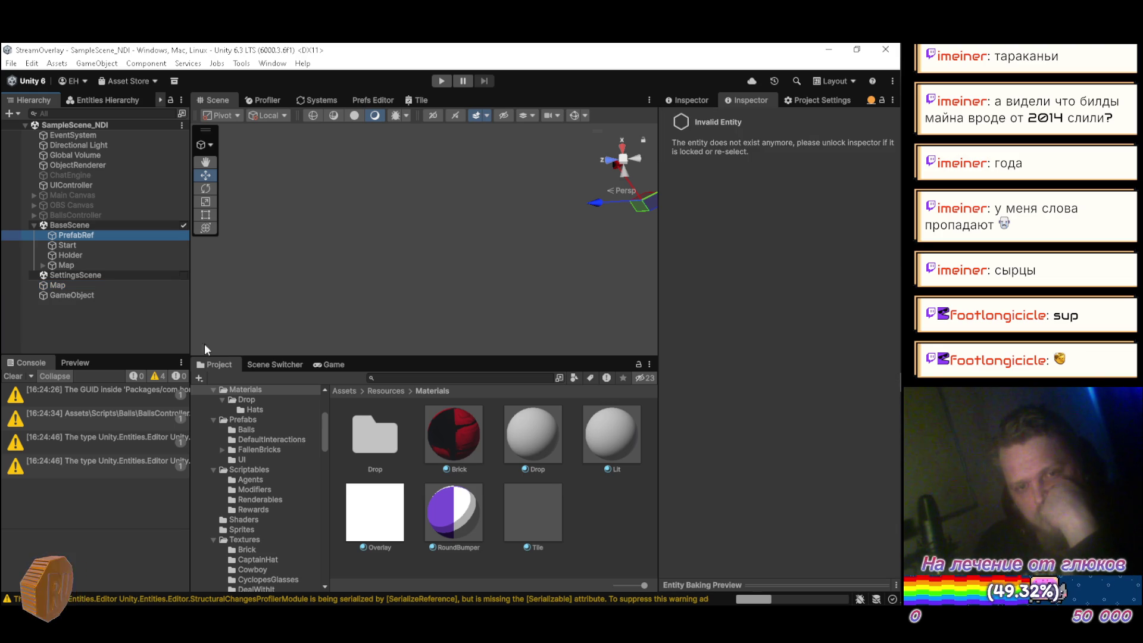
{"action": "left_click", "coordinate": [697, 98]}
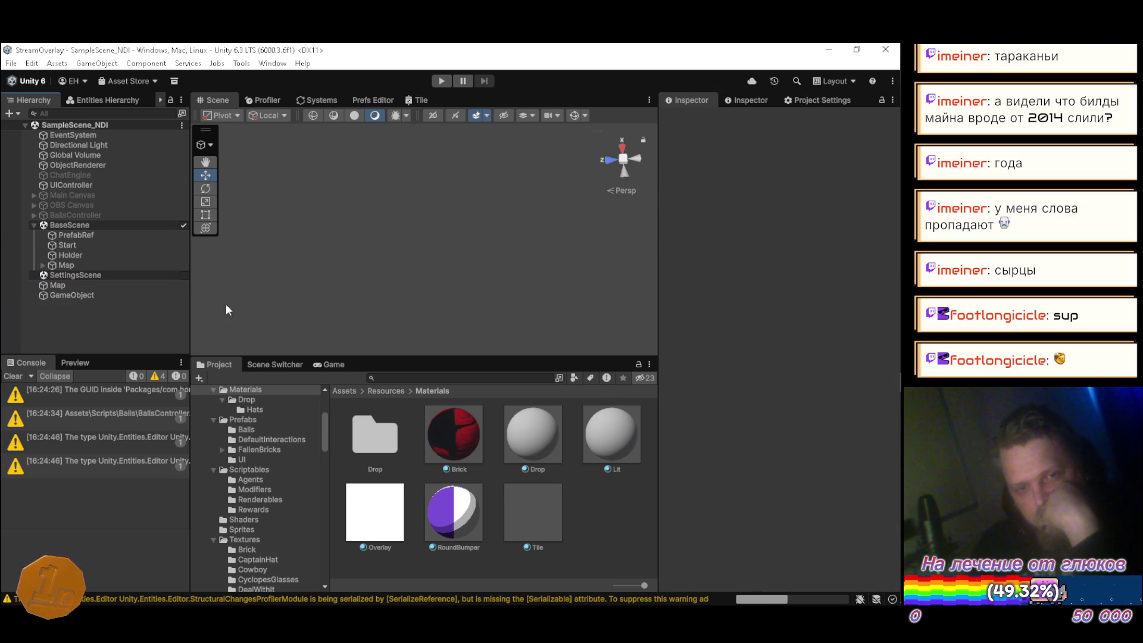
{"action": "left_click", "coordinate": [444, 79]}
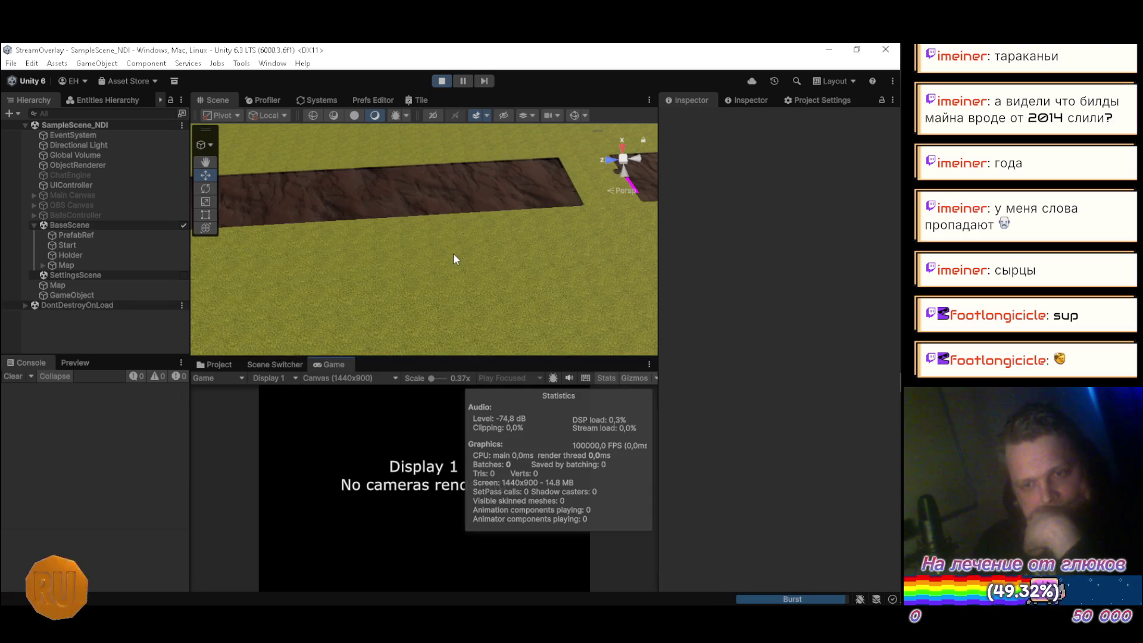
Orbit the scene view to look at the generated map from a diagonal, low angle
{"action": "left_click", "coordinate": [625, 189]}
{"action": "mouse_move", "coordinate": [403, 252]}
{"action": "left_mouse_down"}
{"action": "mouse_move", "coordinate": [650, 159]}
{"action": "mouse_move", "coordinate": [587, 175]}
{"action": "mouse_move", "coordinate": [517, 144]}
{"action": "mouse_move", "coordinate": [537, 144]}
{"action": "mouse_move", "coordinate": [438, 237]}
{"action": "mouse_move", "coordinate": [451, 204]}
{"action": "mouse_move", "coordinate": [443, 187]}
{"action": "mouse_move", "coordinate": [358, 190]}
{"action": "left_mouse_up"}
{"action": "left_click", "coordinate": [622, 191]}
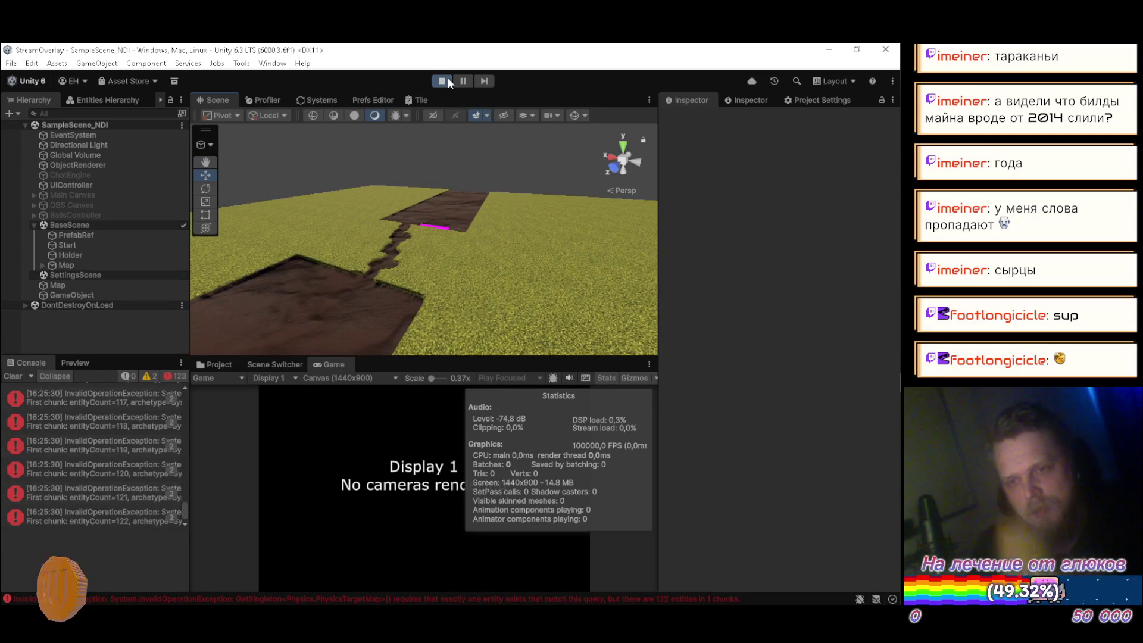
Stop Play mode and show the details of the first console error
{"action": "key", "text": "ctrl+p"}
{"action": "left_click_drag", "start_coordinate": [184, 503], "coordinate": [191, 388]}
{"action": "left_click", "coordinate": [116, 388]}
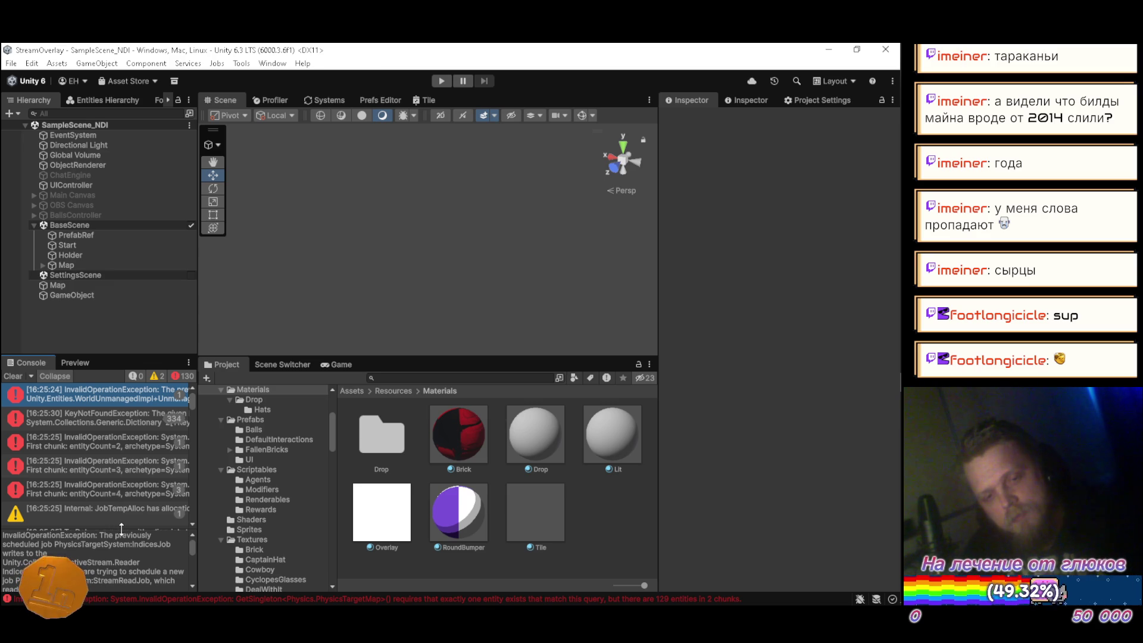
{"action": "key", "text": "alt+Tab"}
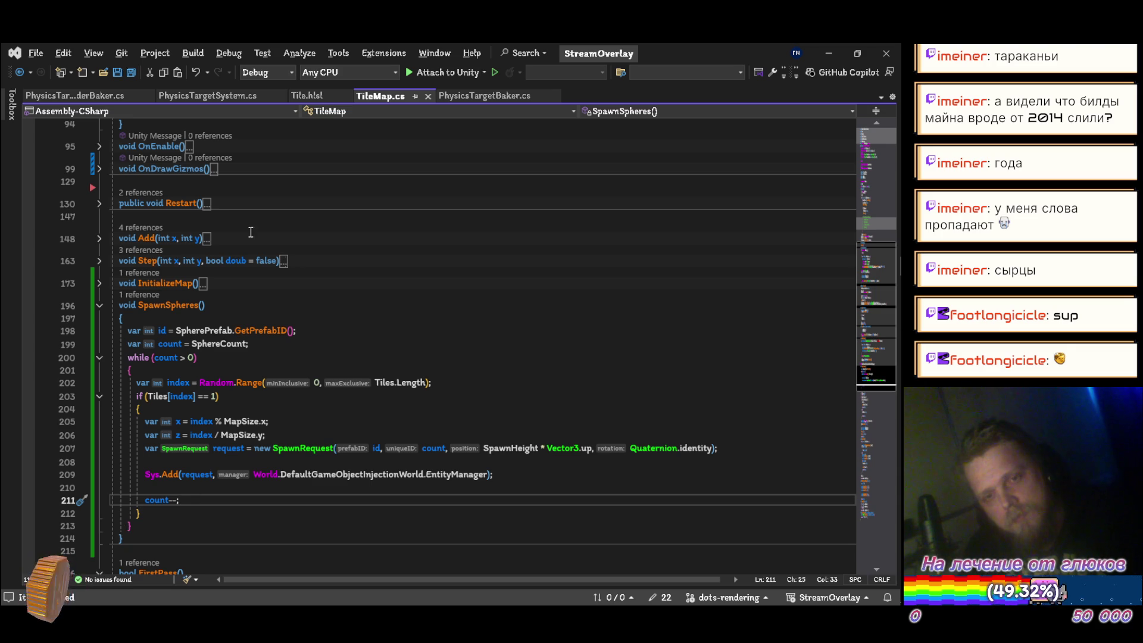
In PhysicsTargetSystem.cs, pass state.Dependency into StreamReadJob's Schedule call and save
{"action": "left_click", "coordinate": [191, 97]}
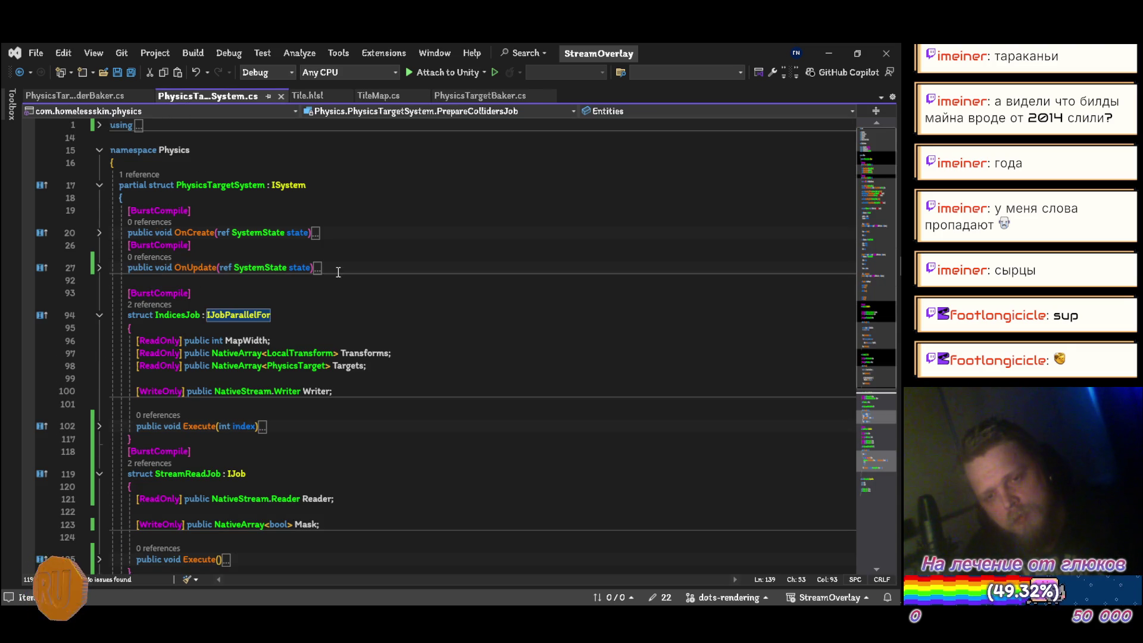
{"action": "left_click", "coordinate": [99, 267]}
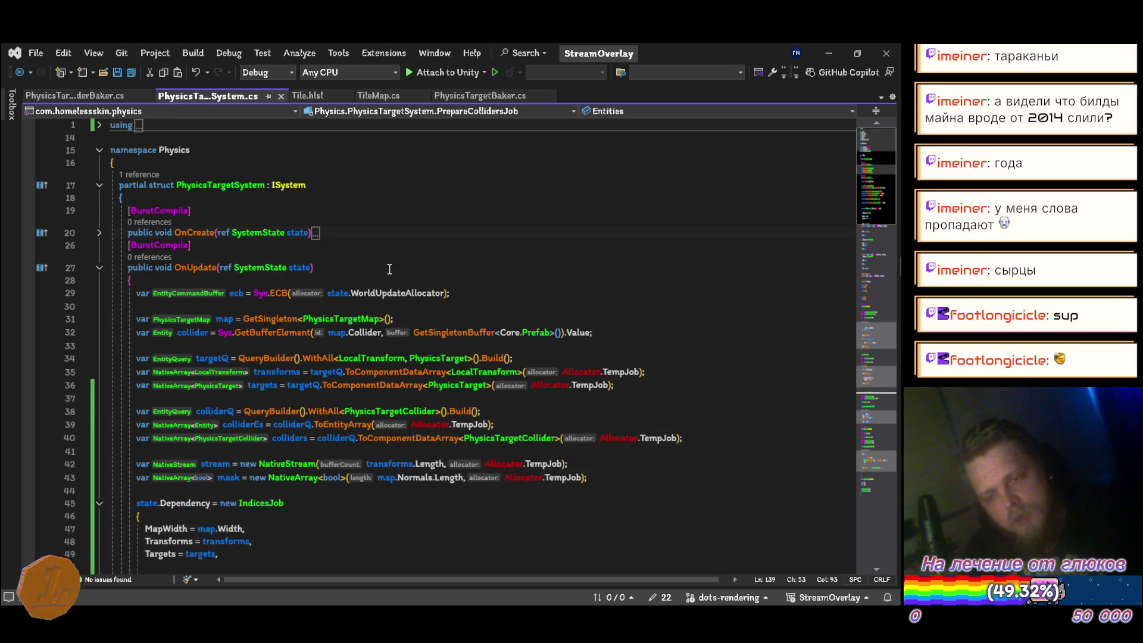
{"action": "scroll", "coordinate": [390, 269], "scroll_direction": "down", "scroll_amount": 5}
{"action": "scroll", "coordinate": [451, 268], "scroll_direction": "down", "scroll_amount": 3}
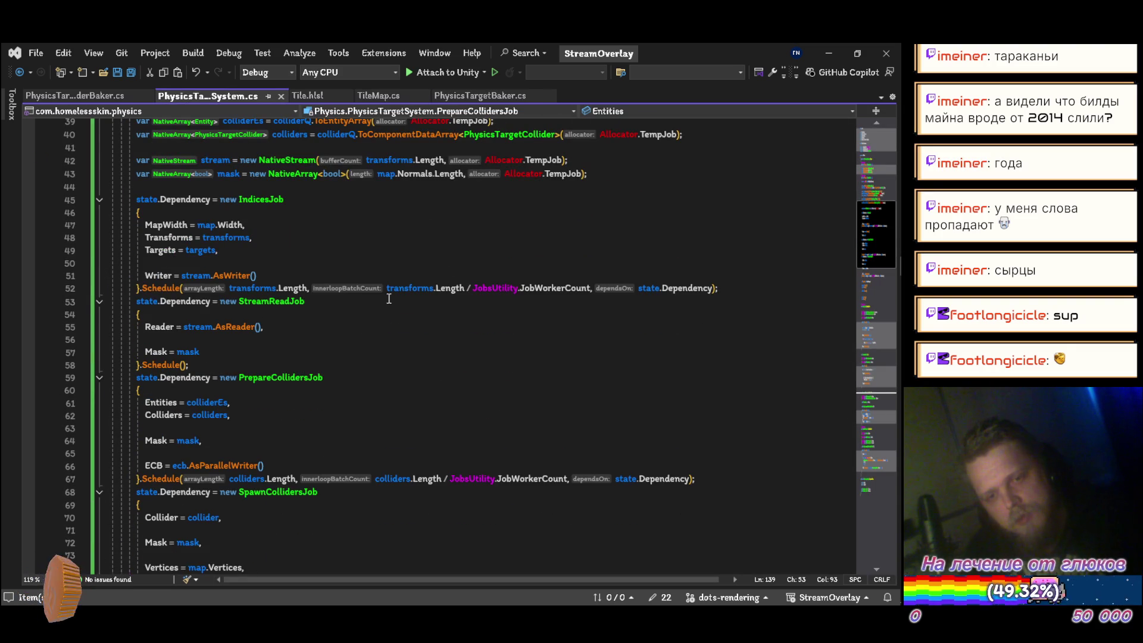
{"action": "left_click", "coordinate": [183, 365]}
{"action": "type", "text": "state.Dependency"}
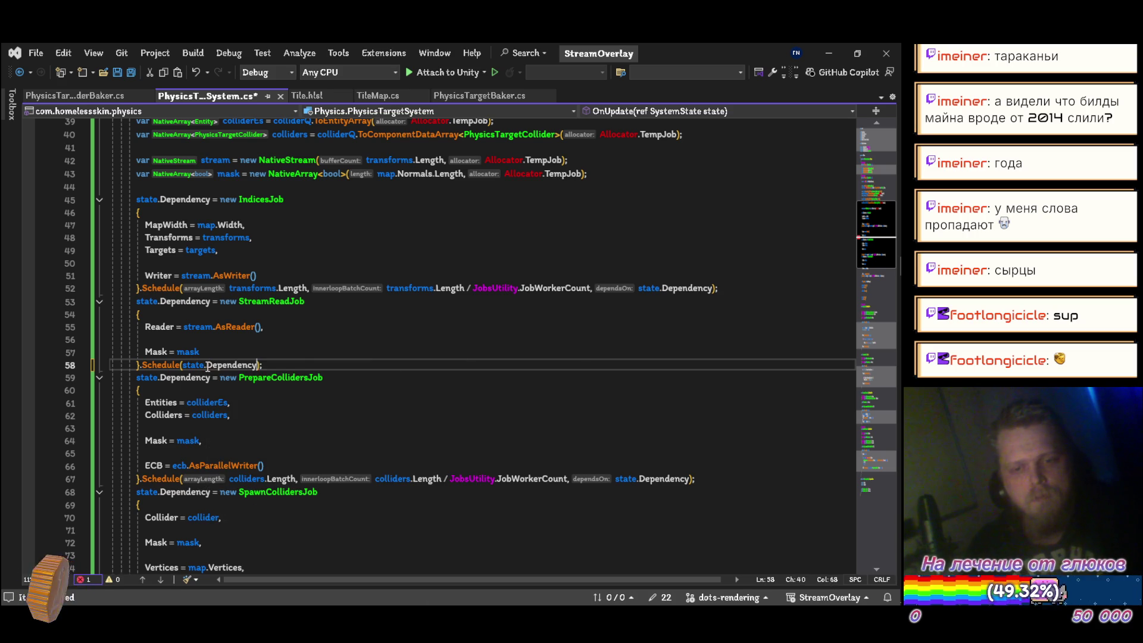
{"action": "key", "text": "ctrl+s"}
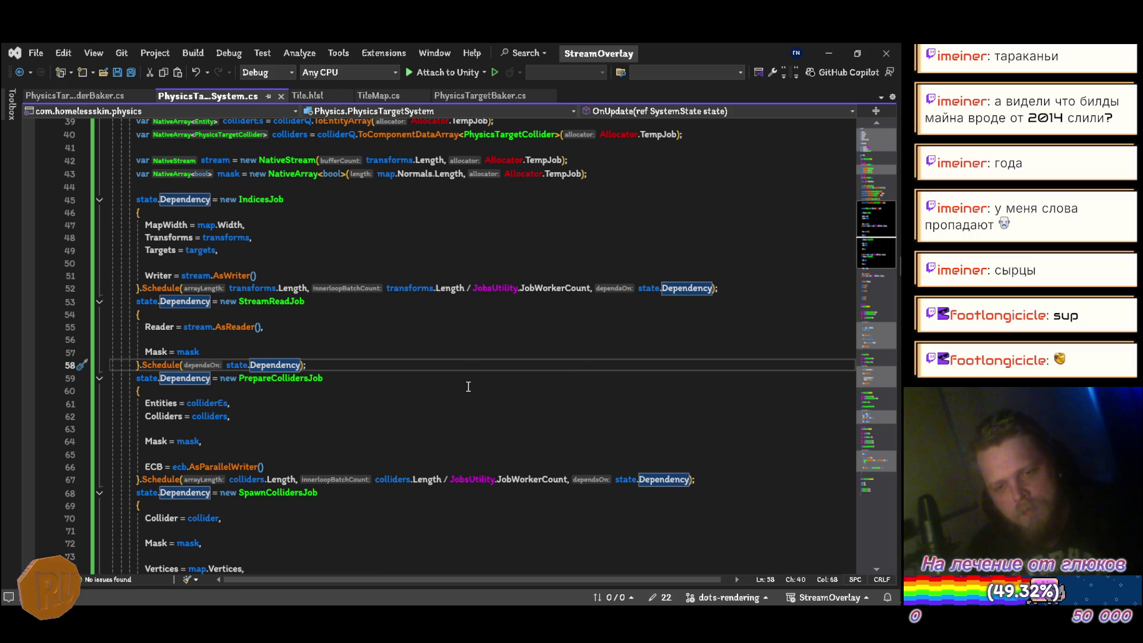
{"action": "scroll", "coordinate": [469, 387], "scroll_direction": "down", "scroll_amount": 5}
{"action": "scroll", "coordinate": [470, 380], "scroll_direction": "up", "scroll_amount": 3}
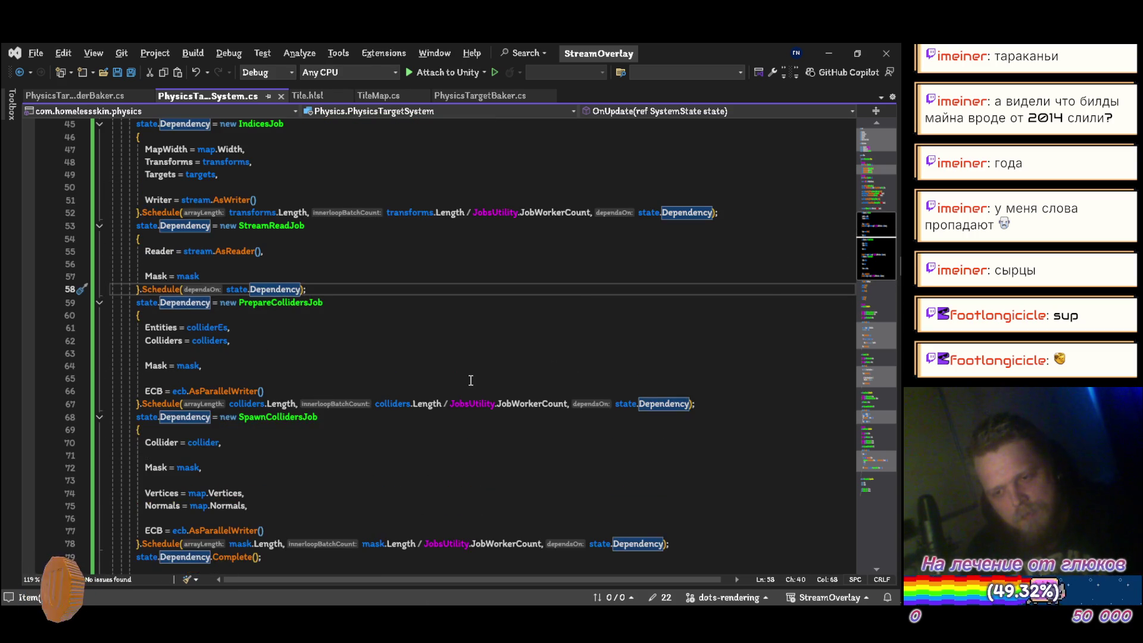
{"action": "key", "text": "alt+Tab"}
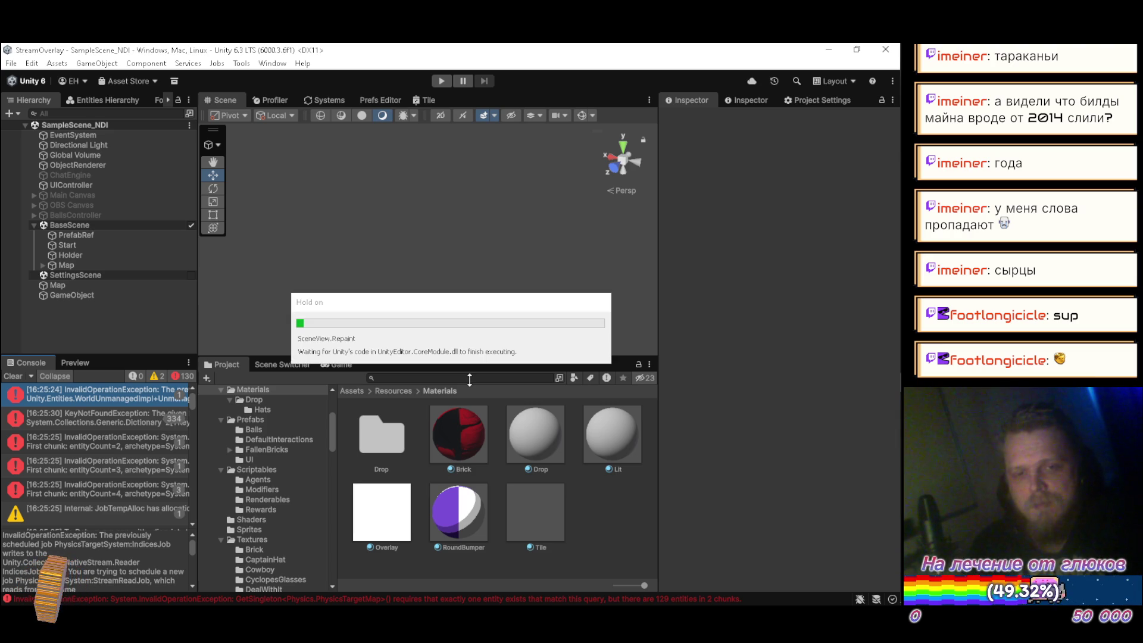
Play and stop the scene, then show the first console error's details
{"action": "left_click", "coordinate": [444, 80]}
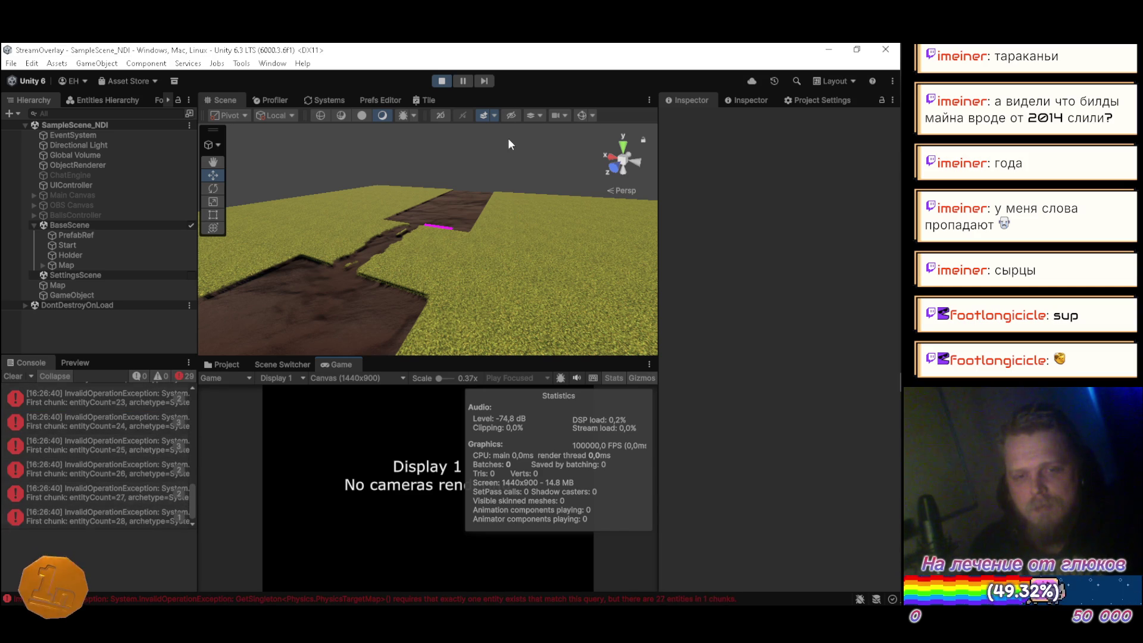
{"action": "left_click", "coordinate": [442, 81]}
{"action": "left_click_drag", "start_coordinate": [191, 505], "coordinate": [191, 402]}
{"action": "left_click", "coordinate": [109, 394]}
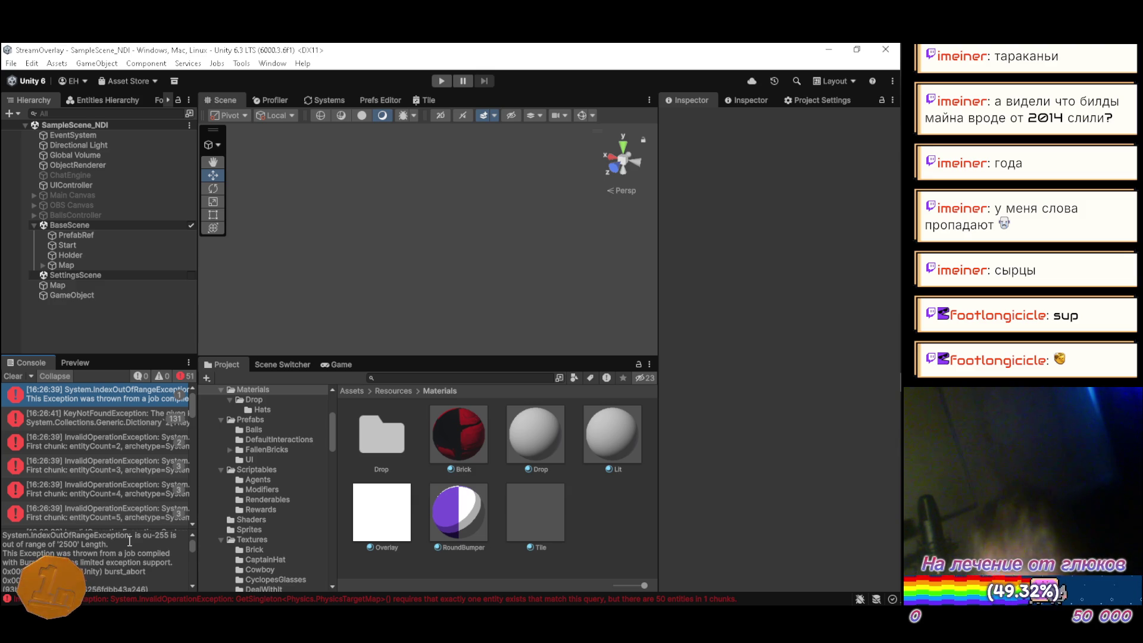
{"action": "key", "text": "alt+Tab"}
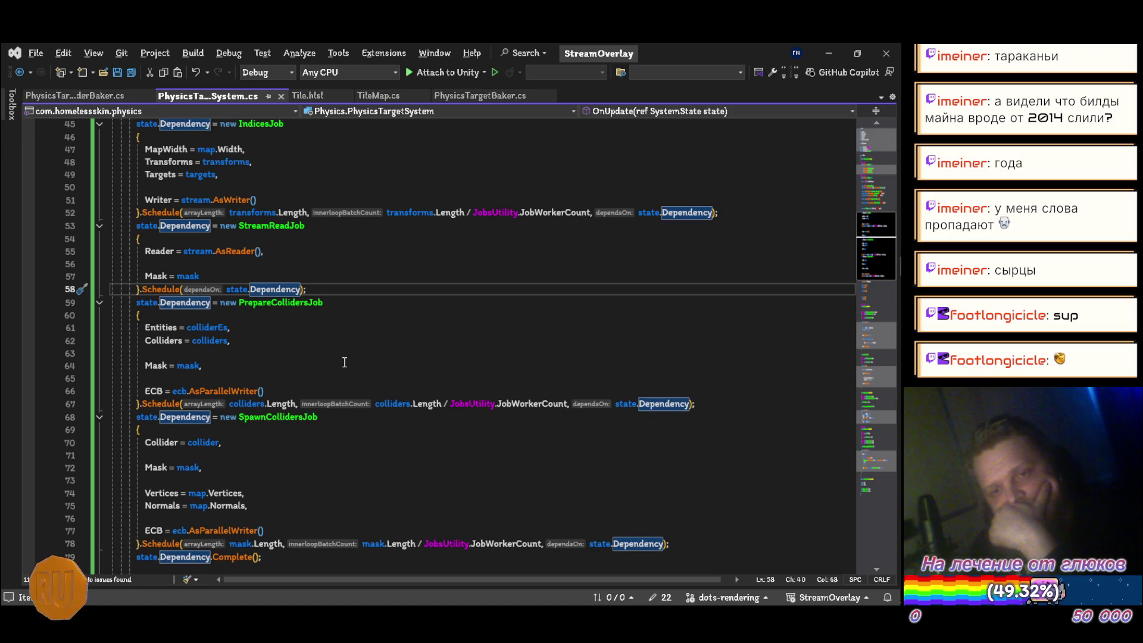
{"action": "scroll", "coordinate": [344, 363], "scroll_direction": "up", "scroll_amount": 9}
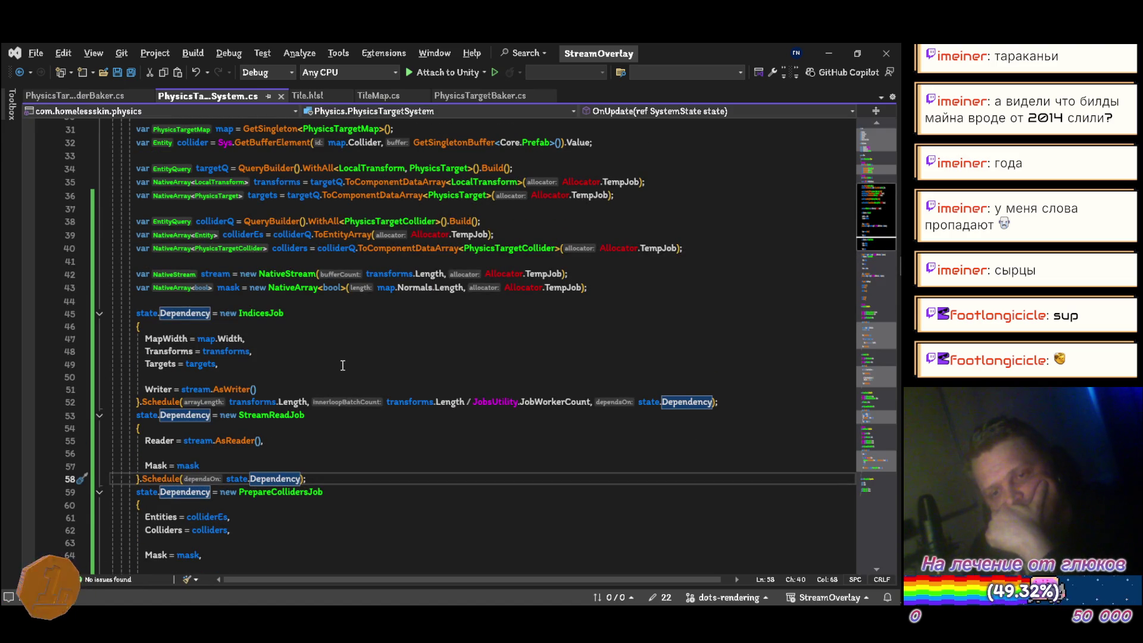
{"action": "scroll", "coordinate": [342, 365], "scroll_direction": "up", "scroll_amount": 2}
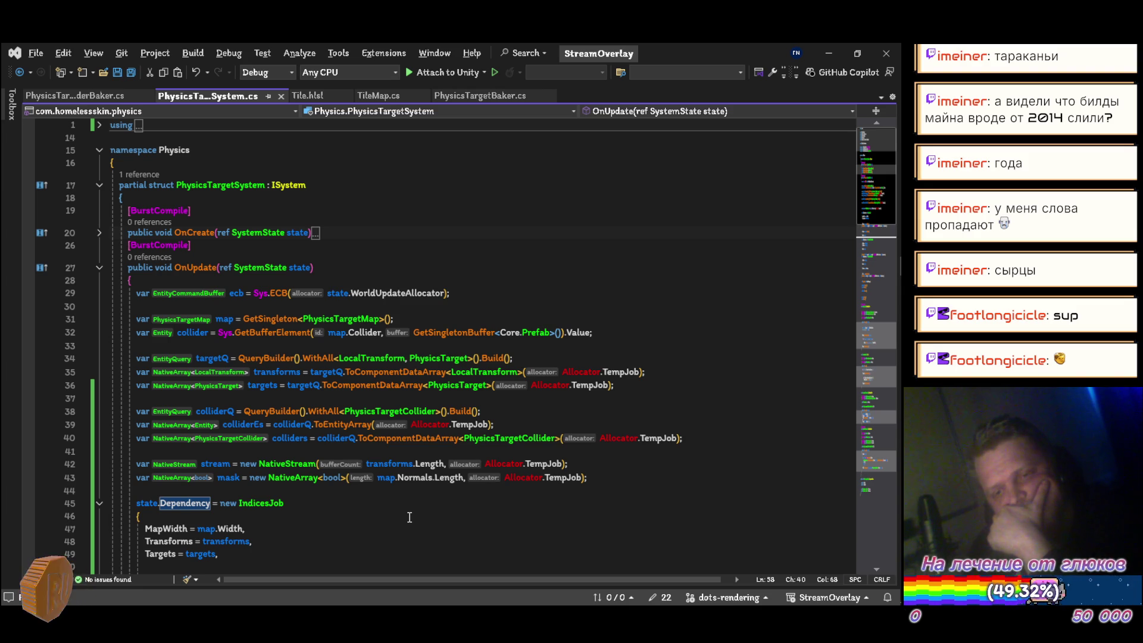
{"action": "scroll", "coordinate": [410, 512], "scroll_direction": "down", "scroll_amount": 5}
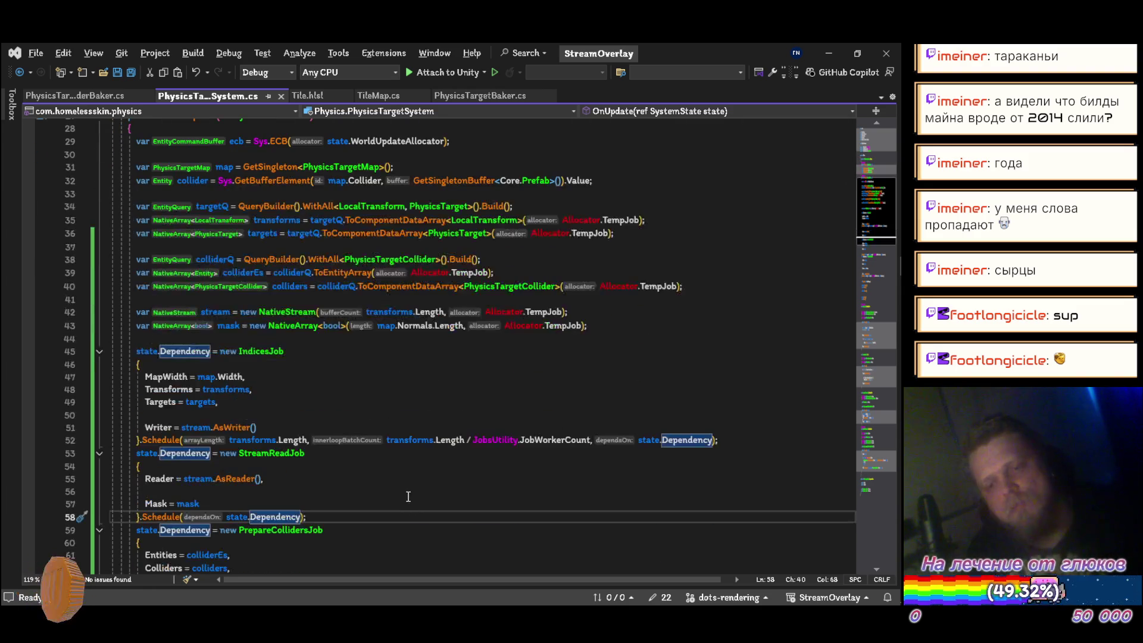
{"action": "key", "text": "alt+Tab"}
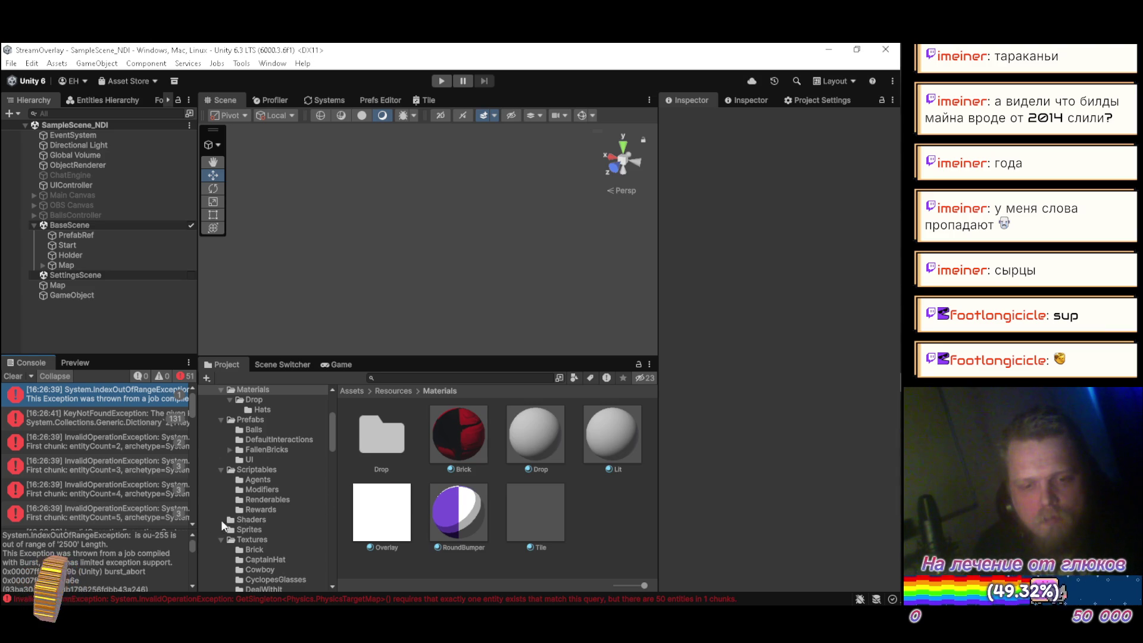
{"action": "key", "text": "alt+Tab"}
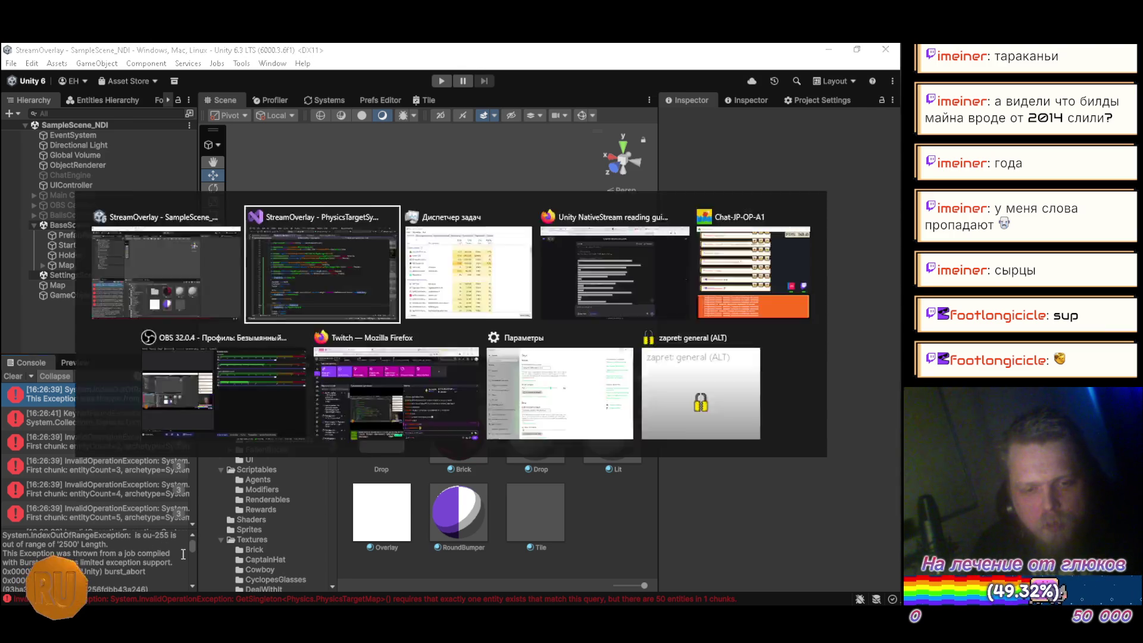
{"action": "scroll", "coordinate": [402, 417], "scroll_direction": "down", "scroll_amount": 2}
{"action": "scroll", "coordinate": [402, 417], "scroll_direction": "down", "scroll_amount": 3}
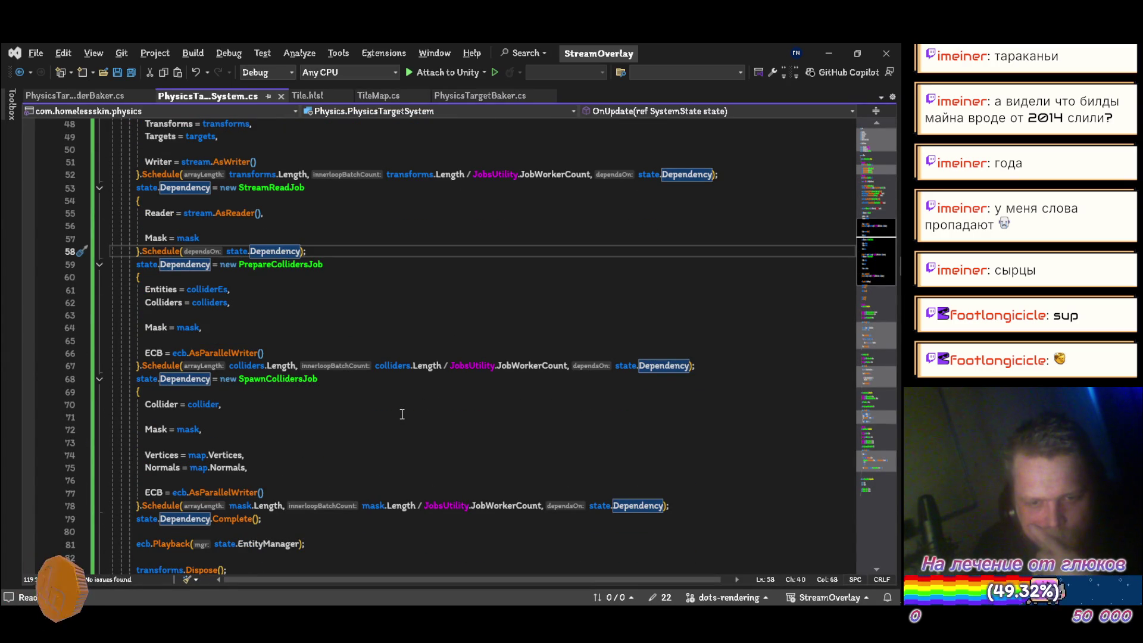
{"action": "scroll", "coordinate": [402, 414], "scroll_direction": "down", "scroll_amount": 10}
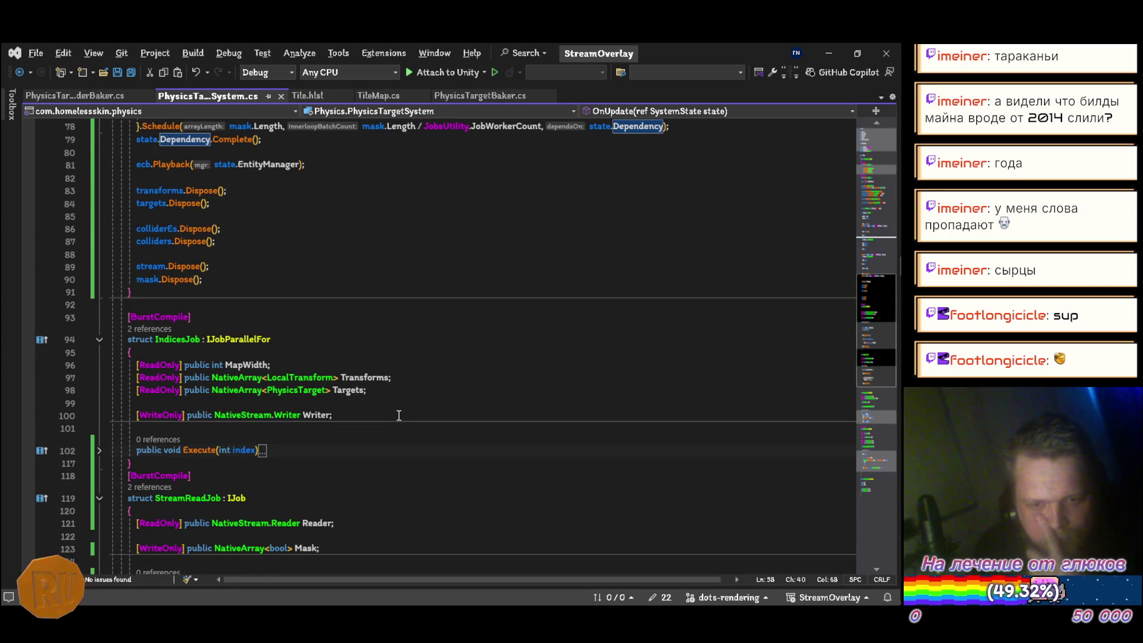
{"action": "scroll", "coordinate": [399, 415], "scroll_direction": "down", "scroll_amount": 2}
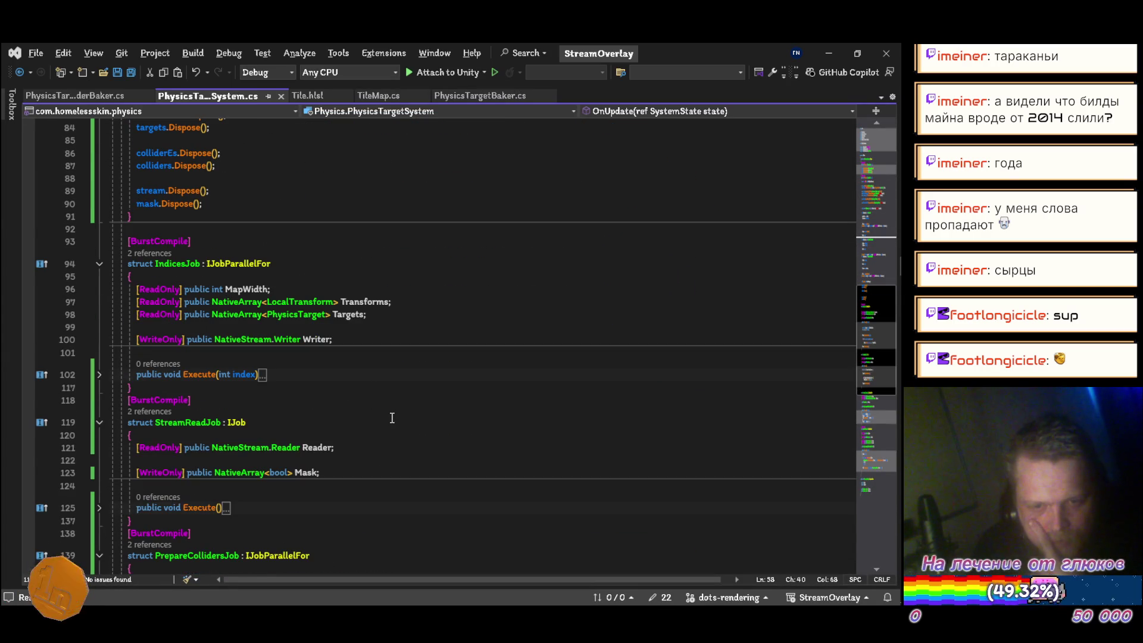
Comment out the [BurstCompile] attributes on IndicesJob, StreamReadJob and PrepareCollidersJob
{"action": "left_click", "coordinate": [333, 240]}
{"action": "key", "text": "ctrl+k"}
{"action": "key", "text": "ctrl+c"}
{"action": "key", "text": "Down"}
{"action": "key", "text": "Down"}
{"action": "key", "text": "Down"}
{"action": "key", "text": "Down"}
{"action": "key", "text": "ctrl+c"}
{"action": "key", "text": "Down"}
{"action": "key", "text": "Down"}
{"action": "key", "text": "Down"}
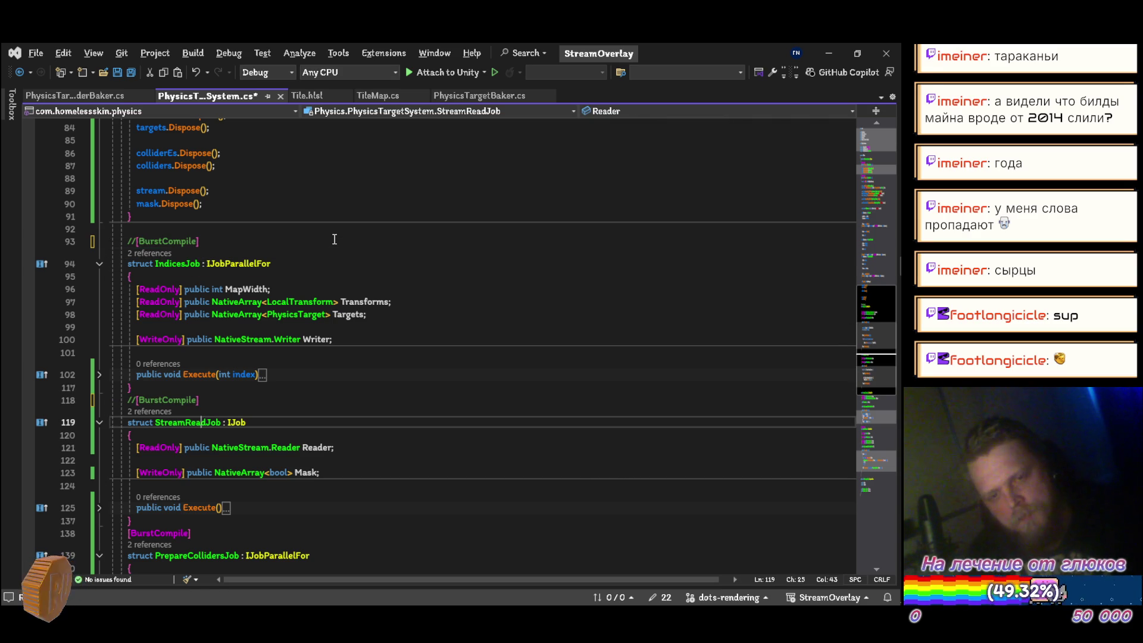
{"action": "key", "text": "Up"}
{"action": "key", "text": "Up"}
{"action": "key", "text": "Down"}
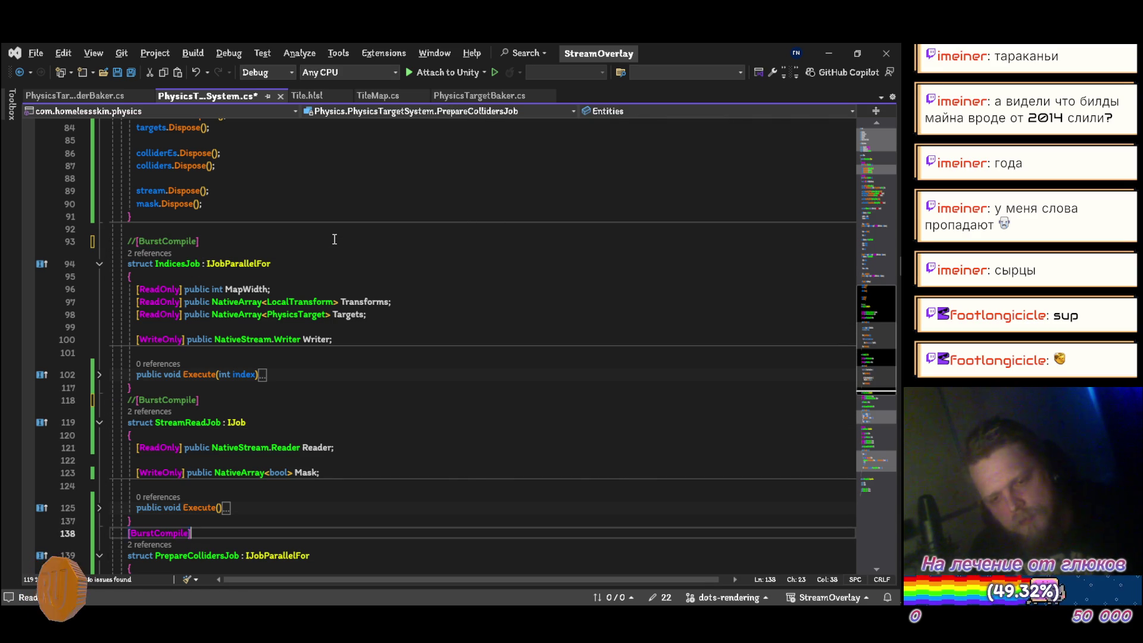
{"action": "key", "text": "ctrl+k"}
{"action": "key", "text": "ctrl+c"}
Comment out SpawnCollidersJob's [BurstCompile] attribute and save the script
{"action": "scroll", "coordinate": [360, 231], "scroll_direction": "down", "scroll_amount": 8}
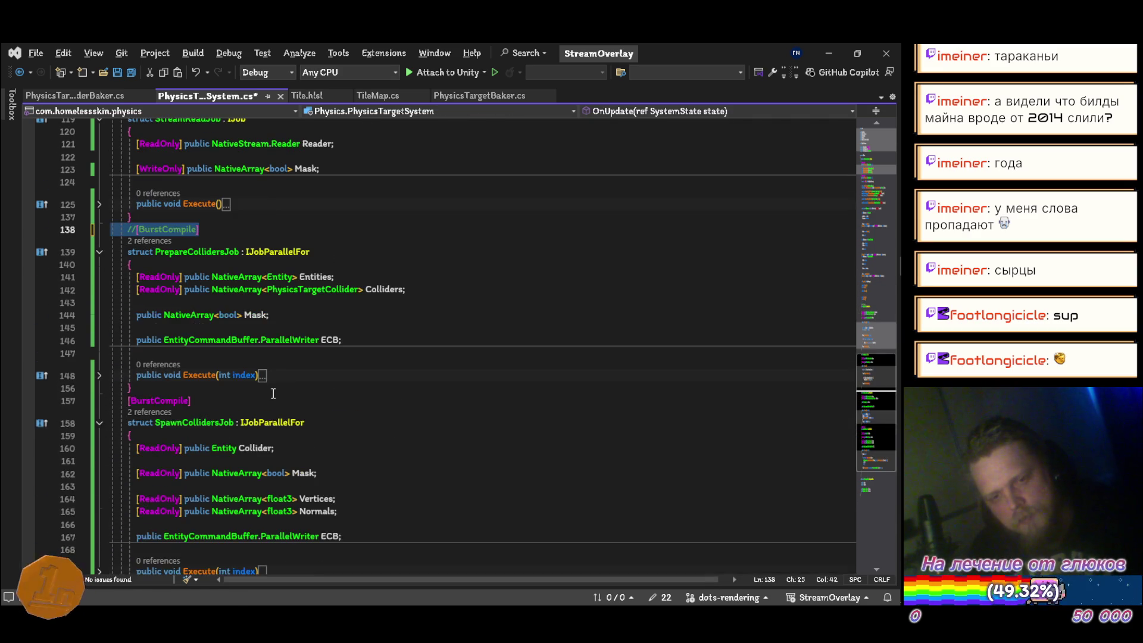
{"action": "left_click", "coordinate": [267, 400]}
{"action": "key", "text": "ctrl+k"}
{"action": "key", "text": "ctrl+c"}
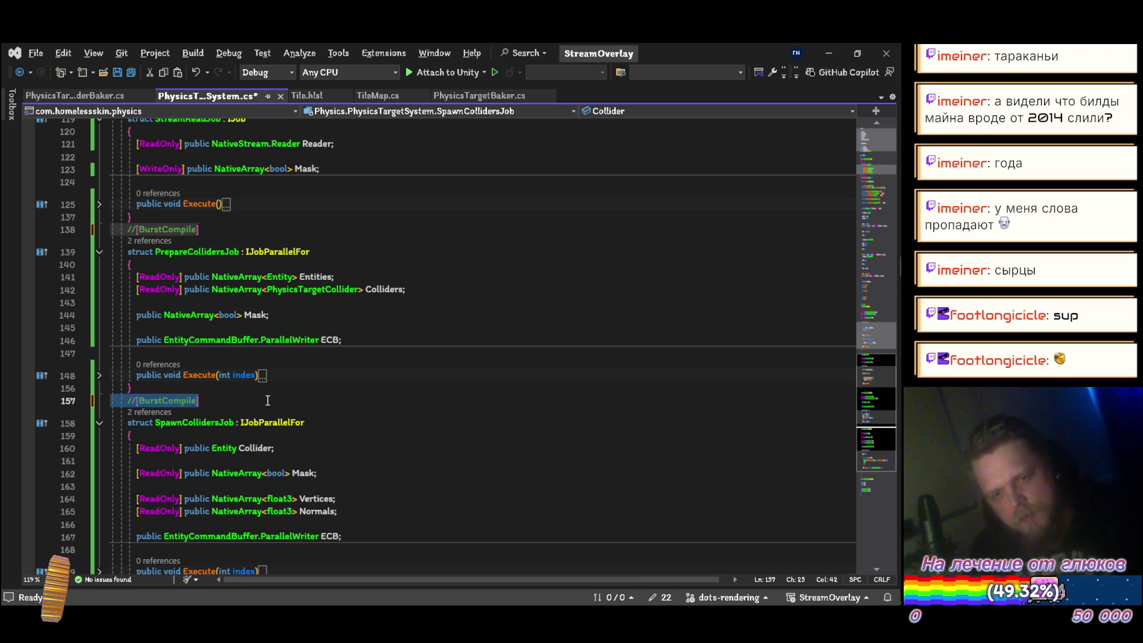
{"action": "scroll", "coordinate": [268, 400], "scroll_direction": "down", "scroll_amount": 6}
{"action": "key", "text": "ctrl+s"}
{"action": "key", "text": "alt+Tab"}
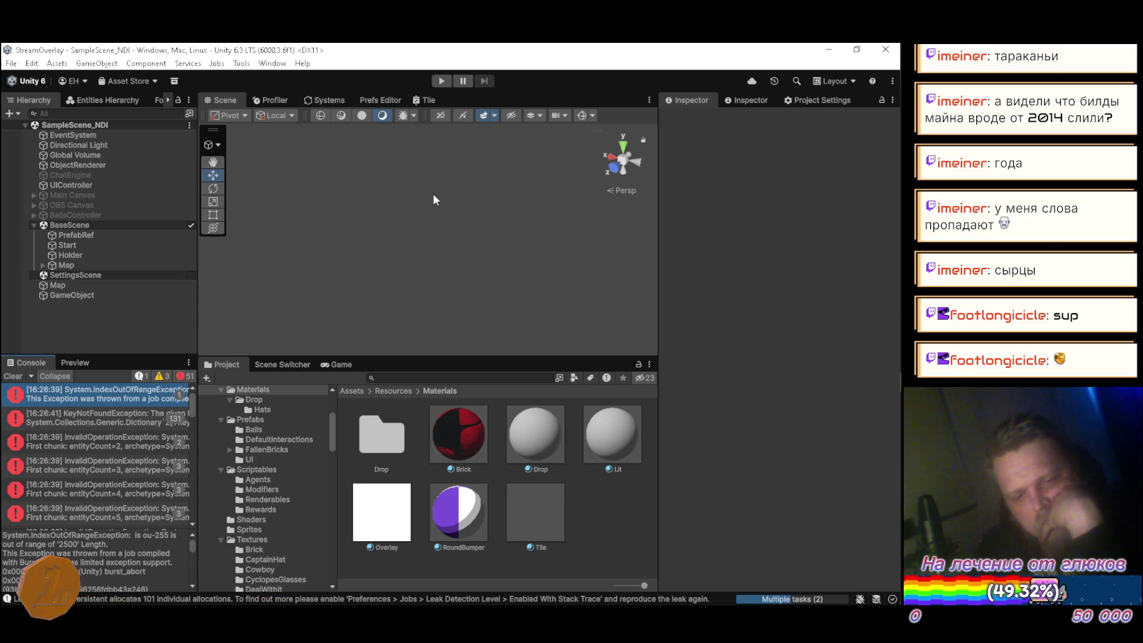
Play and stop the tile map scene, then select the first console error
{"action": "left_click", "coordinate": [442, 81]}
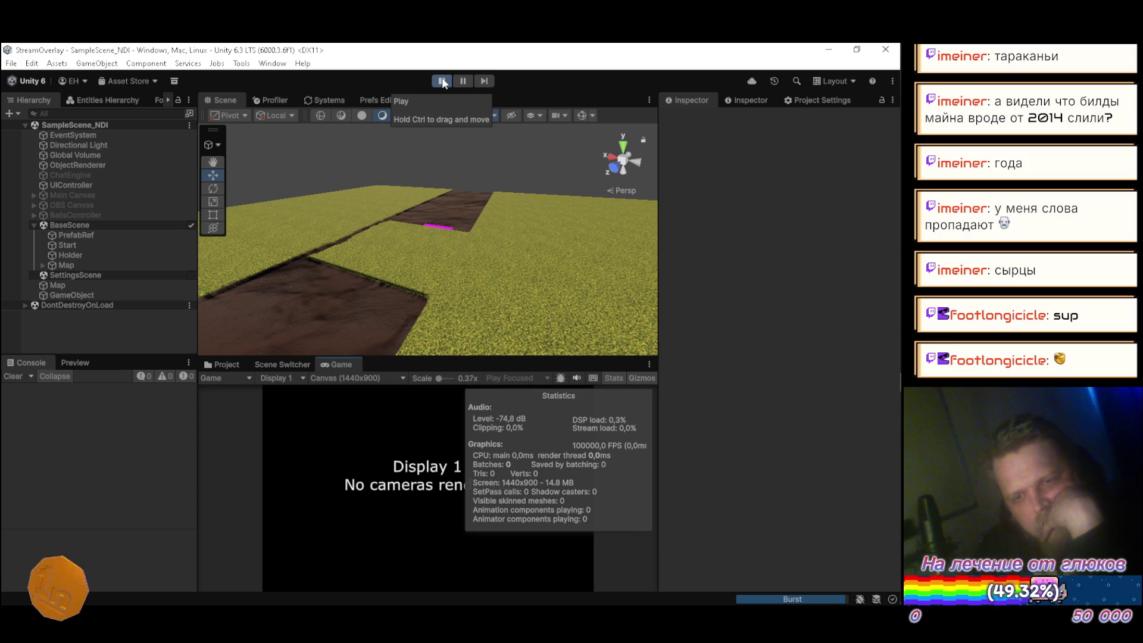
{"action": "left_click", "coordinate": [443, 82]}
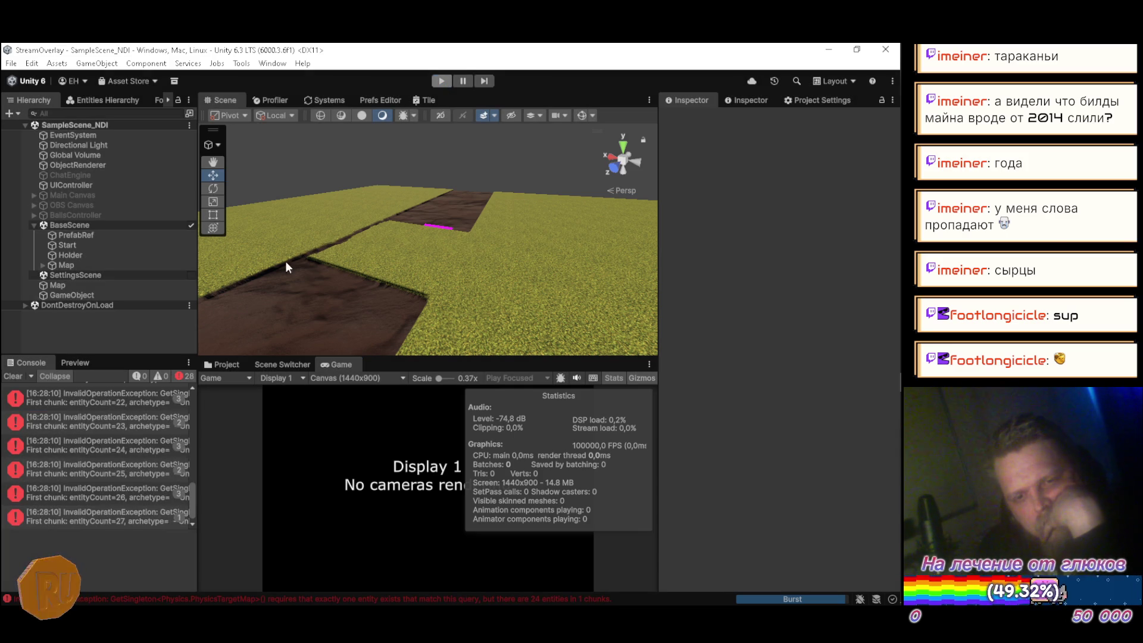
{"action": "left_click_drag", "start_coordinate": [191, 504], "coordinate": [186, 423]}
{"action": "left_click", "coordinate": [121, 401]}
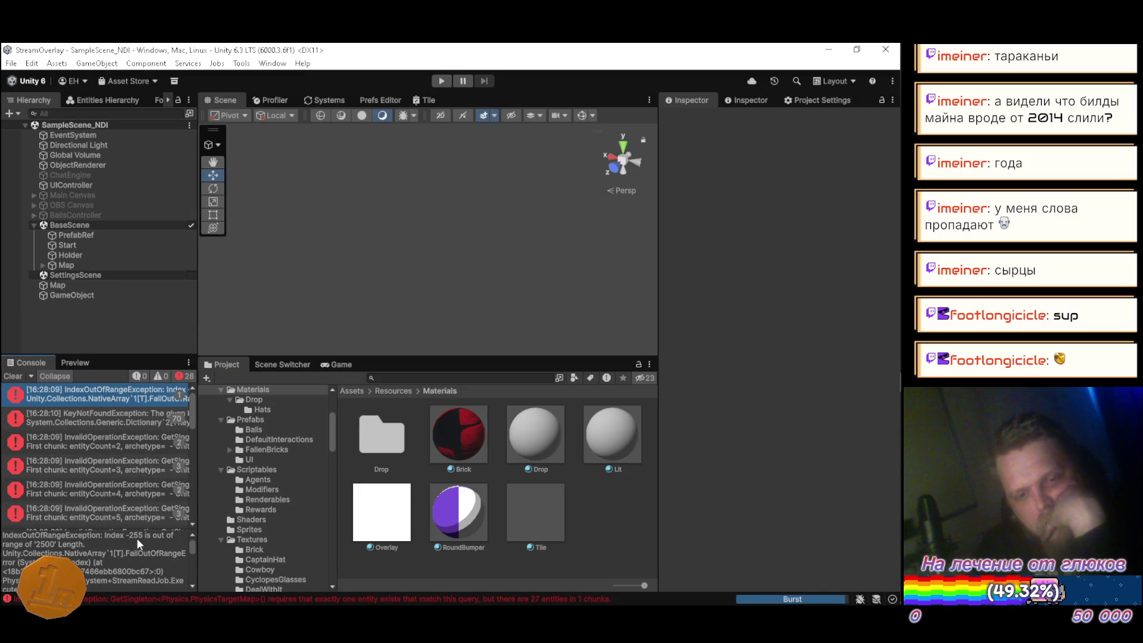
Follow the stack-trace link to line 132 of PhysicsTargetSystem.cs in StreamReadJob
{"action": "scroll", "coordinate": [139, 549], "scroll_direction": "down", "scroll_amount": 2}
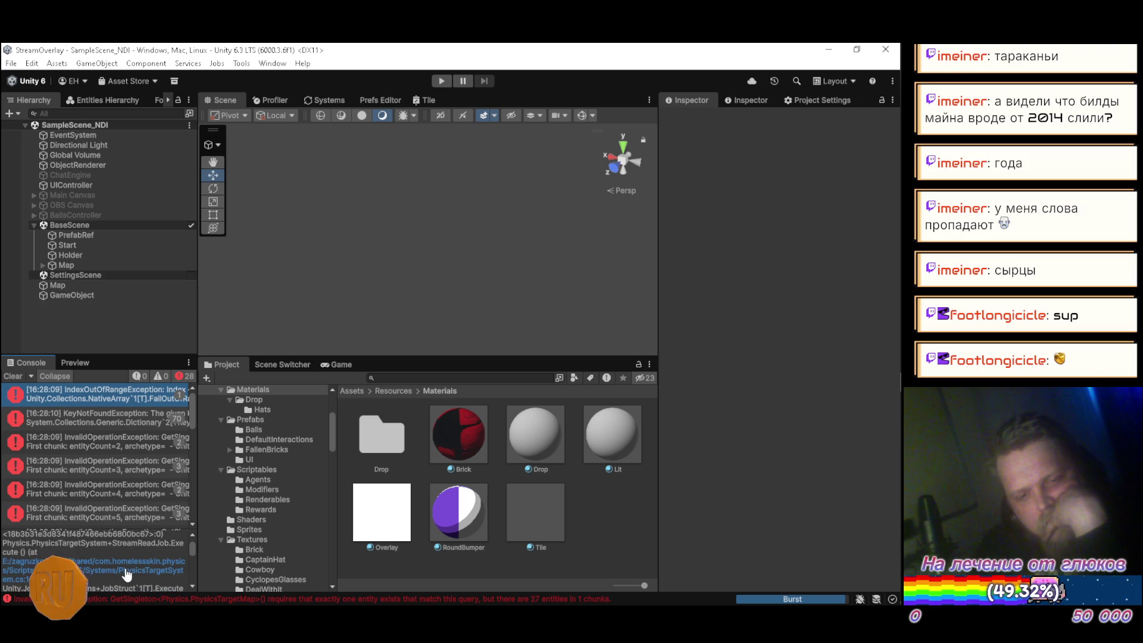
{"action": "key", "text": "ctrl+a"}
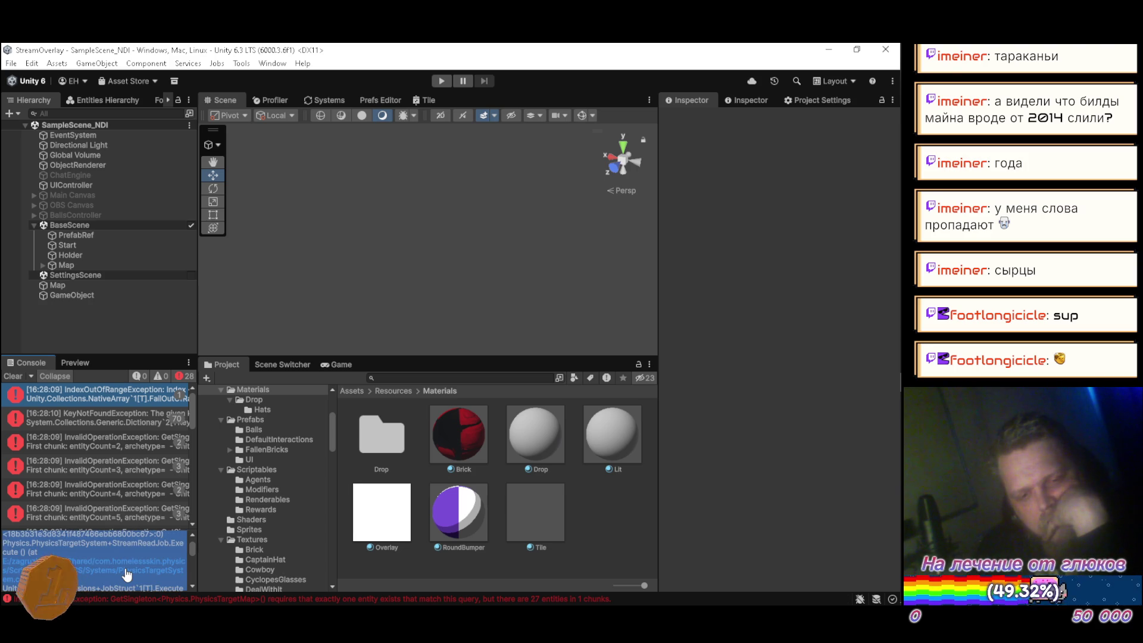
{"action": "left_click", "coordinate": [127, 573]}
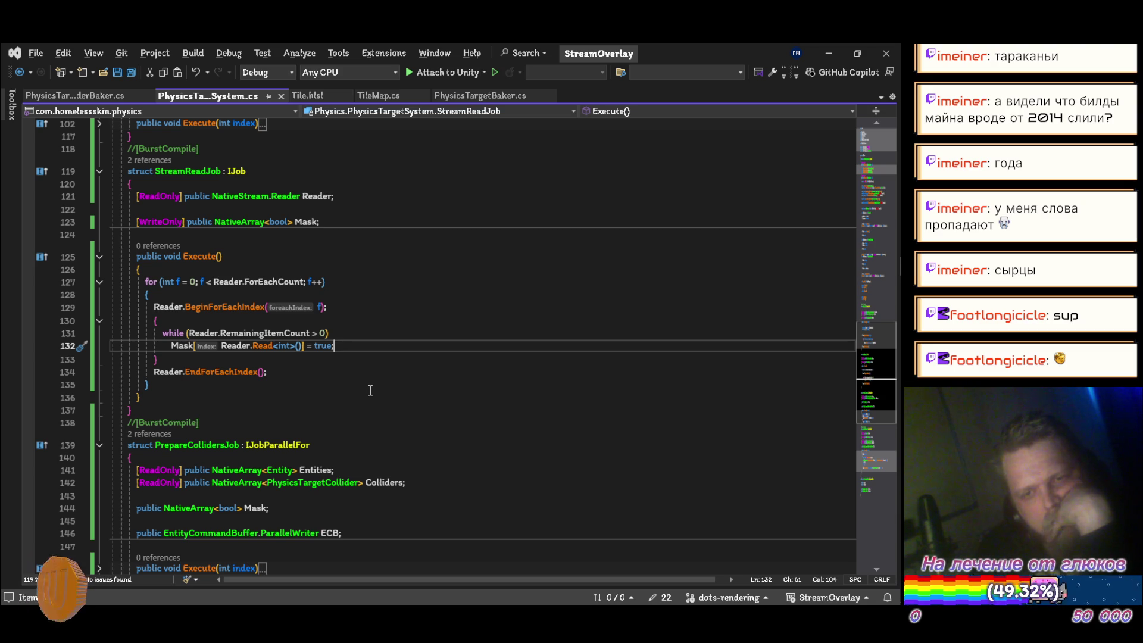
Expand IndicesJob's Execute(int index) to reveal its loops, then go to the inner dz loop header
{"action": "scroll", "coordinate": [368, 388], "scroll_direction": "up", "scroll_amount": 2}
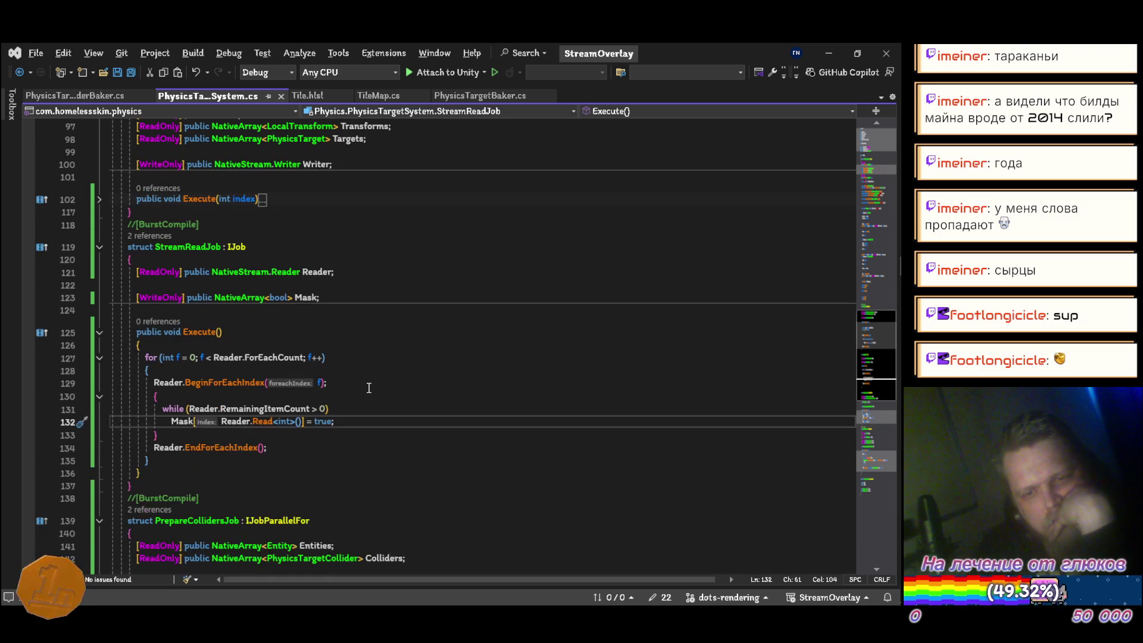
{"action": "scroll", "coordinate": [369, 388], "scroll_direction": "up", "scroll_amount": 4}
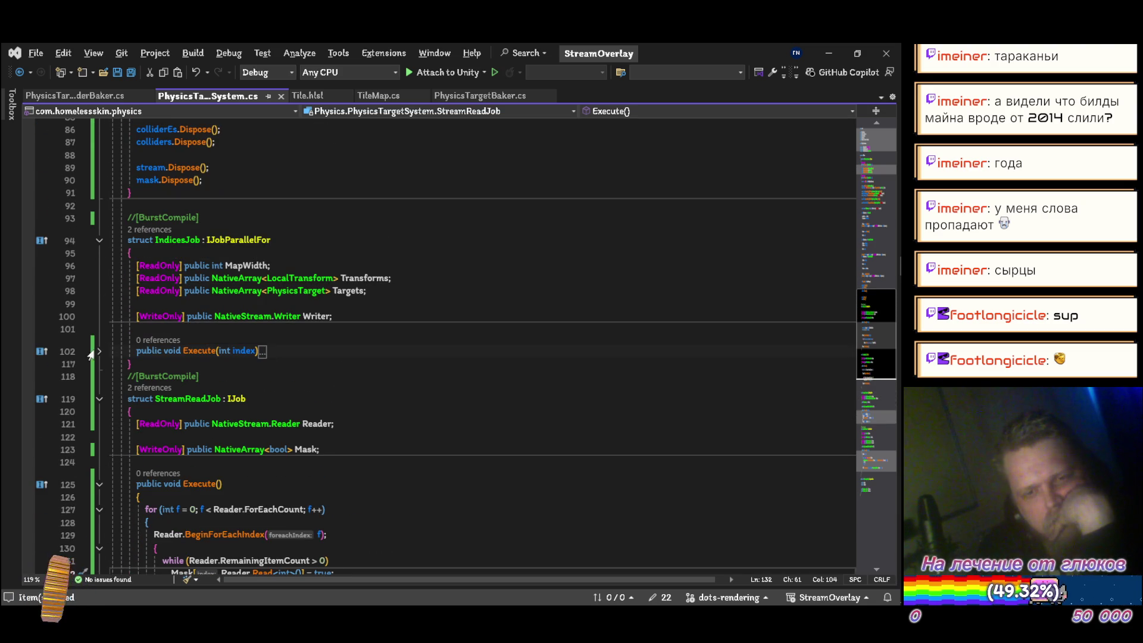
{"action": "scroll", "coordinate": [101, 359], "scroll_direction": "down", "scroll_amount": 2}
{"action": "scroll", "coordinate": [99, 357], "scroll_direction": "up", "scroll_amount": 2}
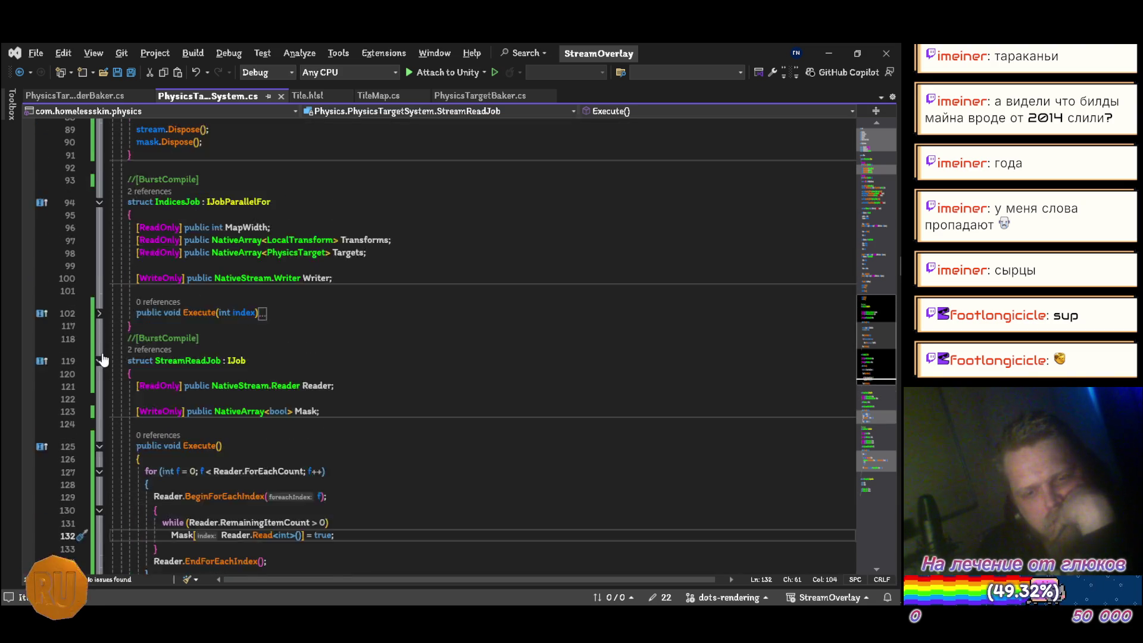
{"action": "left_click", "coordinate": [99, 353]}
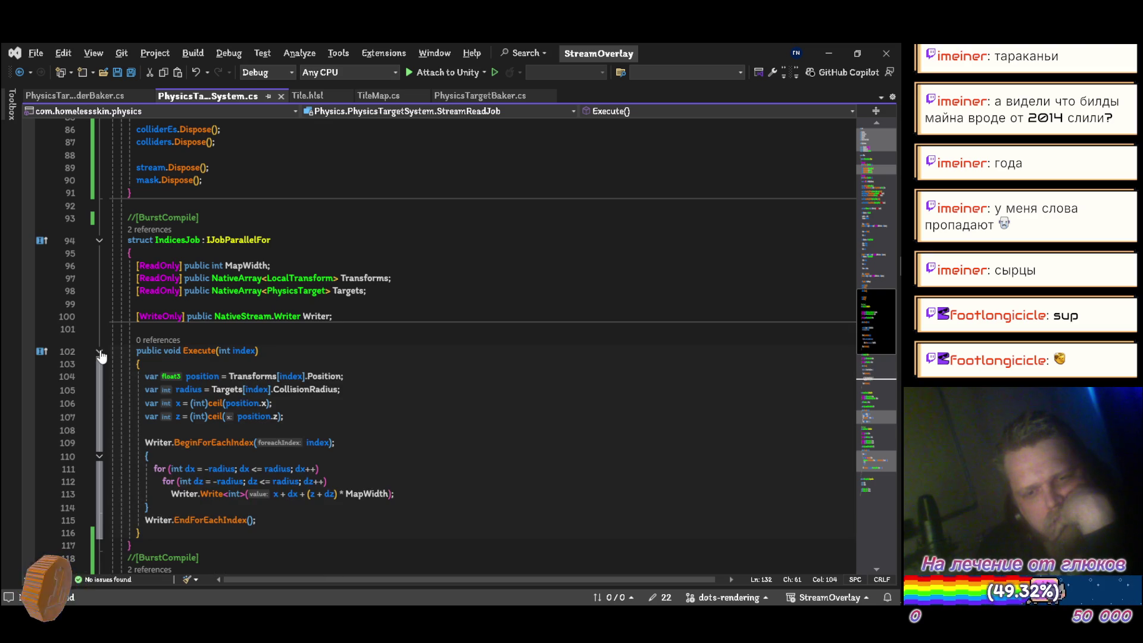
{"action": "scroll", "coordinate": [101, 355], "scroll_direction": "down", "scroll_amount": 2}
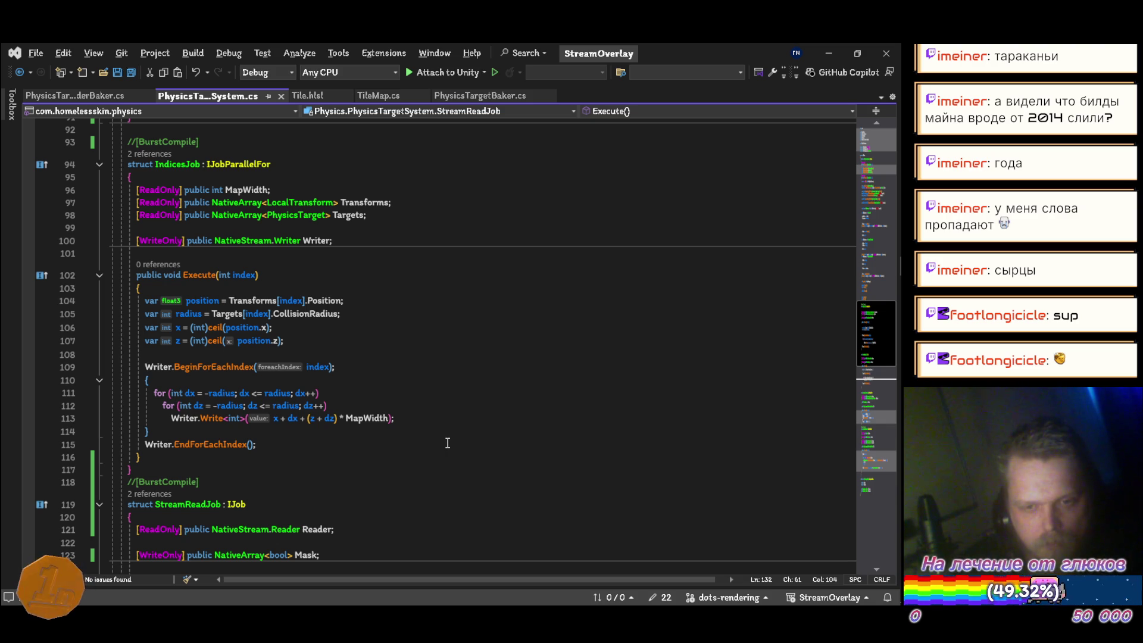
{"action": "left_click", "coordinate": [432, 407]}
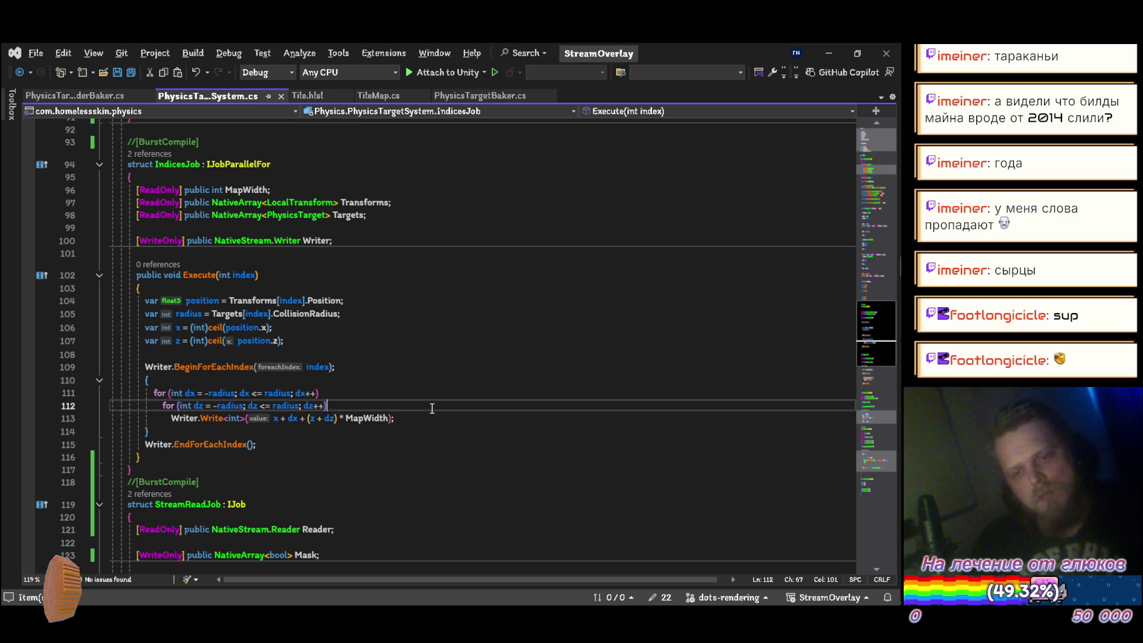
Wrap the inner dz loop body in braces and declare var wx = x + dx
{"action": "key", "text": "Return"}
{"action": "type", "text": "{"}
{"action": "key", "text": "Return"}
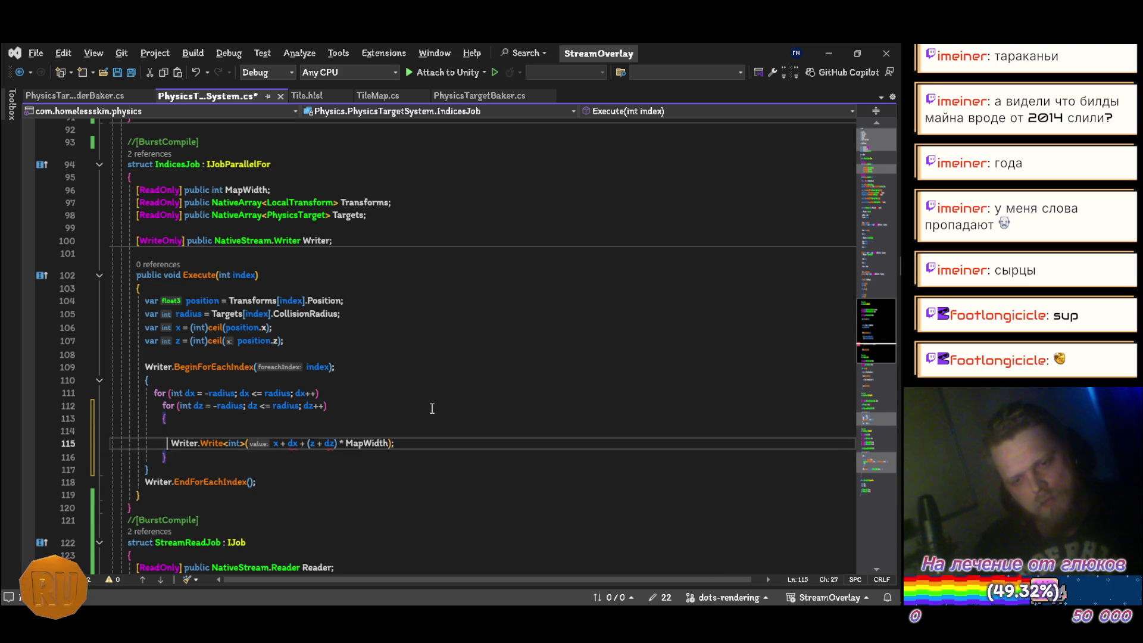
{"action": "type", "text": "BeginVariableRateSimulationEntityCommandBufferSystem"}
{"action": "key", "text": "Tab"}
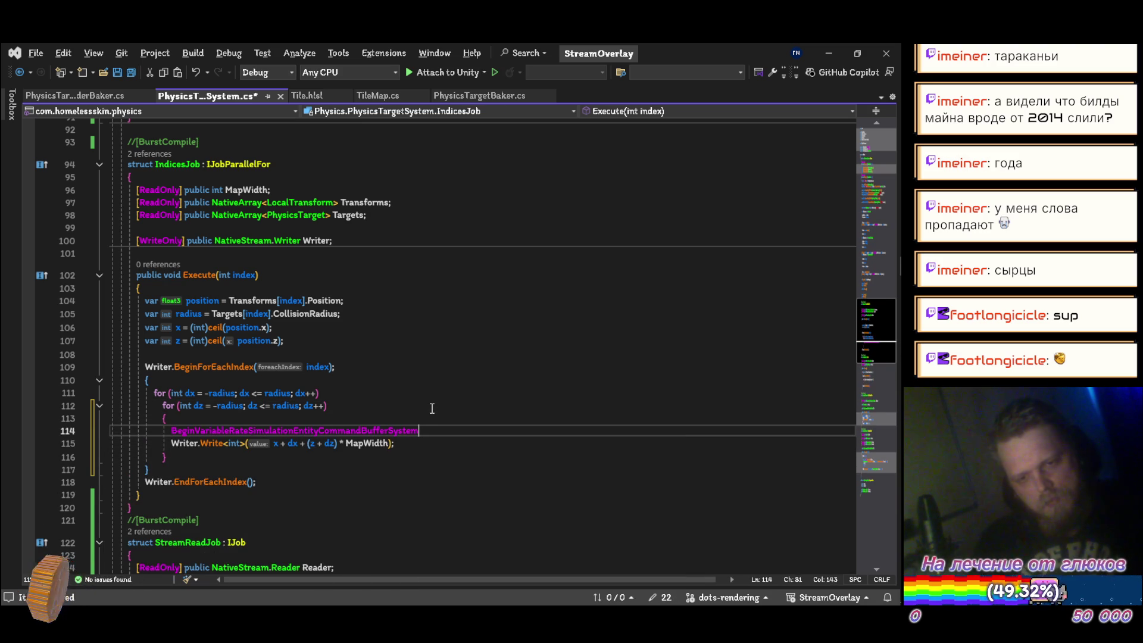
{"action": "key", "text": "ctrl+BackSpace"}
{"action": "type", "text": "vare"}
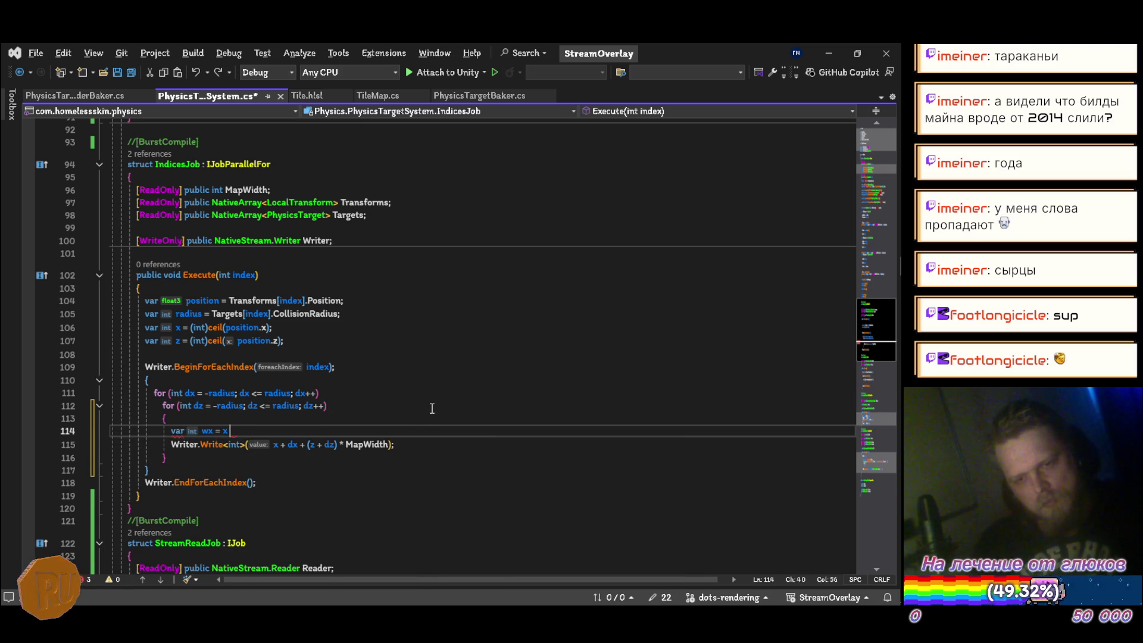
{"action": "type", "text": " + dx;"}
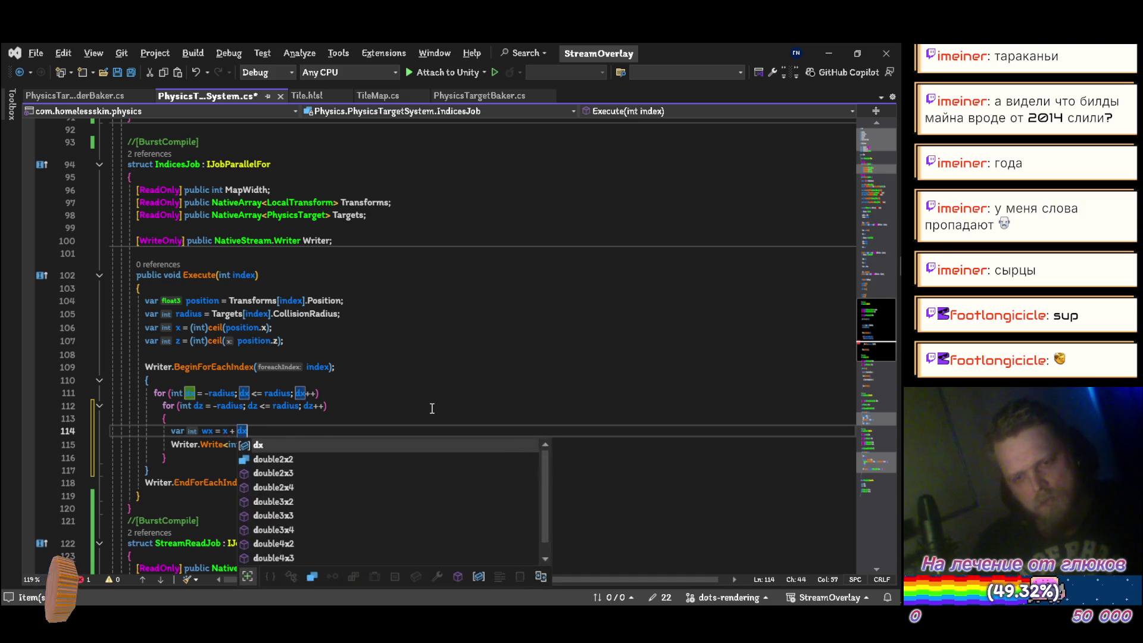
Declare var wz = z + dz and begin the check if (wx < 0 || wz < 0 || wx
{"action": "key", "text": "Return"}
{"action": "type", "text": "var w"}
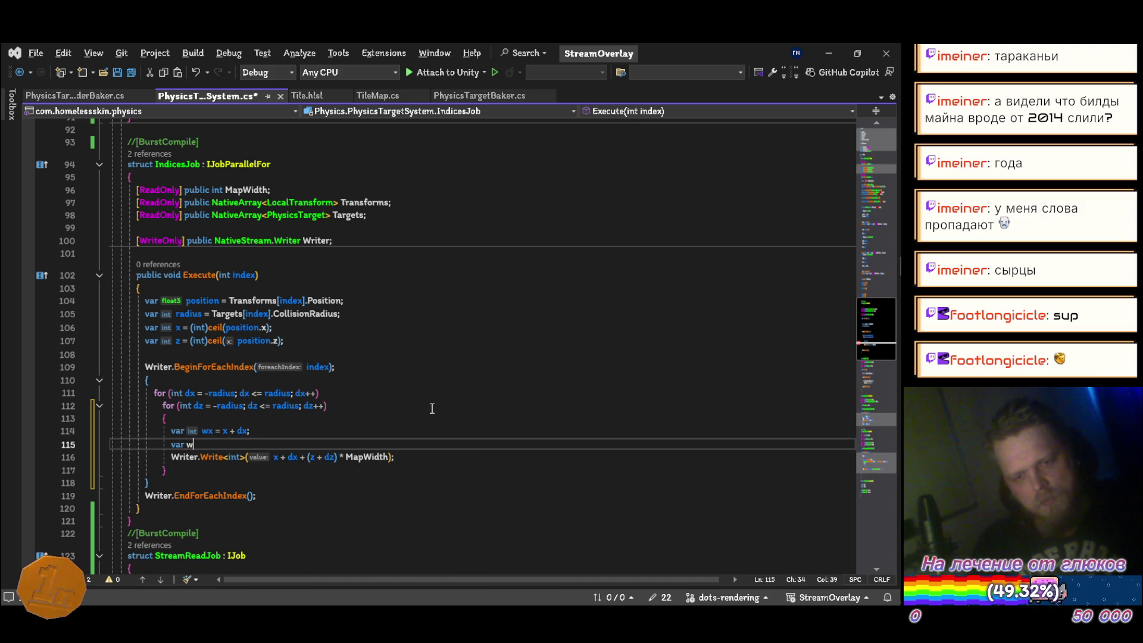
{"action": "type", "text": "z = z + z"}
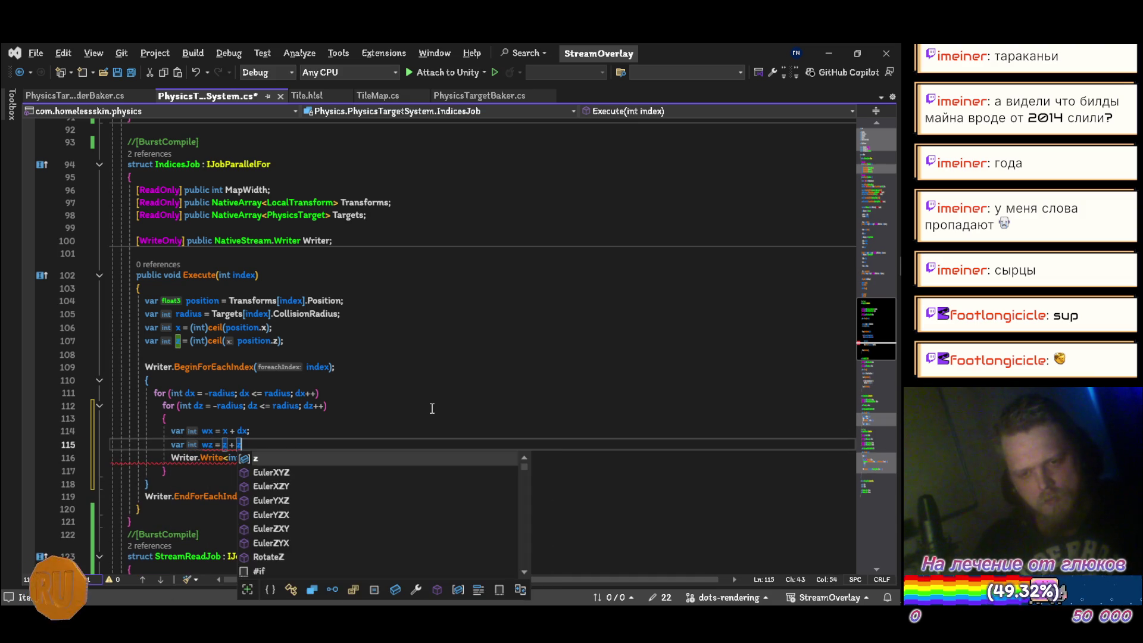
{"action": "key", "text": "BackSpace"}
{"action": "type", "text": "dz;"}
{"action": "key", "text": "Return"}
{"action": "key", "text": "Return"}
{"action": "key", "text": "Up"}
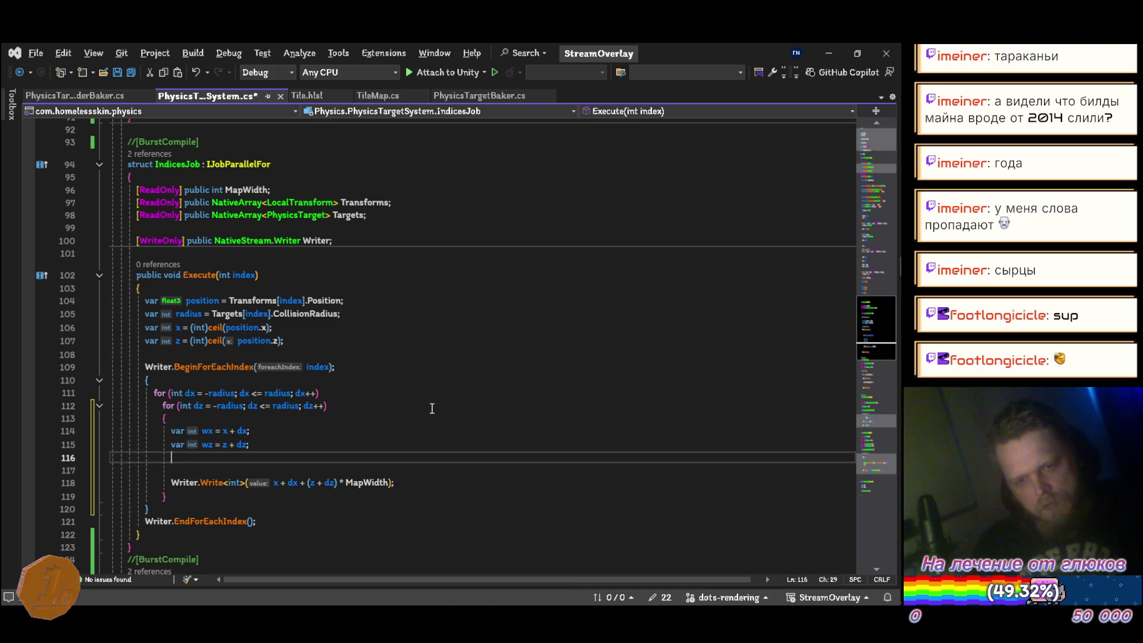
{"action": "type", "text": "if (wx <"}
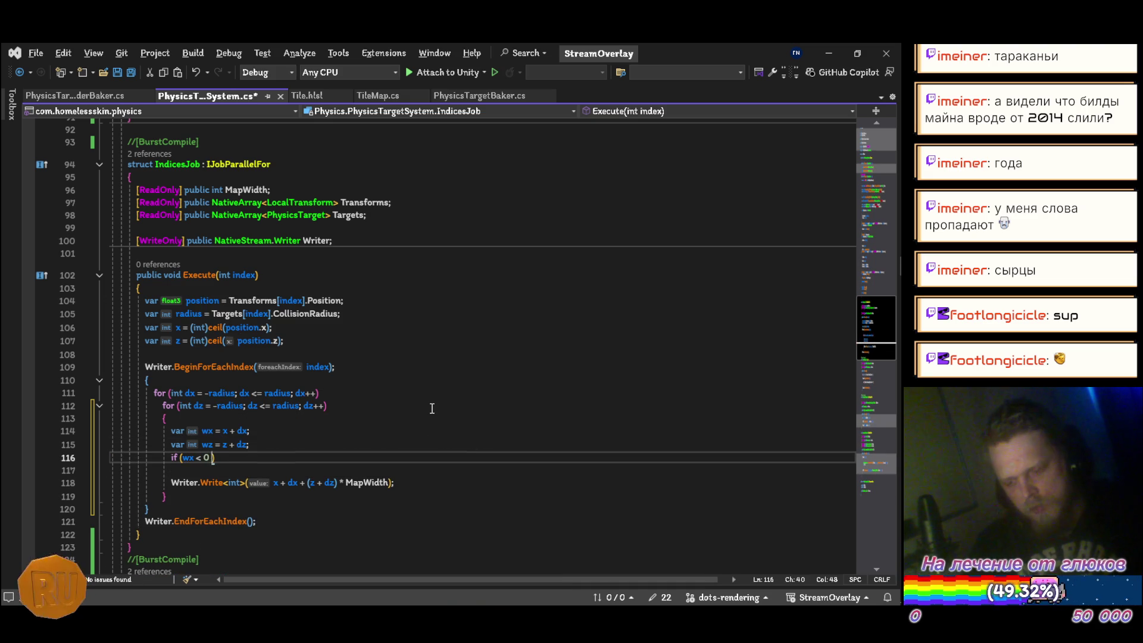
{"action": "type", "text": " 0 || wz <"}
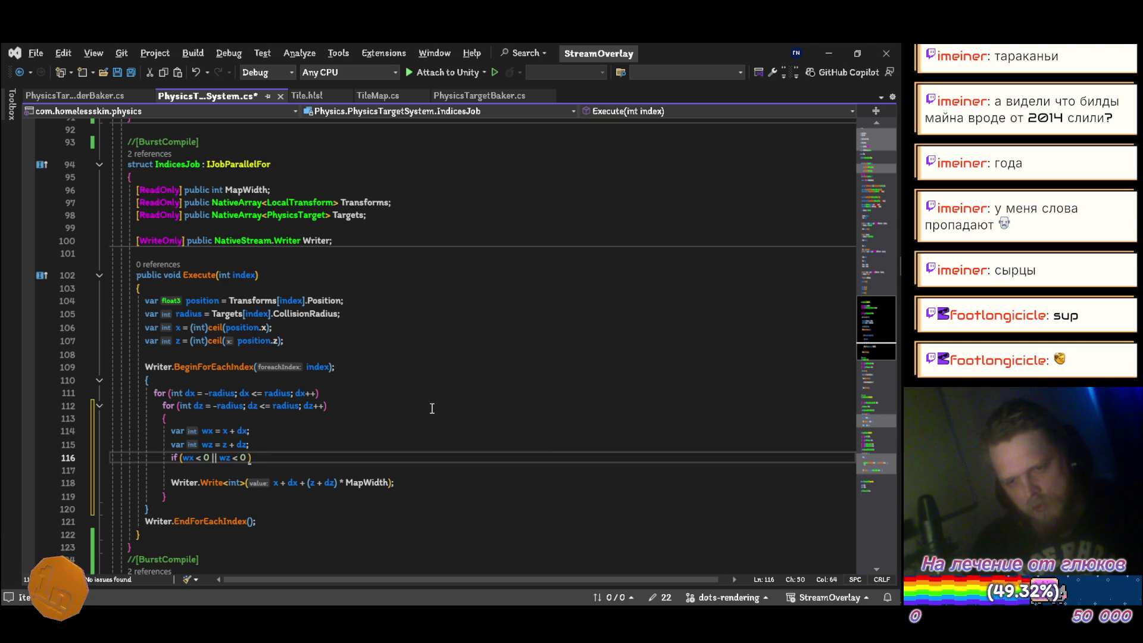
{"action": "type", "text": " 0 || wx >"}
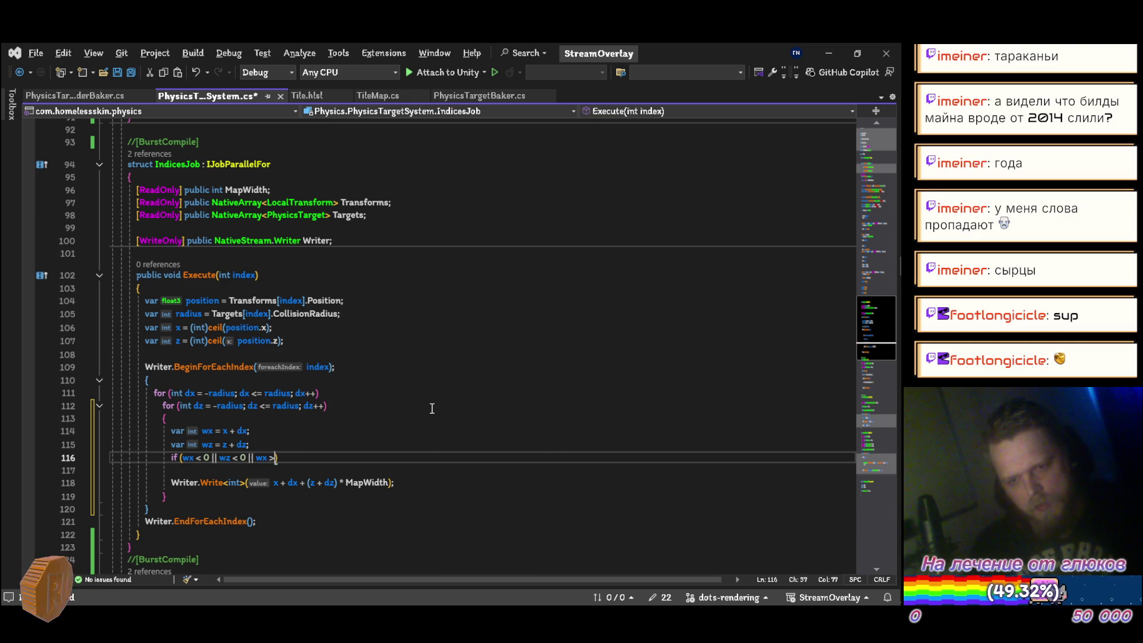
Duplicate the MapWidth field declaration to start a height field, and save
{"action": "left_click", "coordinate": [307, 188]}
{"action": "key", "text": "ctrl+d"}
{"action": "key", "text": "BackSpace"}
{"action": "key", "text": "BackSpace"}
{"action": "key", "text": "BackSpace"}
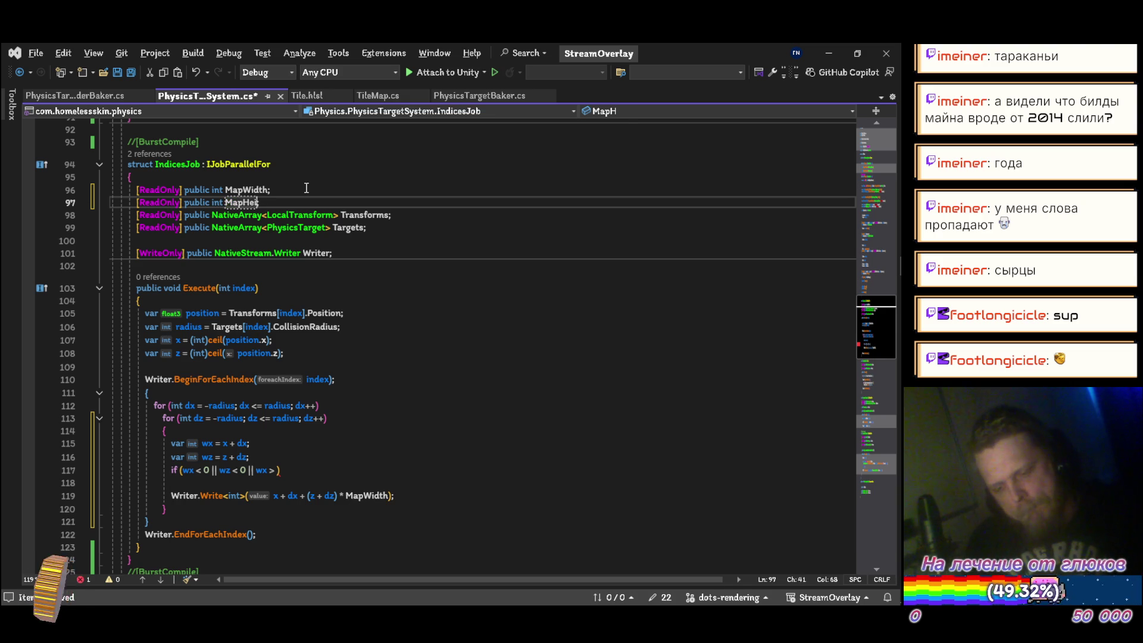
{"action": "key", "text": "ctrl+s"}
{"action": "key", "text": "Down"}
{"action": "key", "text": "Down"}
{"action": "key", "text": "Down"}
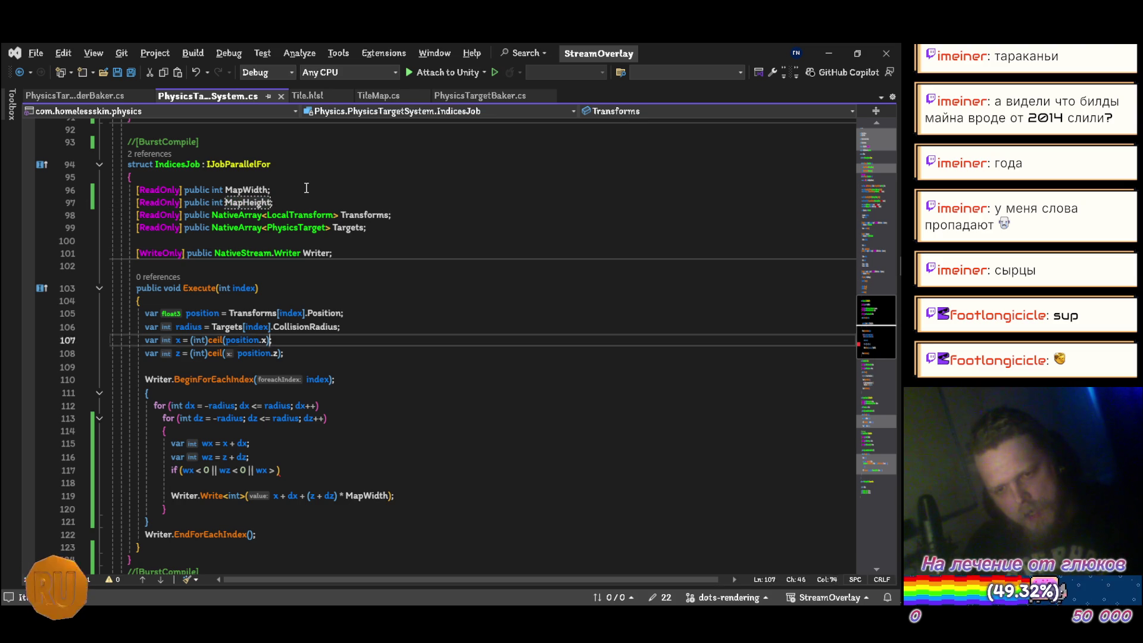
Complete the condition with wx >= MapWidth || wz >= MapHeight, add continue; below, and save
{"action": "key", "text": "Down"}
{"action": "key", "text": "Down"}
{"action": "key", "text": "Down"}
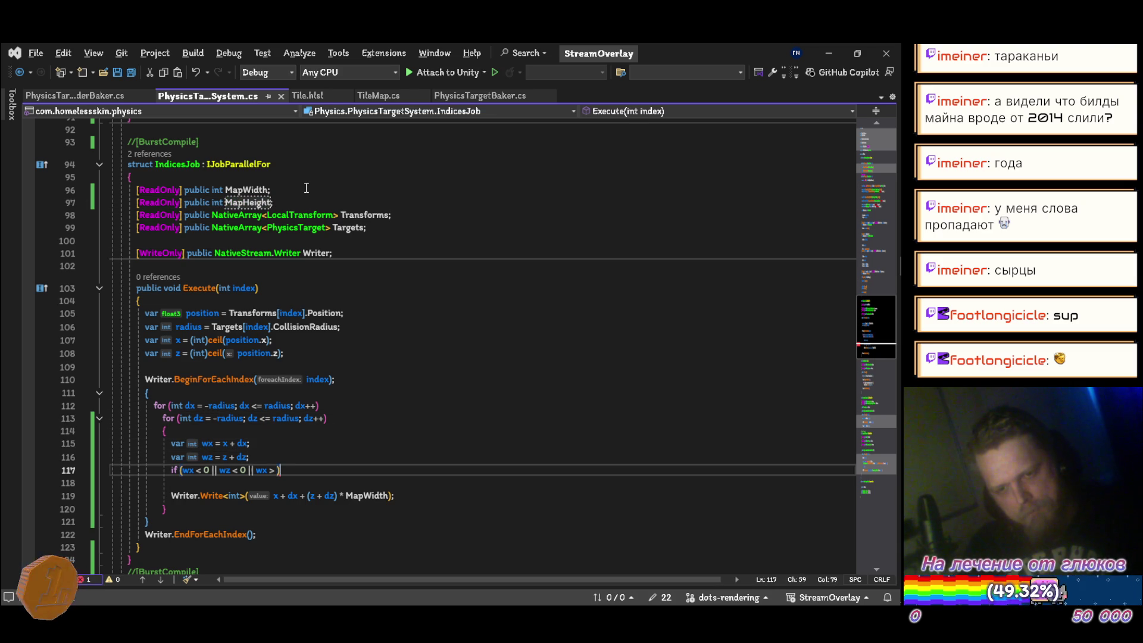
{"action": "type", "text": "="}
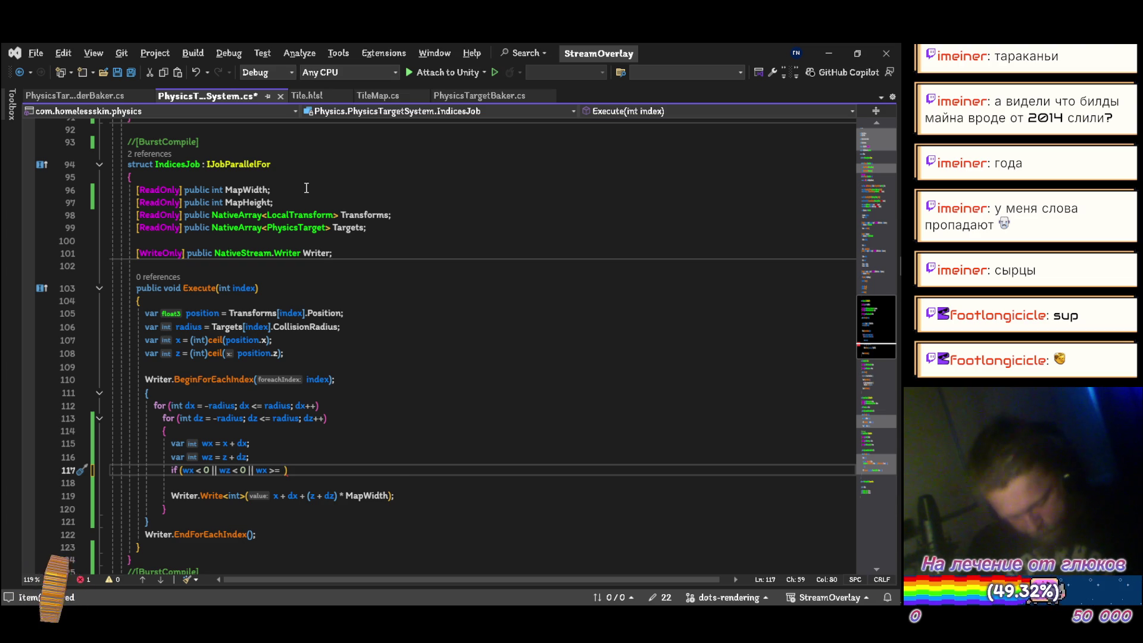
{"action": "type", "text": "mapw"}
{"action": "key", "text": "space"}
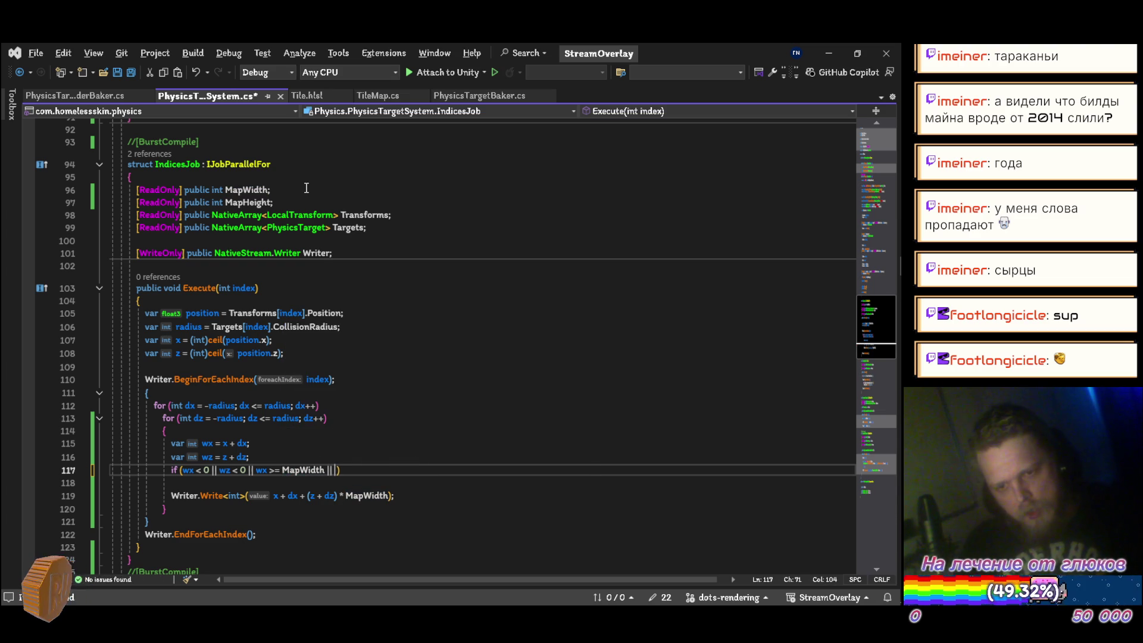
{"action": "type", "text": "wz >= "}
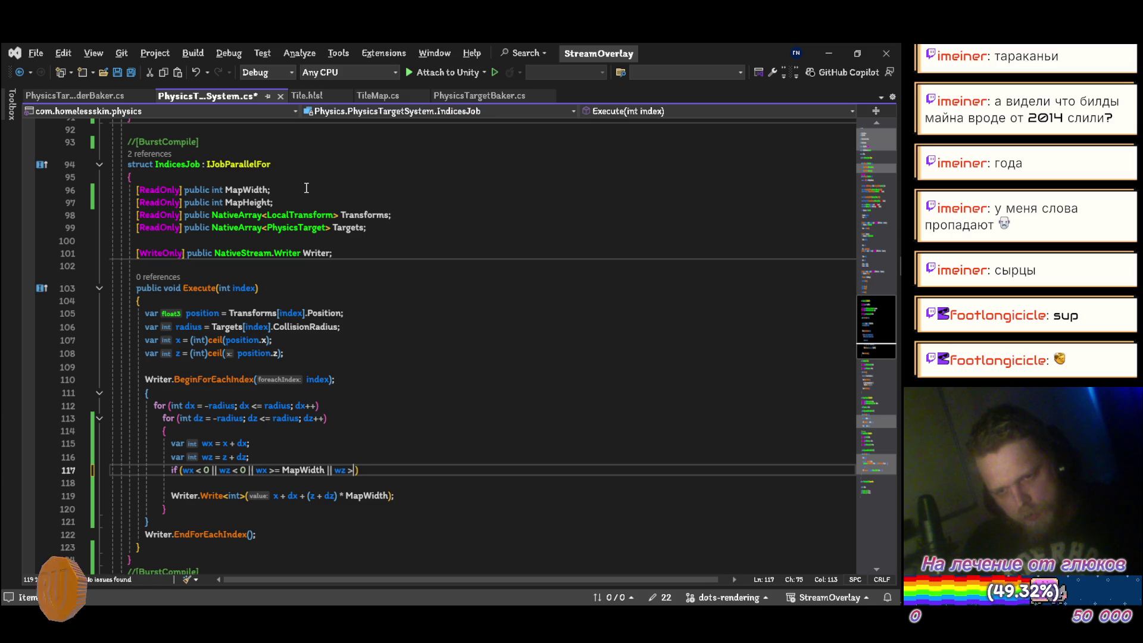
{"action": "type", "text": "maphei"}
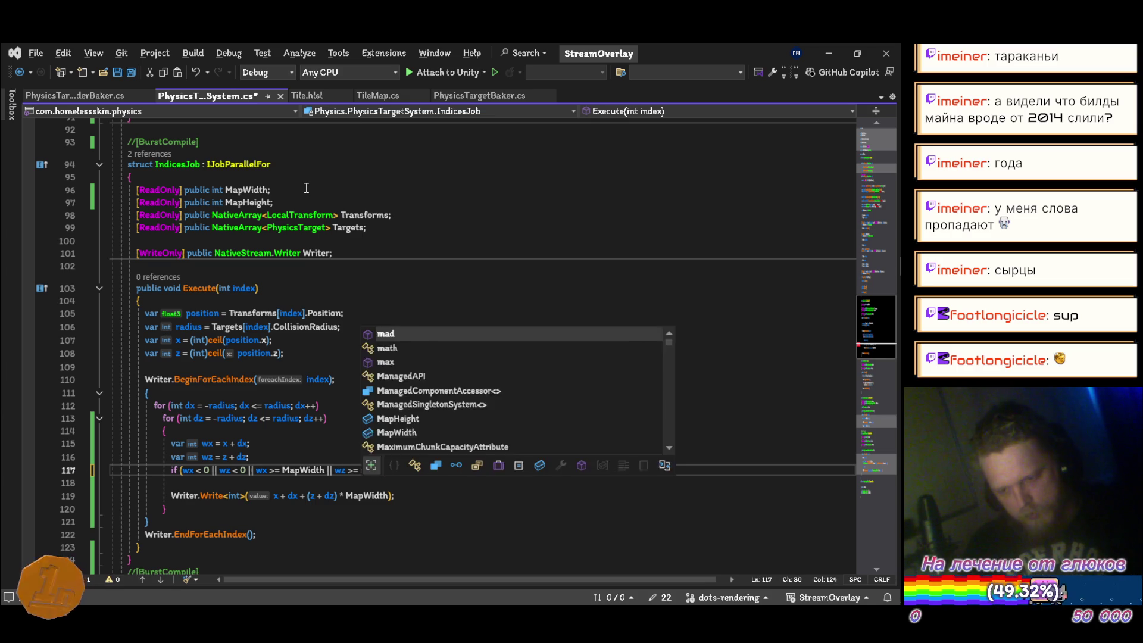
{"action": "key", "text": "Tab"}
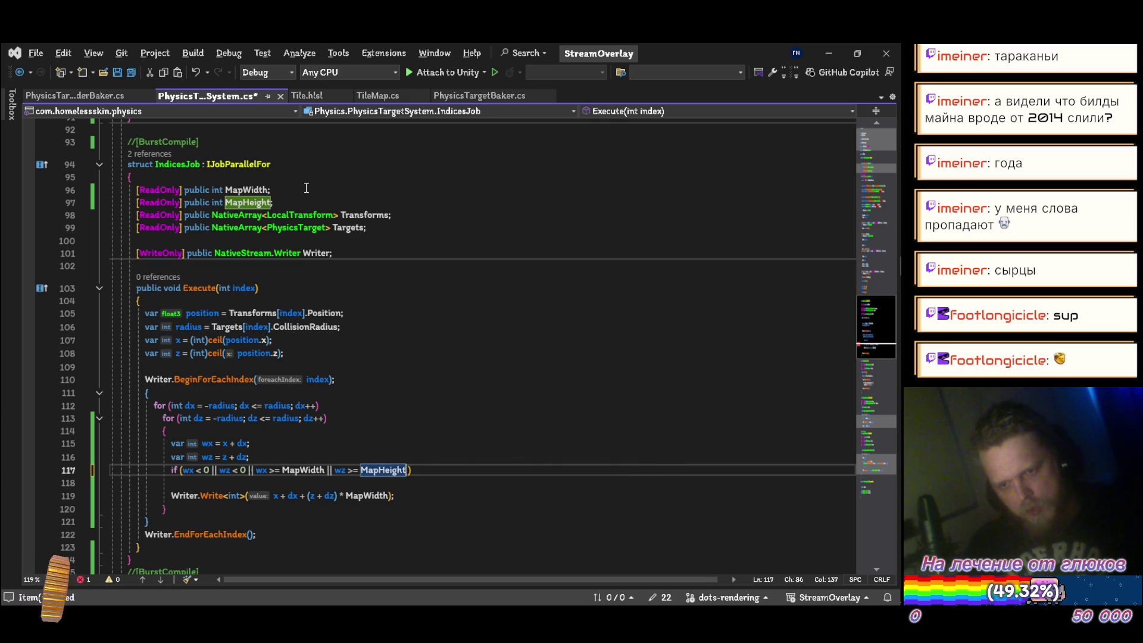
{"action": "type", "text": ")"}
{"action": "key", "text": "Return"}
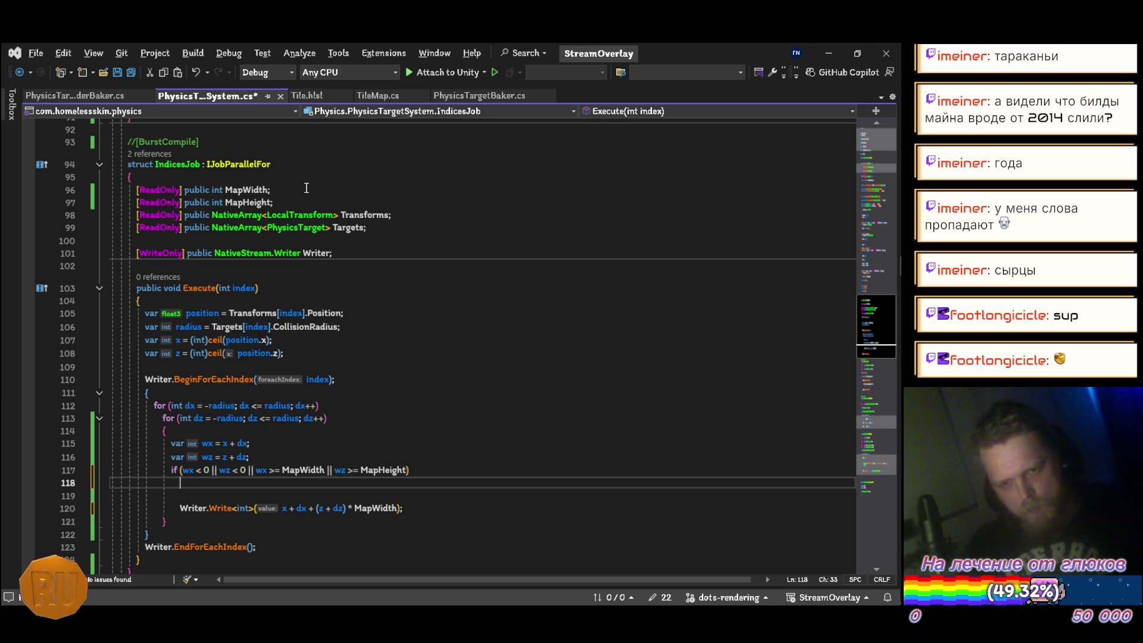
{"action": "type", "text": "contin"}
{"action": "key", "text": "Tab"}
{"action": "type", "text": ";"}
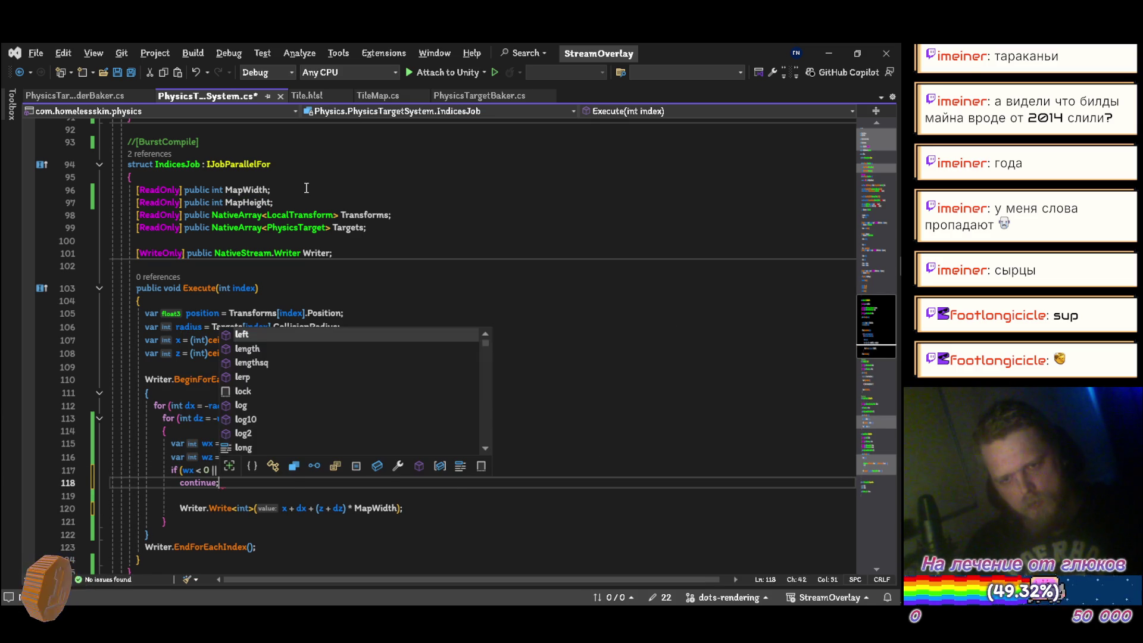
{"action": "key", "text": "ctrl+s"}
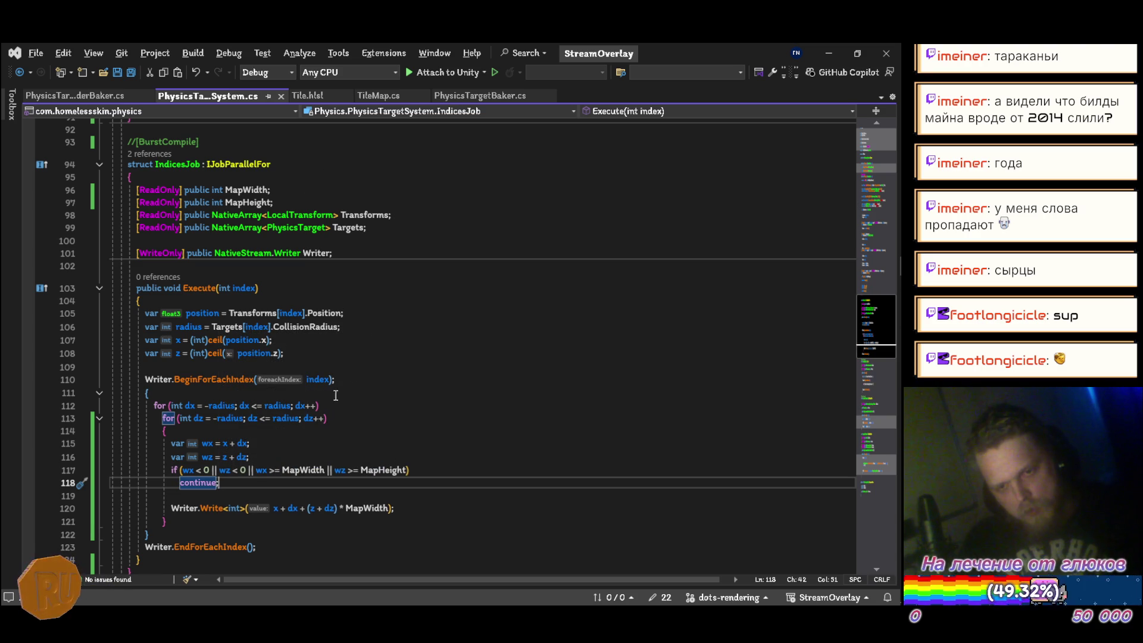
Rearrange the bounds condition so the wx checks come before the wz checks
{"action": "left_click", "coordinate": [255, 471]}
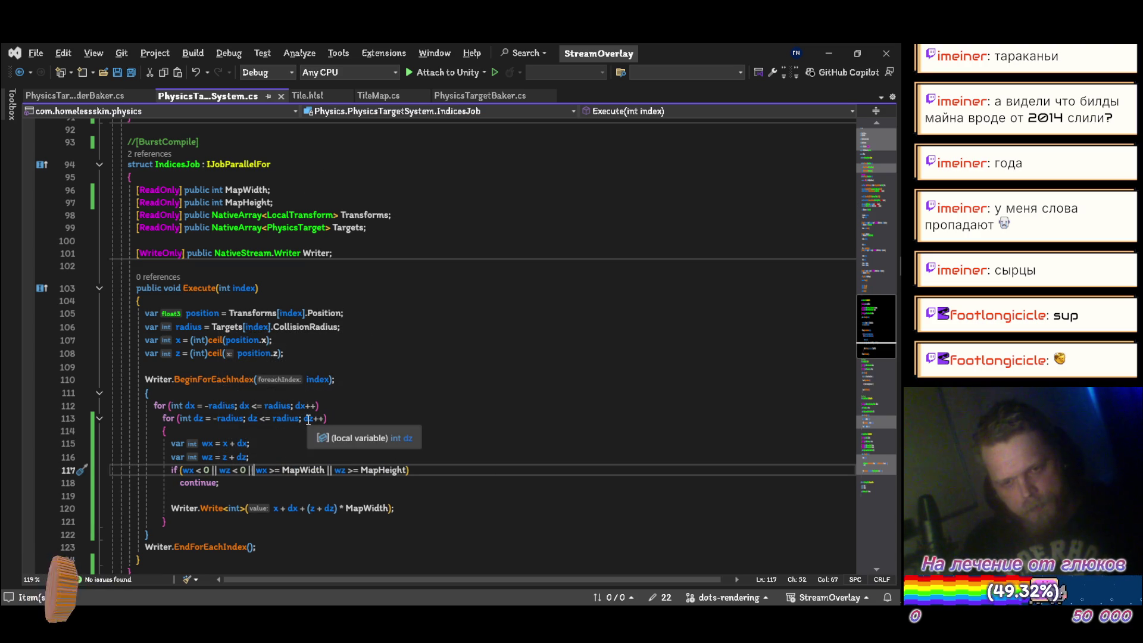
{"action": "key", "text": "Left"}
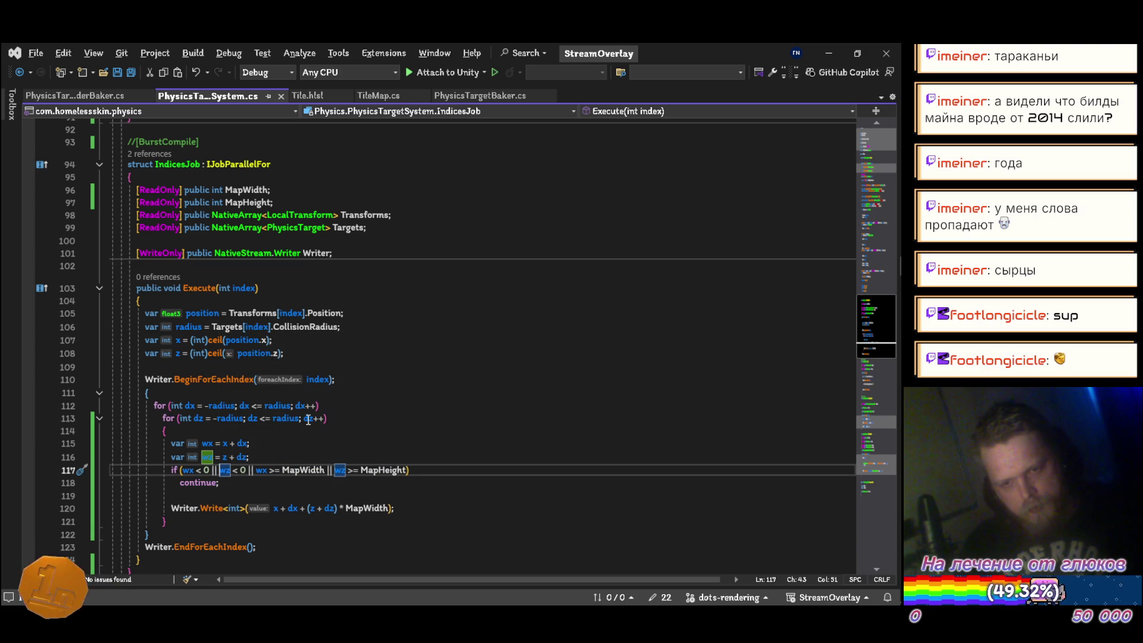
{"action": "key", "text": "ctrl+shift+Right"}
{"action": "key", "text": "ctrl+shift+Right"}
{"action": "key", "text": "Delete"}
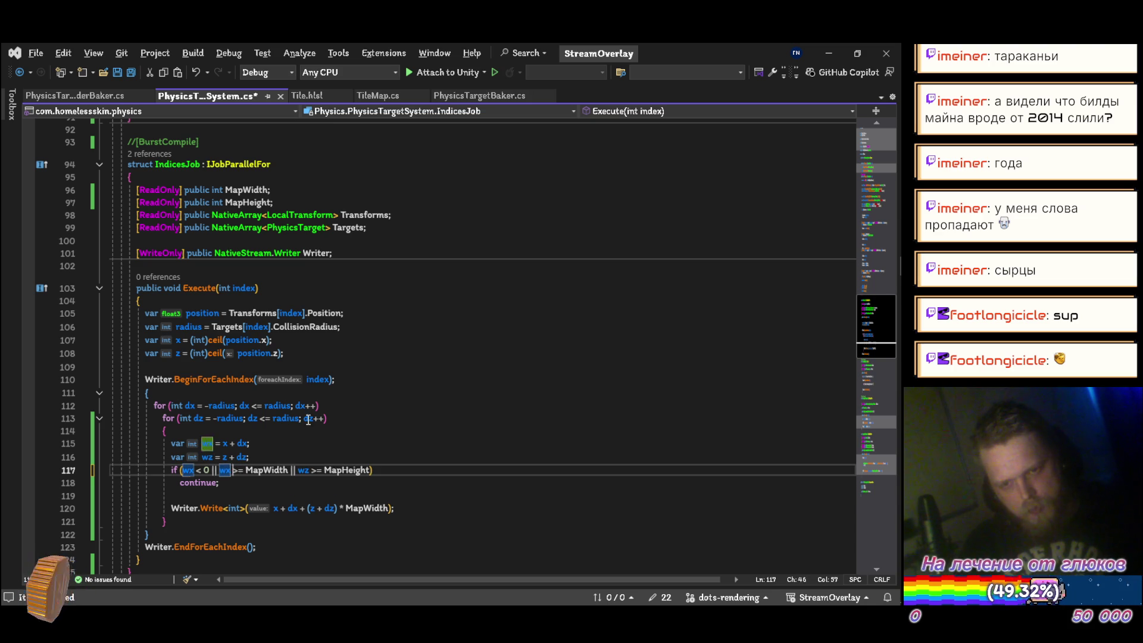
{"action": "key", "text": "ctrl+z"}
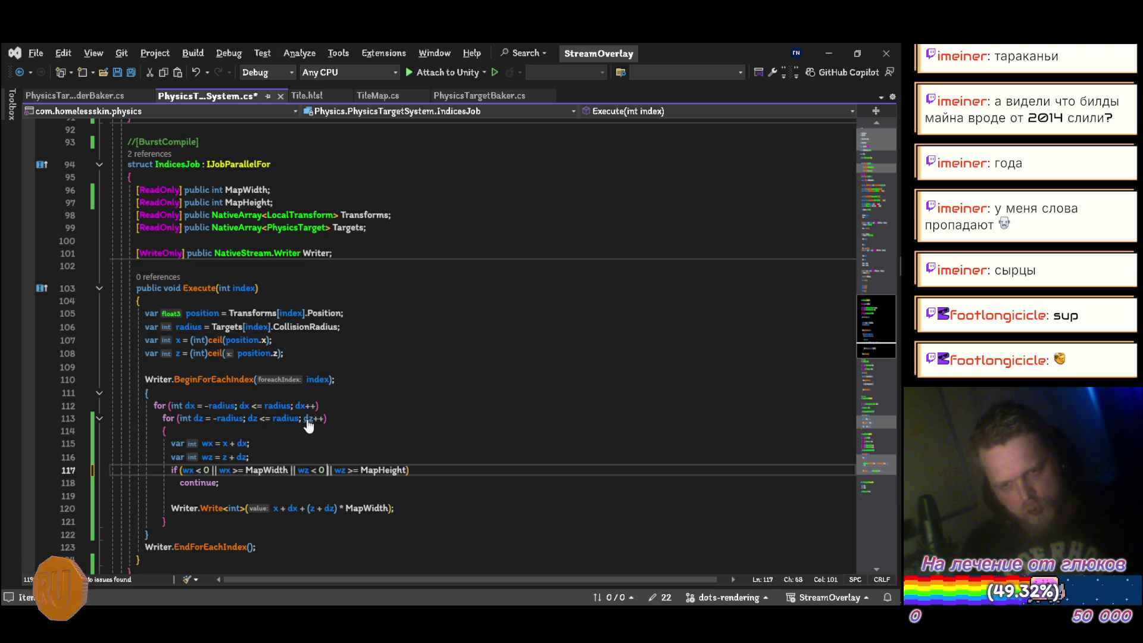
Move the wx declaration and wx bounds checks into a new braced body for the outer dx loop
{"action": "key", "text": "ctrl+shift+Left"}
{"action": "key", "text": "ctrl+shift+Left"}
{"action": "key", "text": "ctrl+shift+Left"}
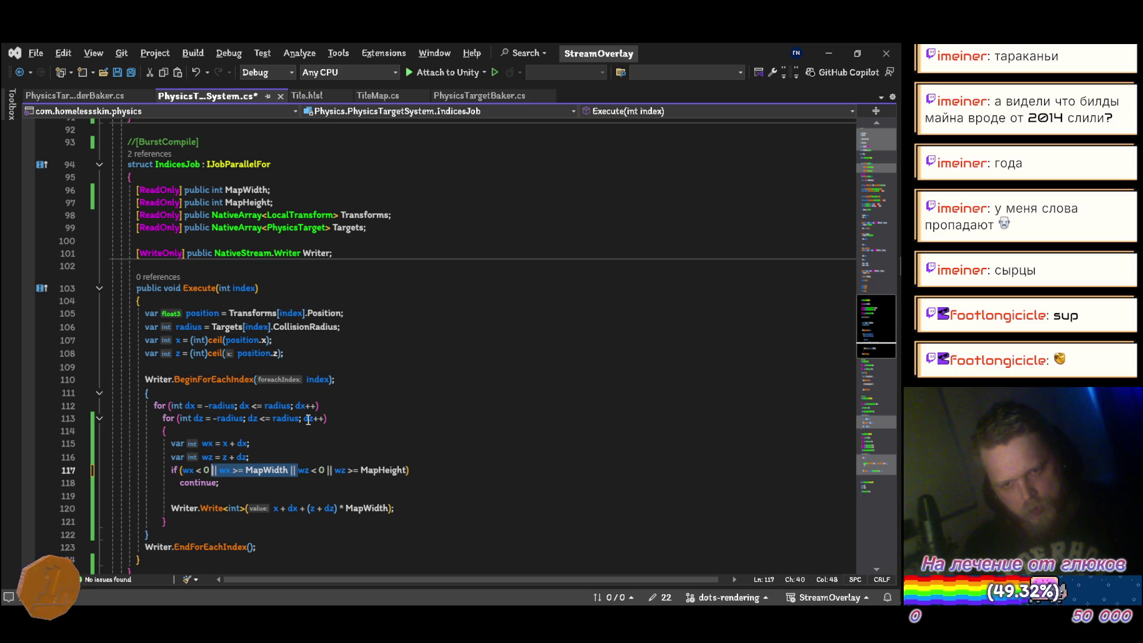
{"action": "key", "text": "Delete"}
{"action": "key", "text": "Up"}
{"action": "key", "text": "Up"}
{"action": "key", "text": "Up"}
{"action": "key", "text": "End"}
{"action": "key", "text": "Return"}
{"action": "type", "text": "{"}
{"action": "key", "text": "Return"}
{"action": "type", "text": "wx < 0 || wx >= MapWidth ||"}
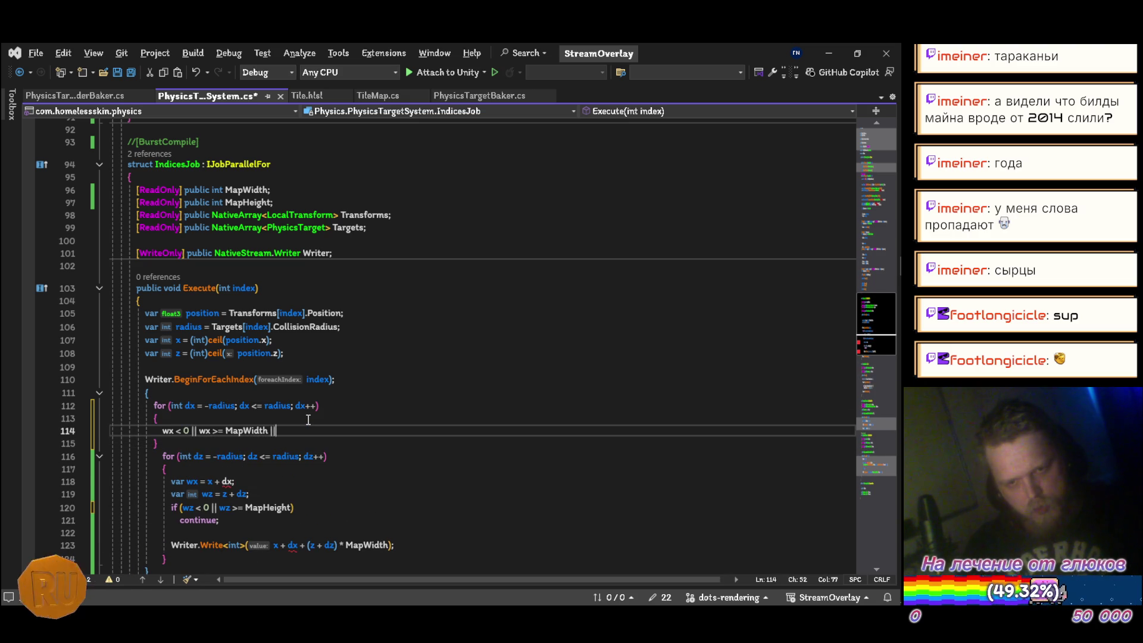
{"action": "key", "text": "Down"}
{"action": "key", "text": "Down"}
{"action": "key", "text": "Down"}
{"action": "key", "text": "alt+Up"}
{"action": "key", "text": "alt+Up"}
{"action": "key", "text": "alt+Up"}
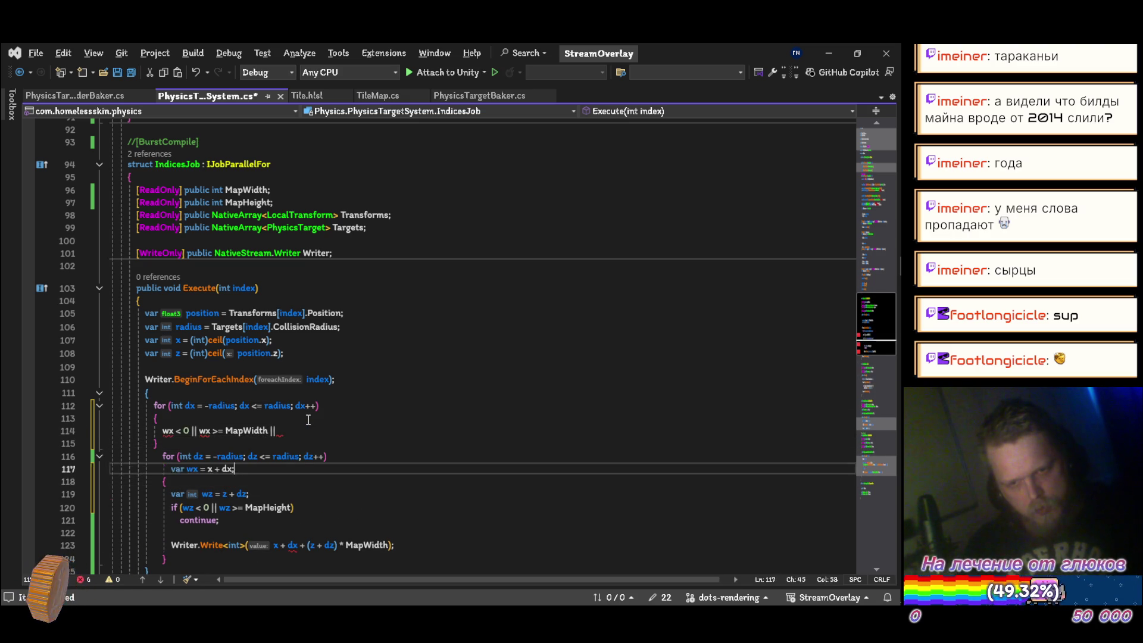
Turn the wx checks into if (...) continue; inside the dx loop and save
{"action": "key", "text": "Down"}
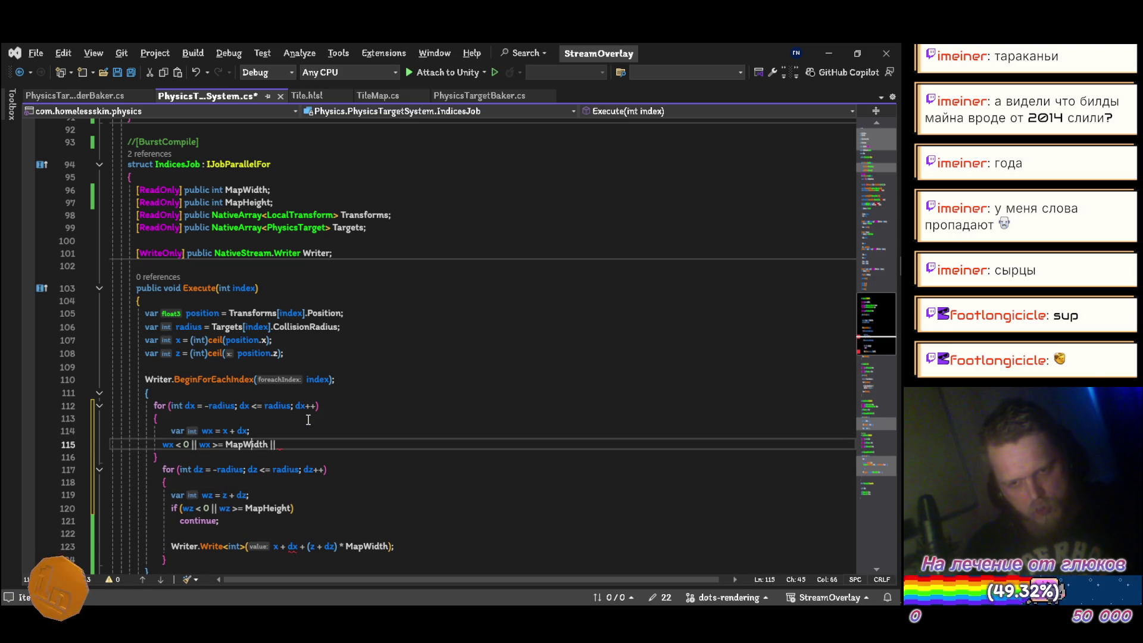
{"action": "key", "text": "BackSpace"}
{"action": "key", "text": "BackSpace"}
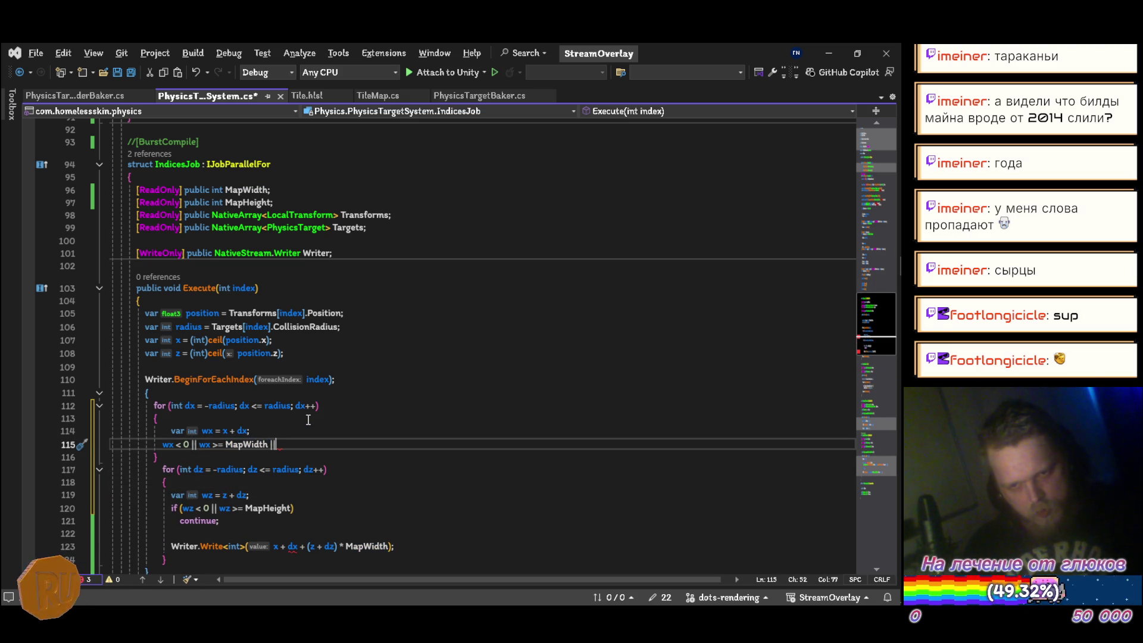
{"action": "type", "text": ")"}
{"action": "key", "text": "Home"}
{"action": "type", "text": "("}
{"action": "key", "text": "Home"}
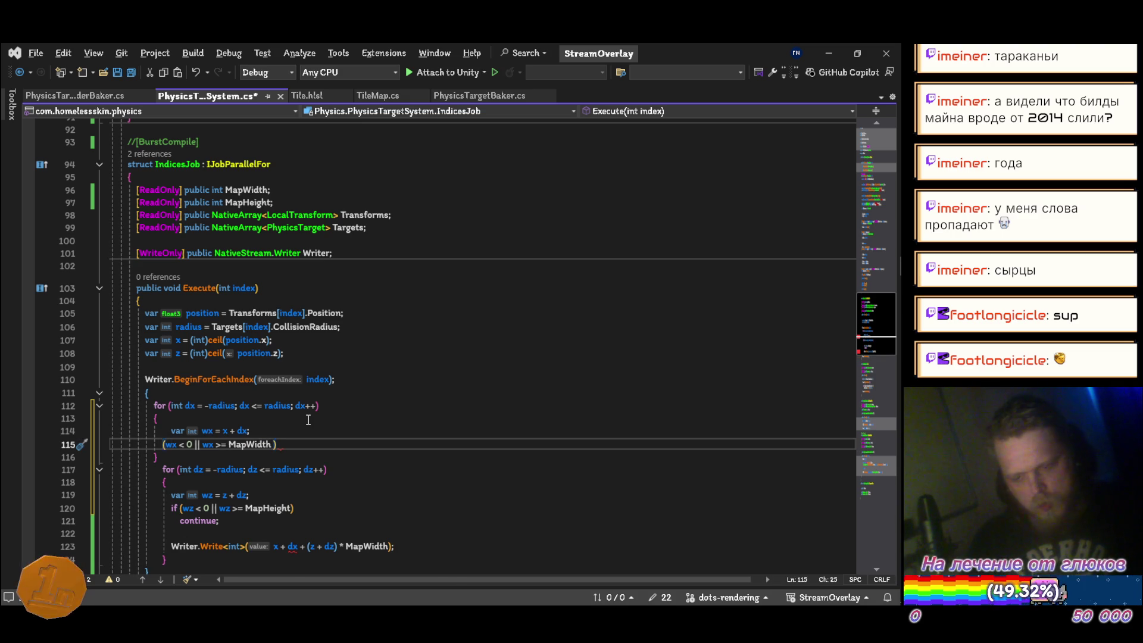
{"action": "type", "text": "if"}
{"action": "key", "text": "End"}
{"action": "key", "text": "Return"}
{"action": "type", "text": "continue;"}
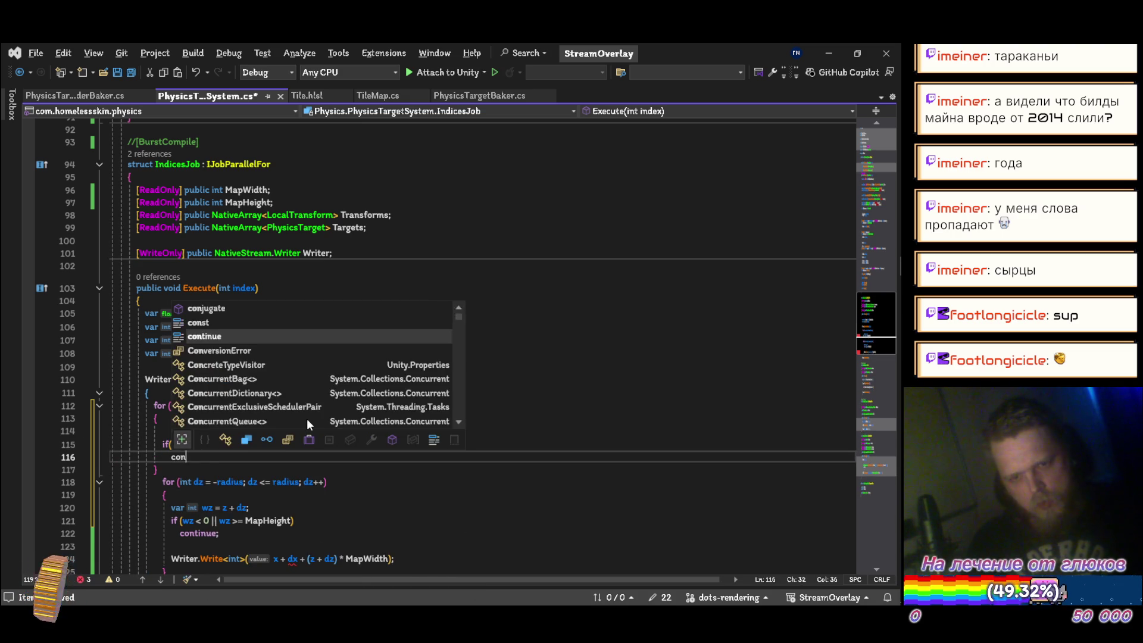
{"action": "key", "text": "Down"}
{"action": "key", "text": "alt+Down"}
{"action": "key", "text": "alt+Down"}
{"action": "key", "text": "alt+Down"}
{"action": "key", "text": "alt+Down"}
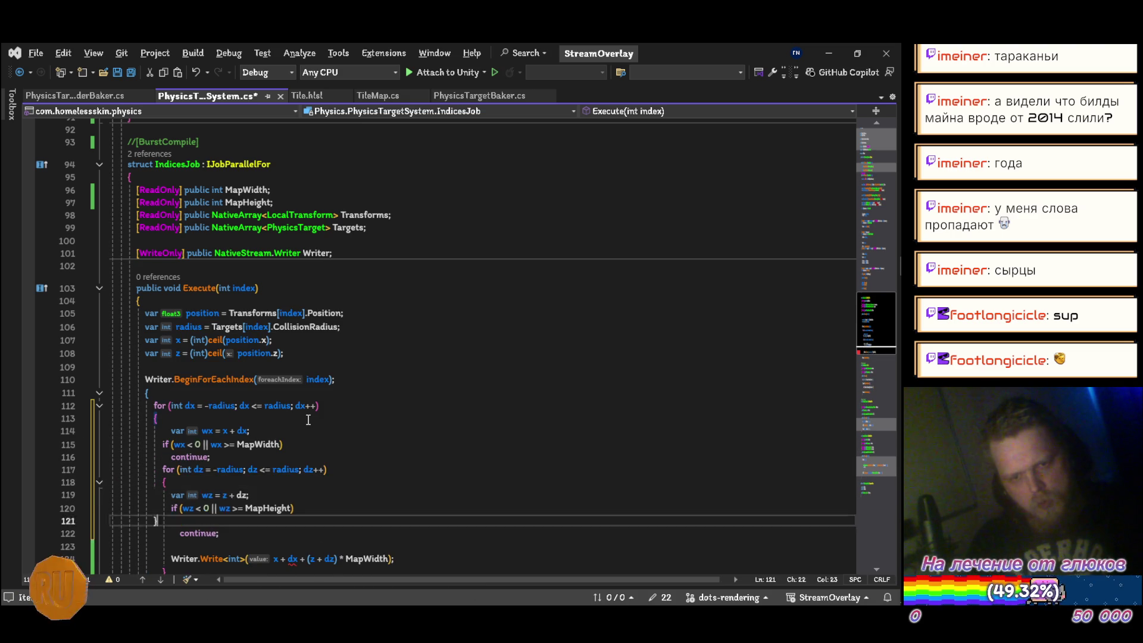
{"action": "key", "text": "ctrl+s"}
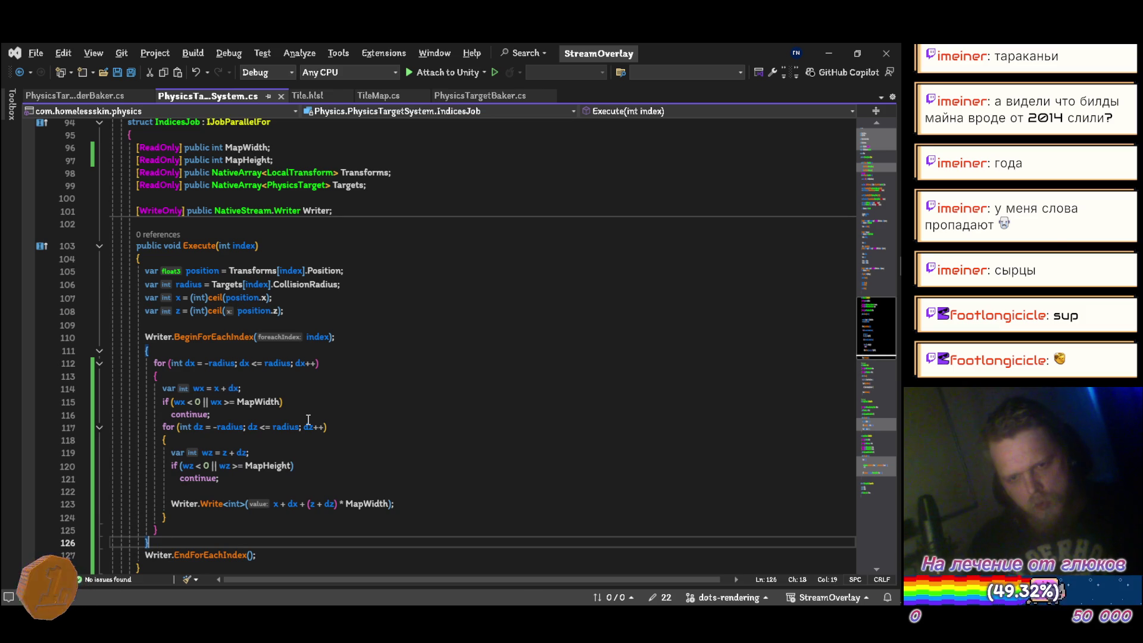
Add a blank line after the continue statement and save PhysicsTargetSystem.cs
{"action": "key", "text": "Up"}
{"action": "key", "text": "Up"}
{"action": "key", "text": "Up"}
{"action": "key", "text": "Up"}
{"action": "key", "text": "Up"}
{"action": "key", "text": "Up"}
{"action": "key", "text": "End"}
{"action": "key", "text": "Return"}
{"action": "key", "text": "ctrl+s"}
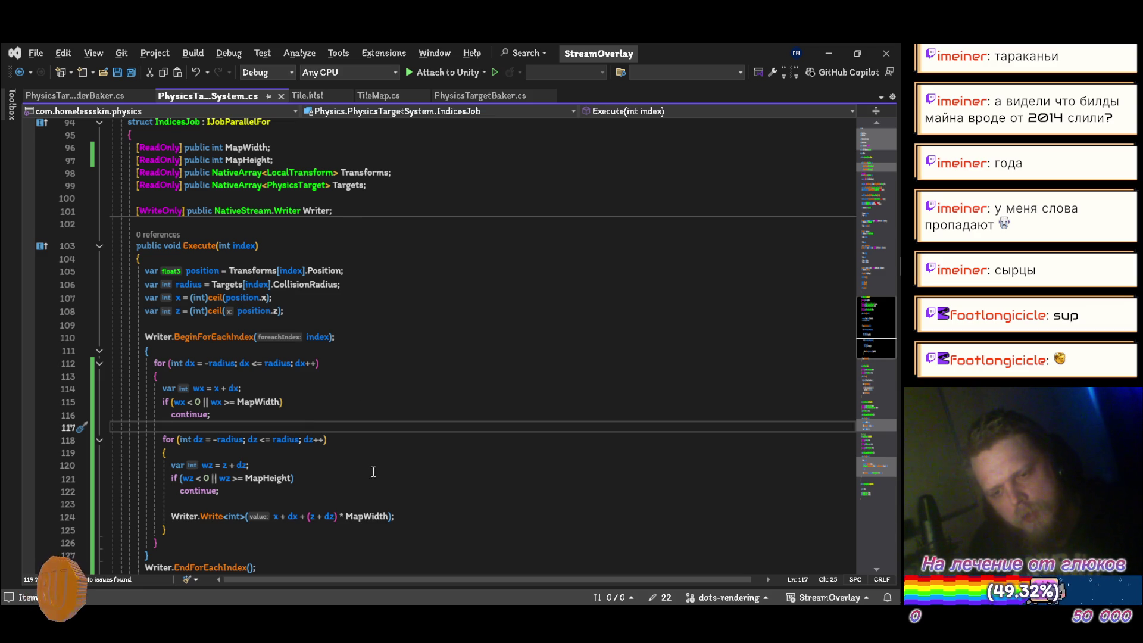
{"action": "scroll", "coordinate": [385, 371], "scroll_direction": "down", "scroll_amount": 12}
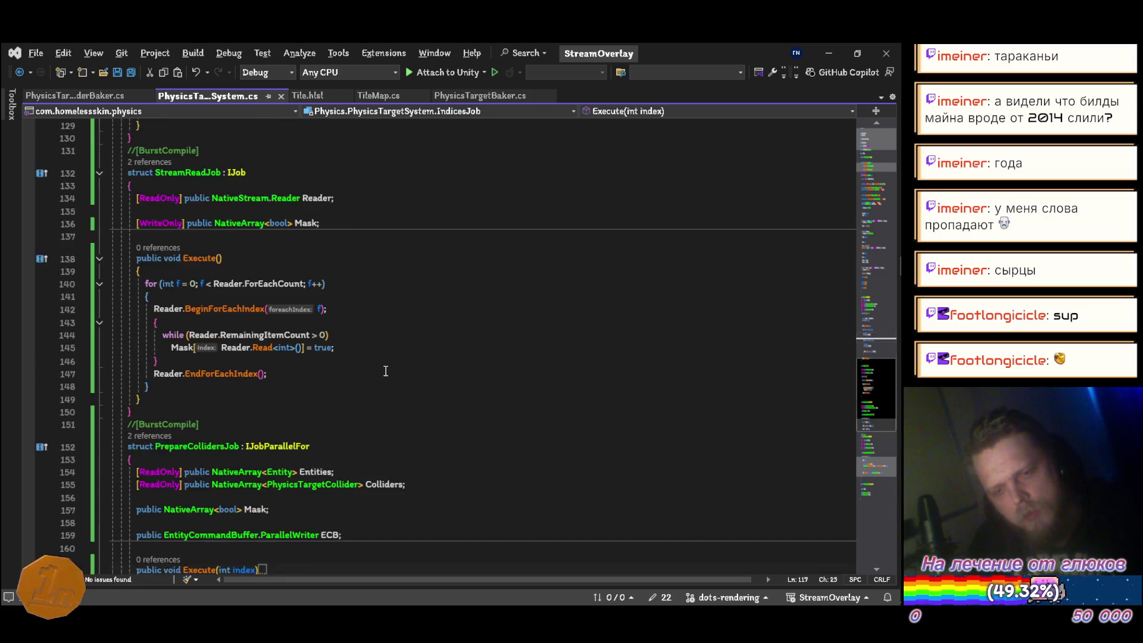
Duplicate the Width field and rename the copy to Height, then save
{"action": "scroll", "coordinate": [385, 371], "scroll_direction": "down", "scroll_amount": 17}
{"action": "scroll", "coordinate": [192, 339], "scroll_direction": "up", "scroll_amount": 4}
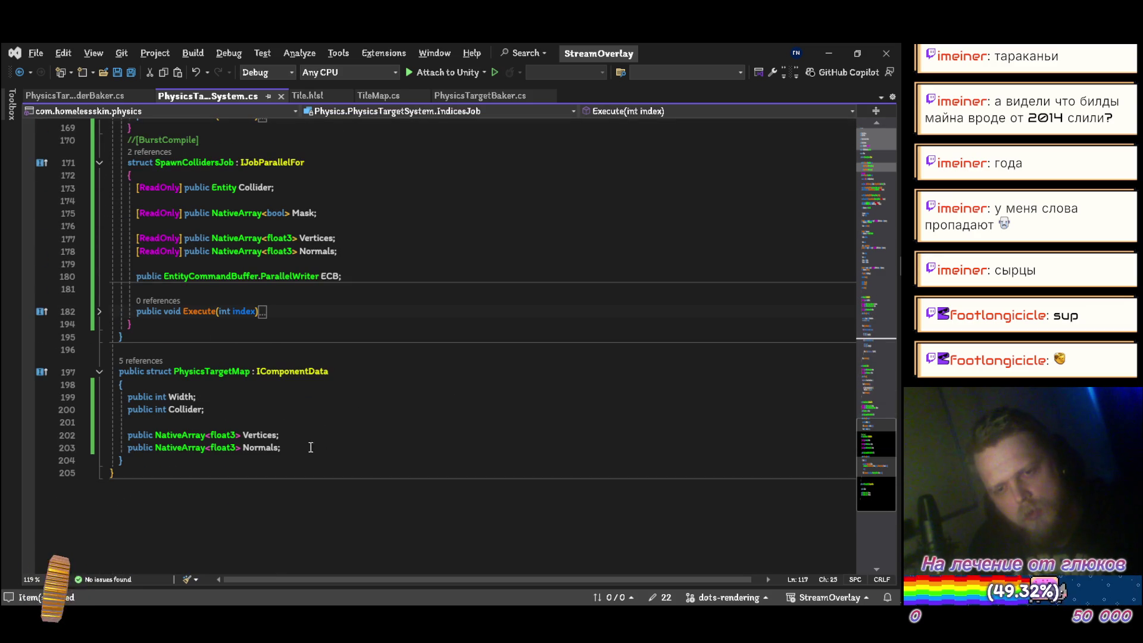
{"action": "left_click", "coordinate": [241, 395]}
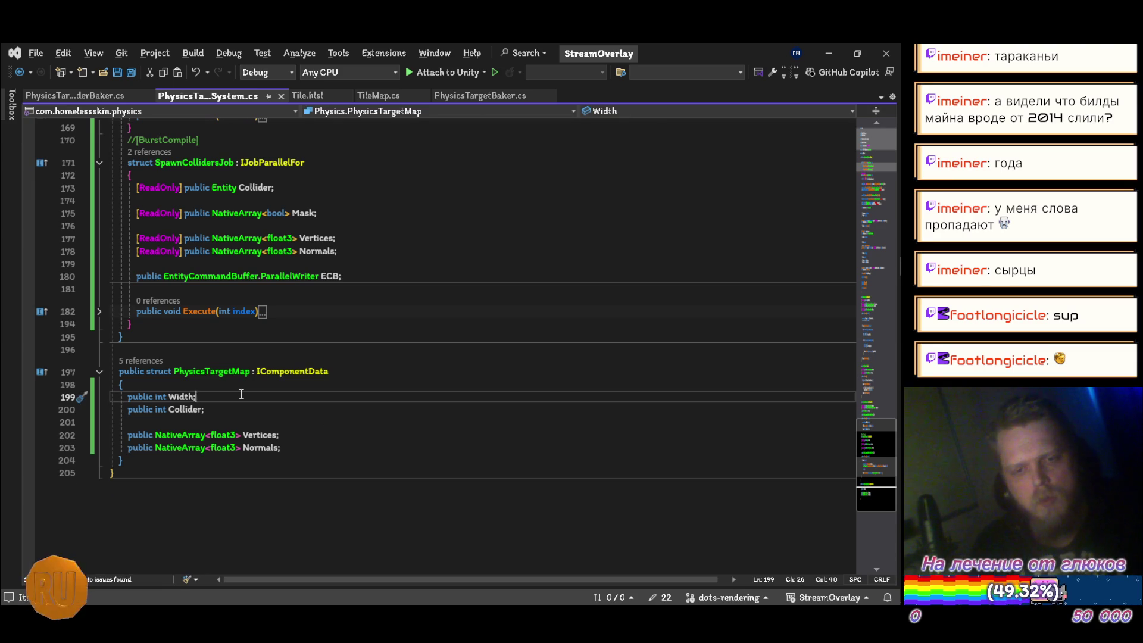
{"action": "key", "text": "ctrl+d"}
{"action": "key", "text": "ctrl+shift+Left"}
{"action": "type", "text": "Height"}
{"action": "key", "text": "ctrl+s"}
{"action": "key", "text": "End"}
Assign MapHeight = map.Height on line 48 when scheduling IndicesJob, and save
{"action": "scroll", "coordinate": [242, 394], "scroll_direction": "up", "scroll_amount": 20}
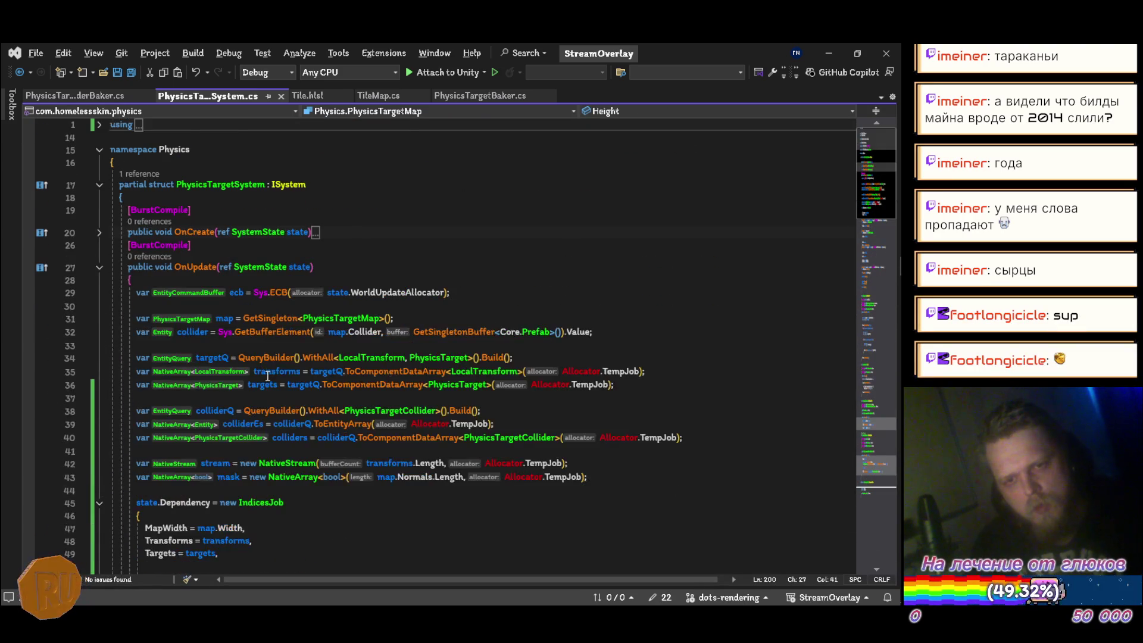
{"action": "scroll", "coordinate": [274, 360], "scroll_direction": "down", "scroll_amount": 3}
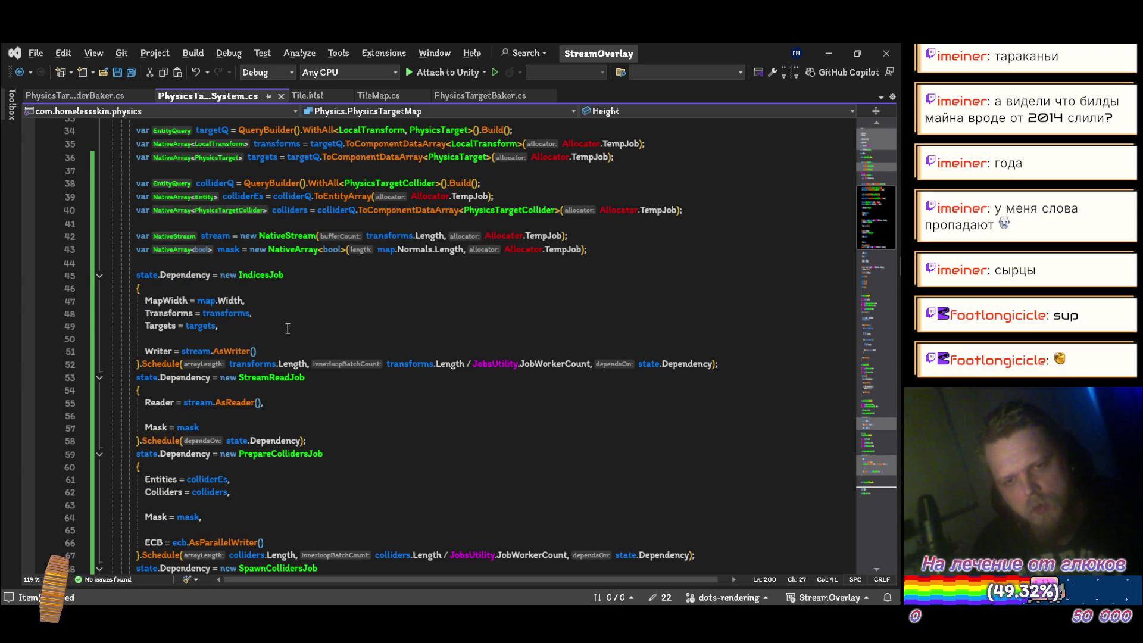
{"action": "left_click", "coordinate": [292, 294]}
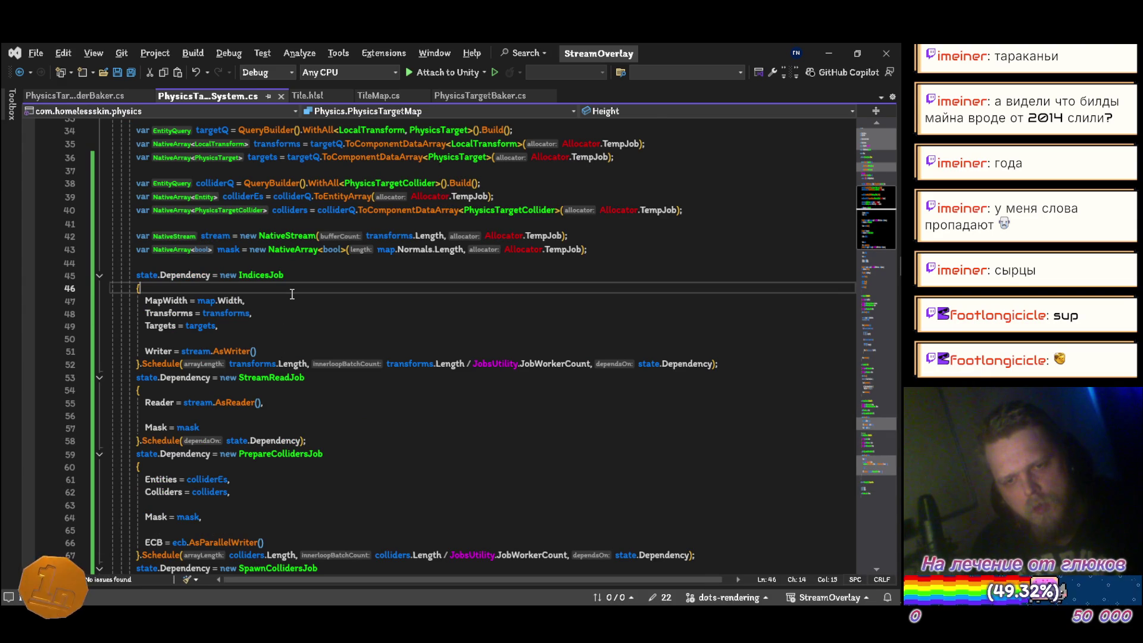
{"action": "key", "text": "Return"}
{"action": "type", "text": "MapHeight = "}
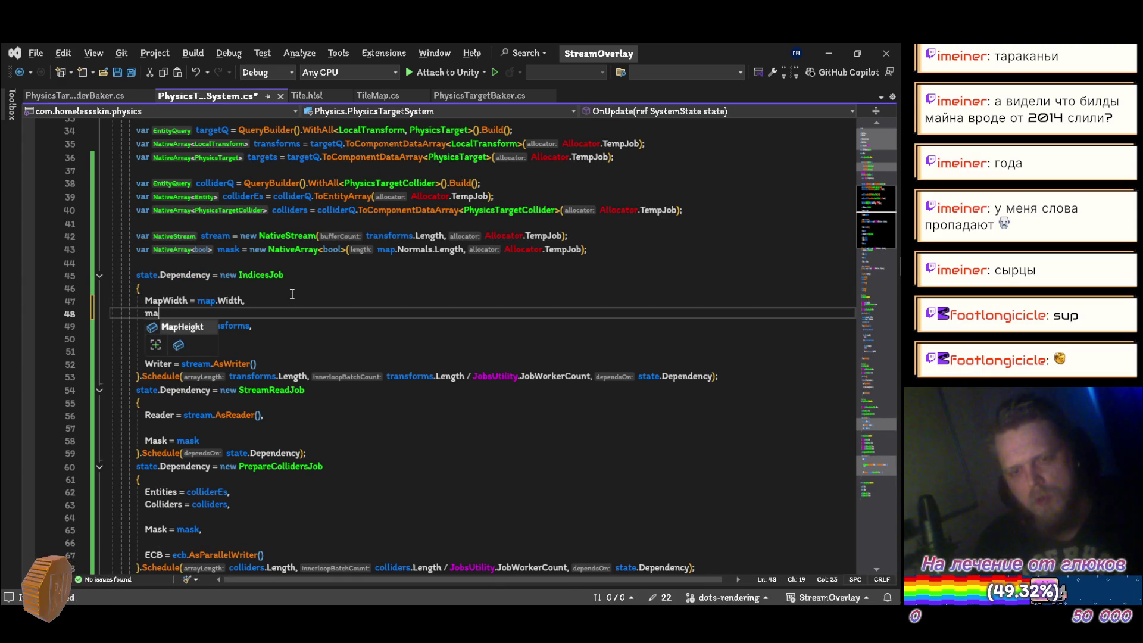
{"action": "type", "text": "mad"}
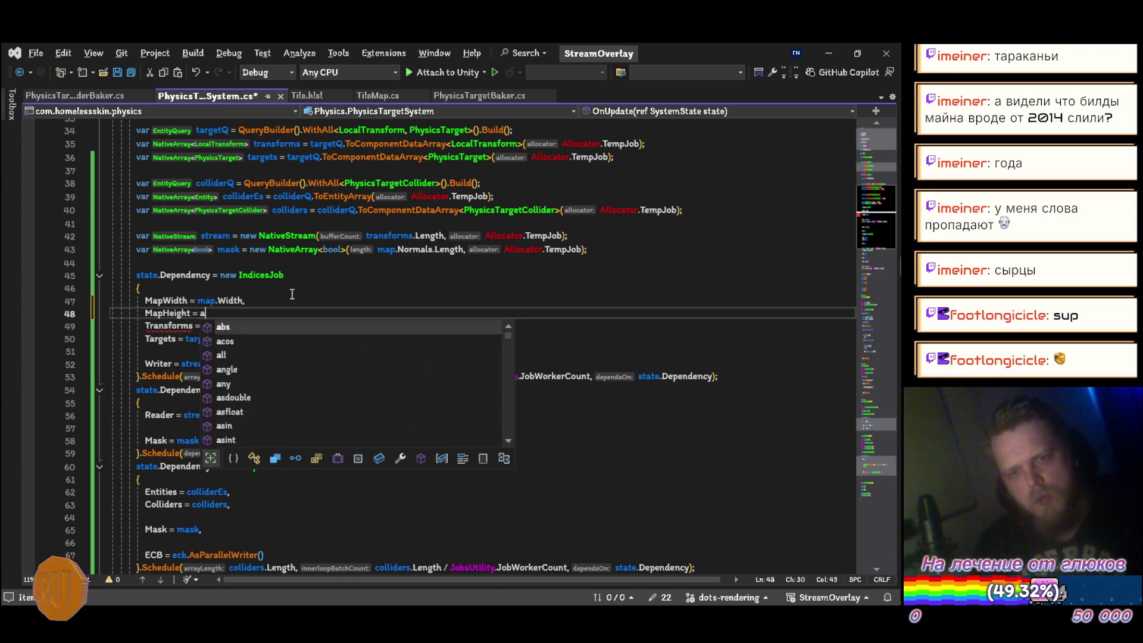
{"action": "key", "text": "BackSpace"}
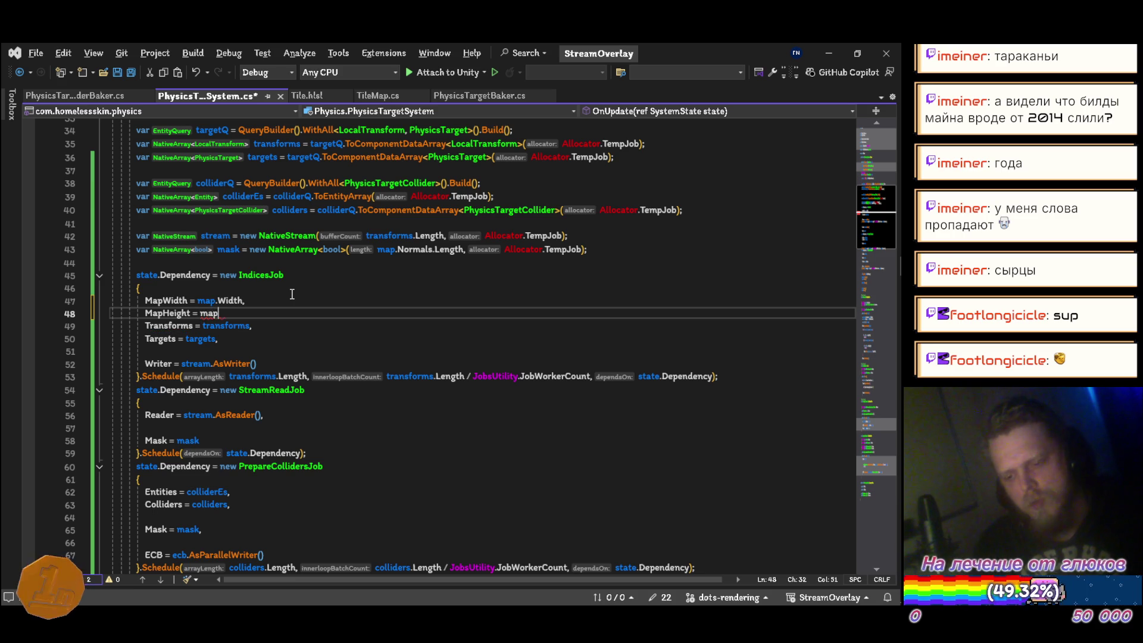
{"action": "type", "text": "."}
{"action": "key", "text": "Tab"}
{"action": "key", "text": "ctrl+s"}
{"action": "left_click", "coordinate": [397, 97]}
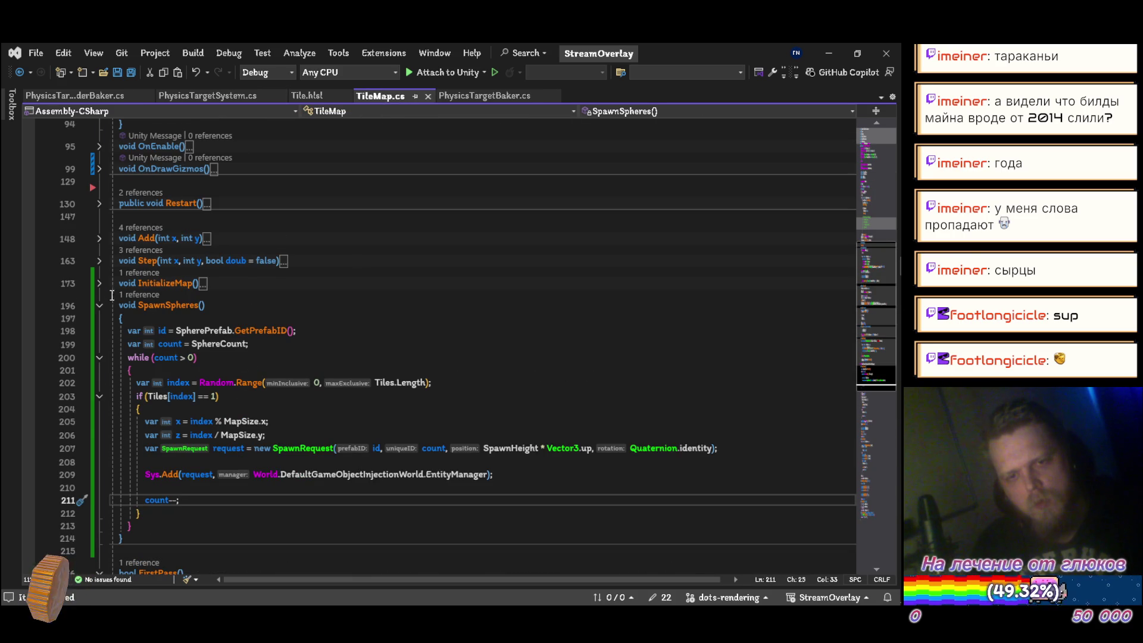
Add Height = MapSize.y after Width in TileMap.cs's InitializeMap, save, and return to Unity
{"action": "left_click", "coordinate": [99, 283]}
{"action": "scroll", "coordinate": [223, 378], "scroll_direction": "down", "scroll_amount": 4}
{"action": "left_click", "coordinate": [243, 344]}
{"action": "key", "text": "Return"}
{"action": "type", "text": "Height ="}
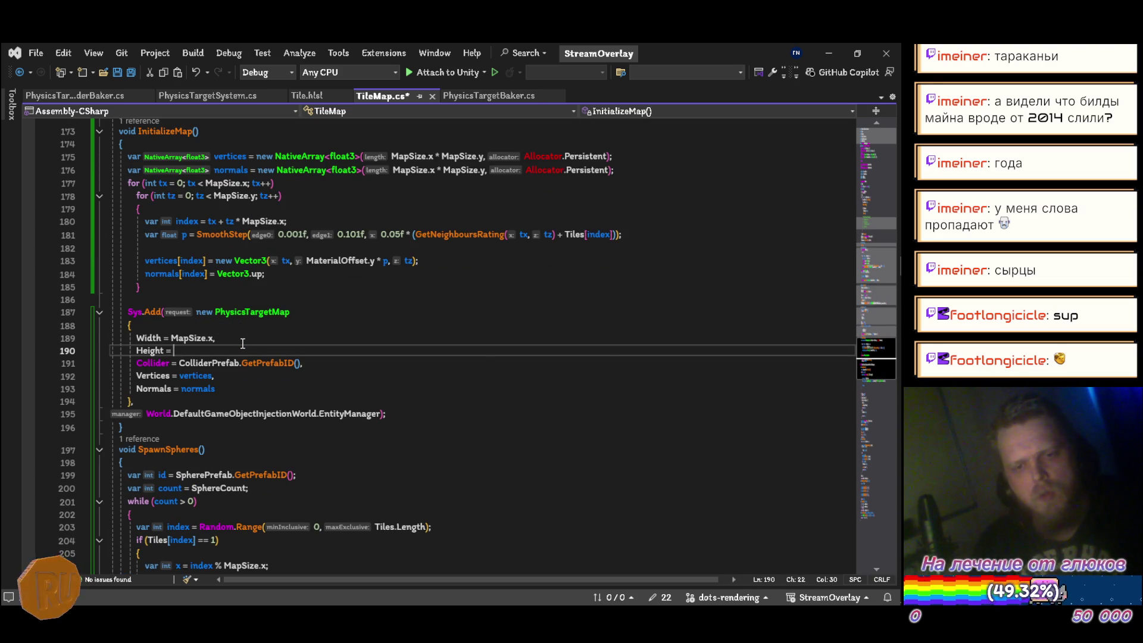
{"action": "type", "text": "mapSize.y,"}
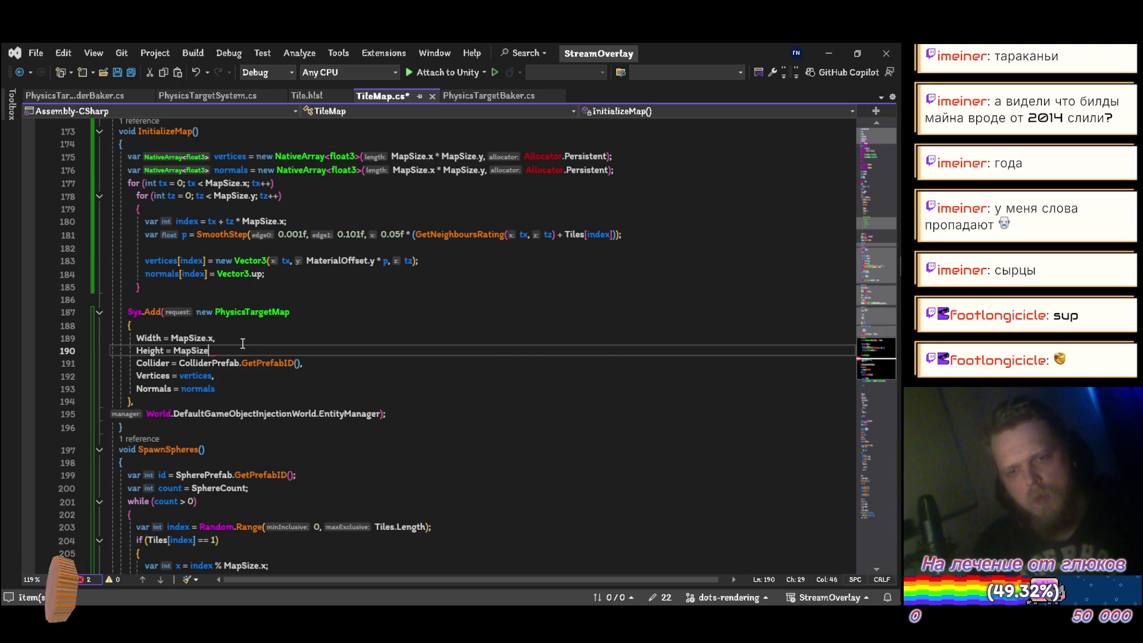
{"action": "key", "text": "ctrl+s"}
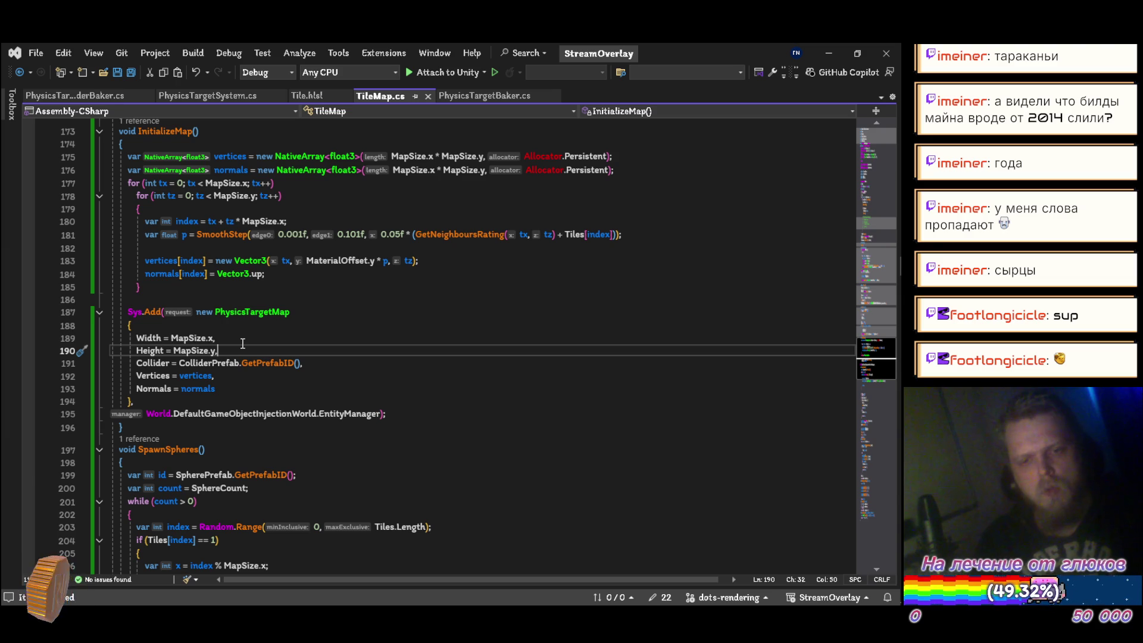
{"action": "key", "text": "Down"}
{"action": "key", "text": "End"}
{"action": "key", "text": "Return"}
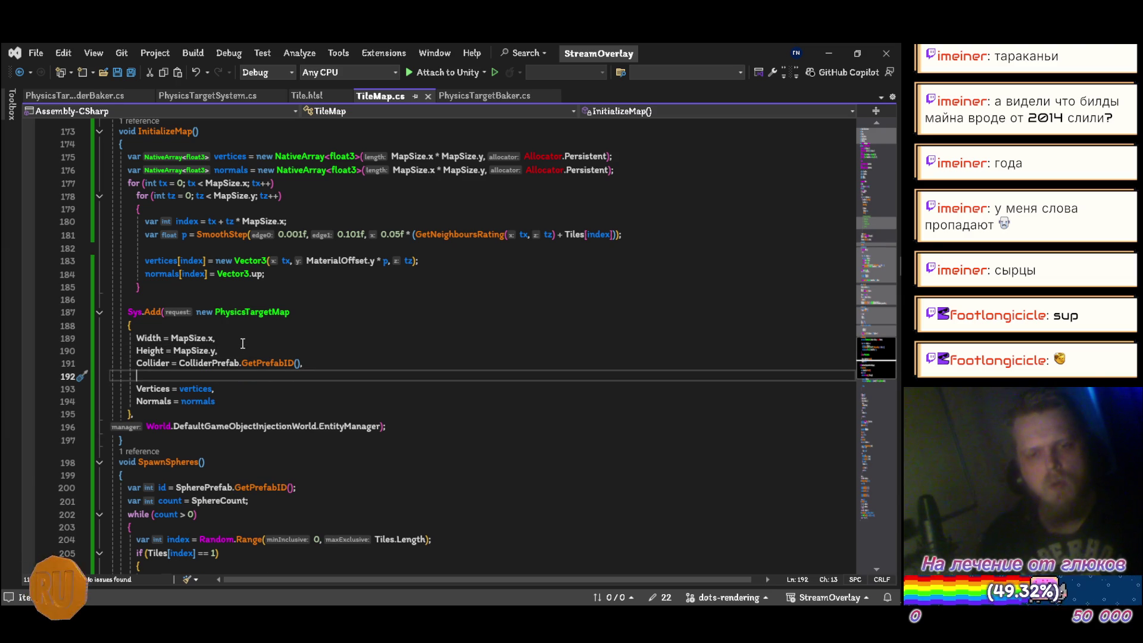
{"action": "key", "text": "alt+Tab"}
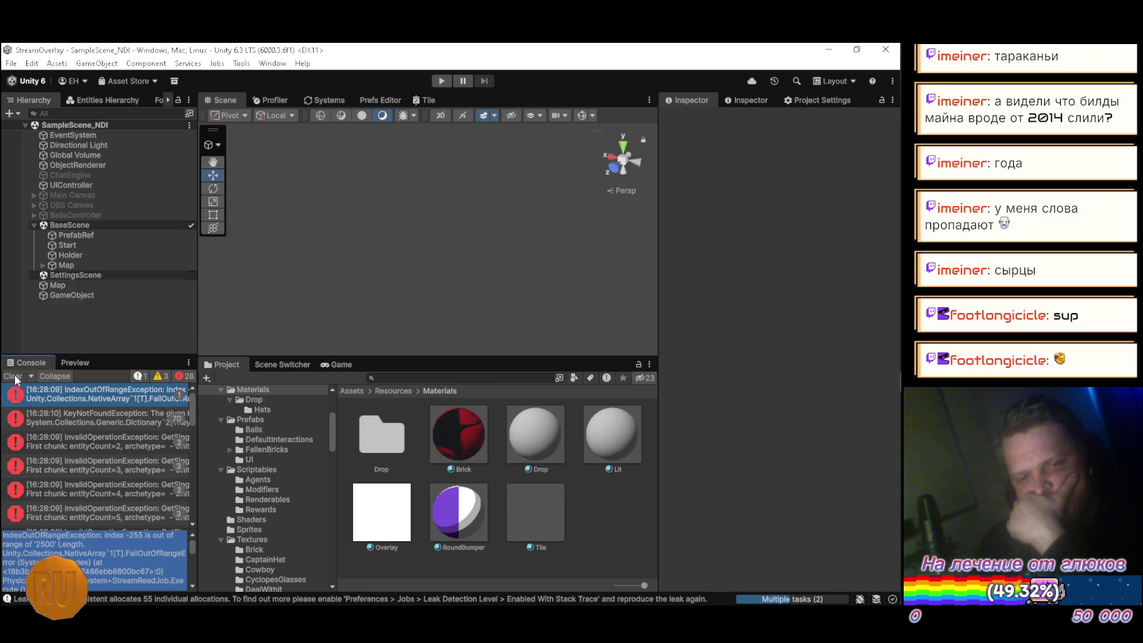
Play and stop the scene, read the KeyNotFoundException details, then select PrefabRef
{"action": "left_click", "coordinate": [441, 81]}
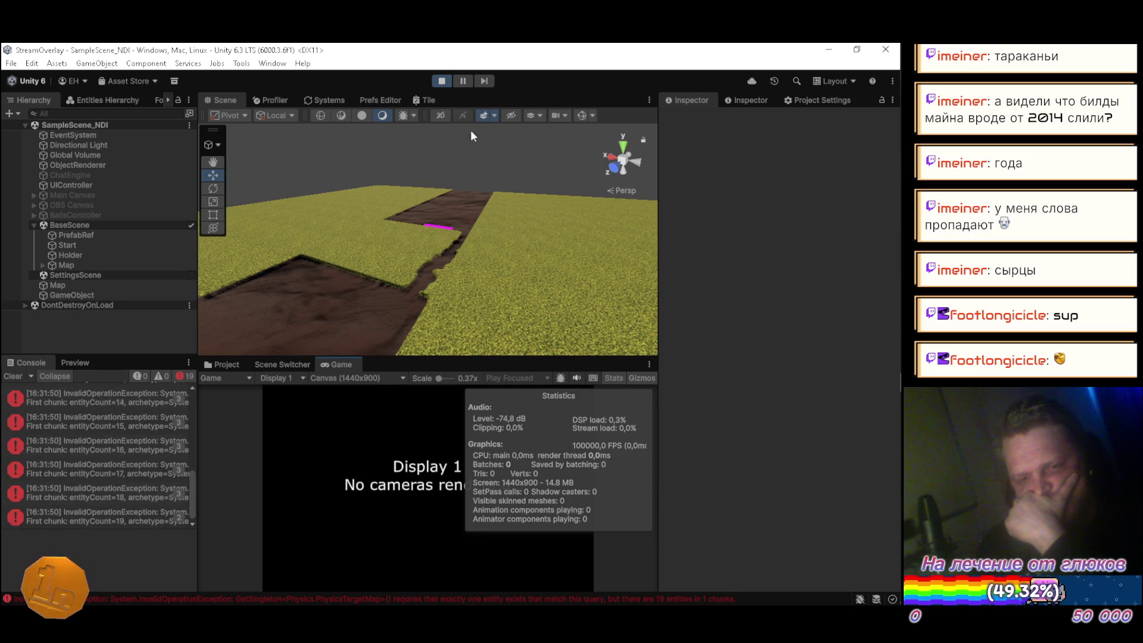
{"action": "left_click", "coordinate": [441, 81]}
{"action": "left_click_drag", "start_coordinate": [191, 495], "coordinate": [188, 386]}
{"action": "left_click", "coordinate": [122, 401]}
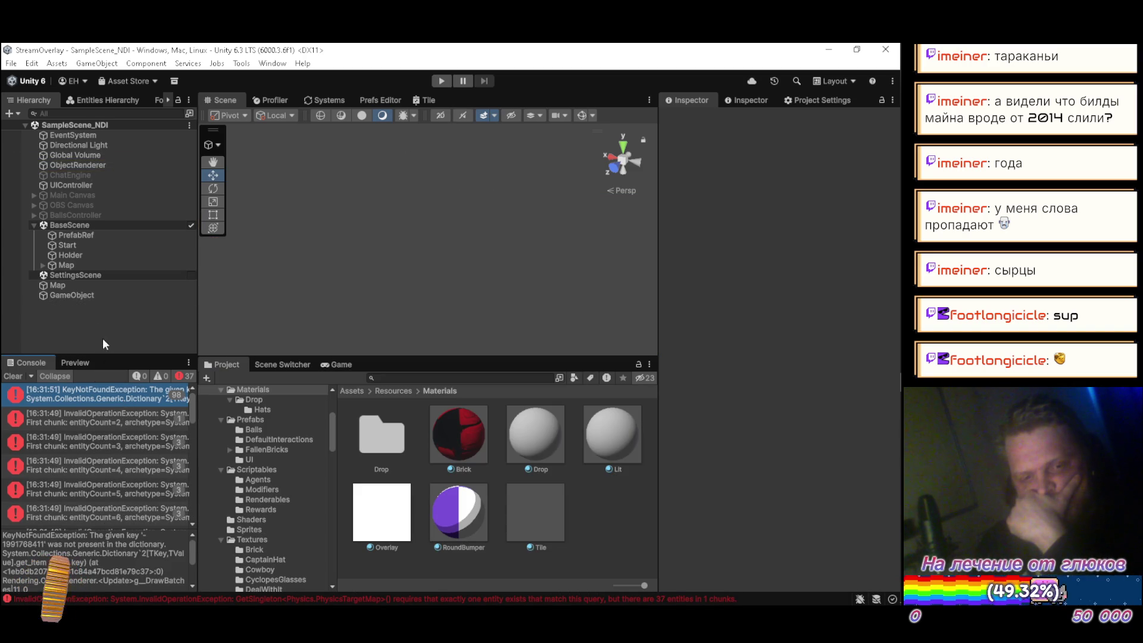
{"action": "left_click", "coordinate": [79, 235]}
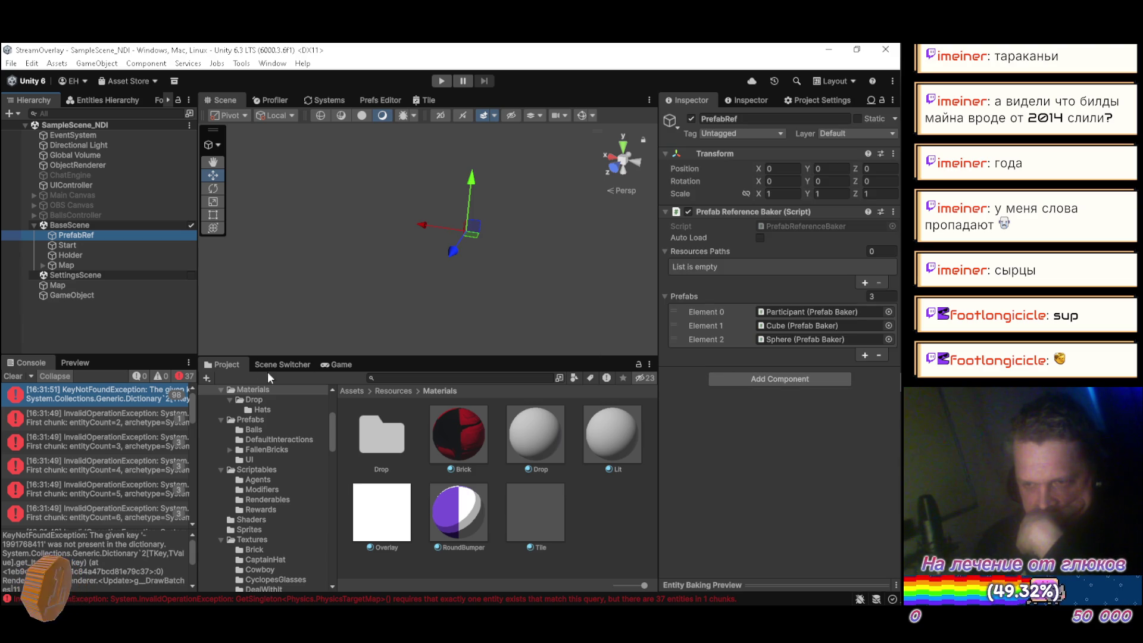
Inspect the Cube and Sphere prefab assets alongside the ObjectRenderer's Objects list
{"action": "left_click", "coordinate": [778, 325]}
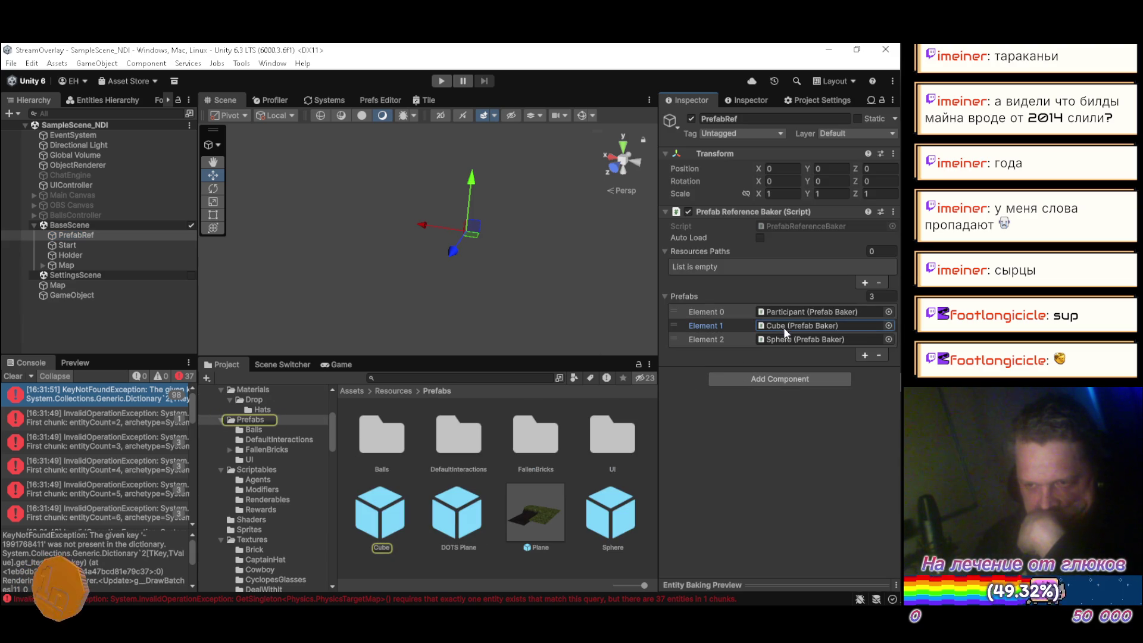
{"action": "left_click", "coordinate": [787, 343]}
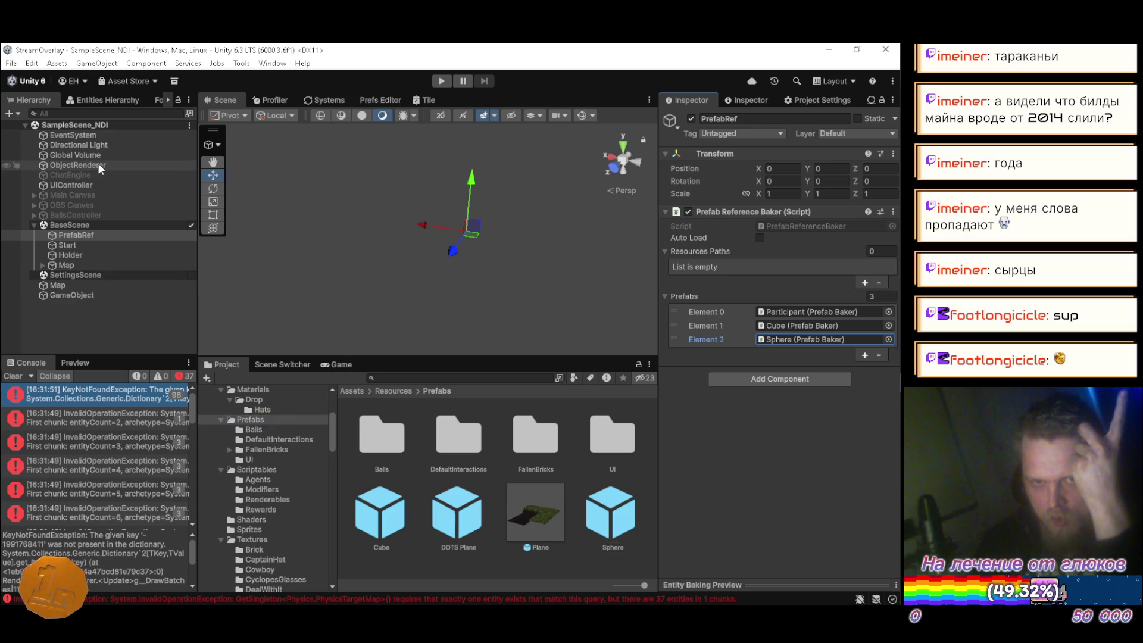
{"action": "scroll", "coordinate": [125, 551], "scroll_direction": "down", "scroll_amount": 3}
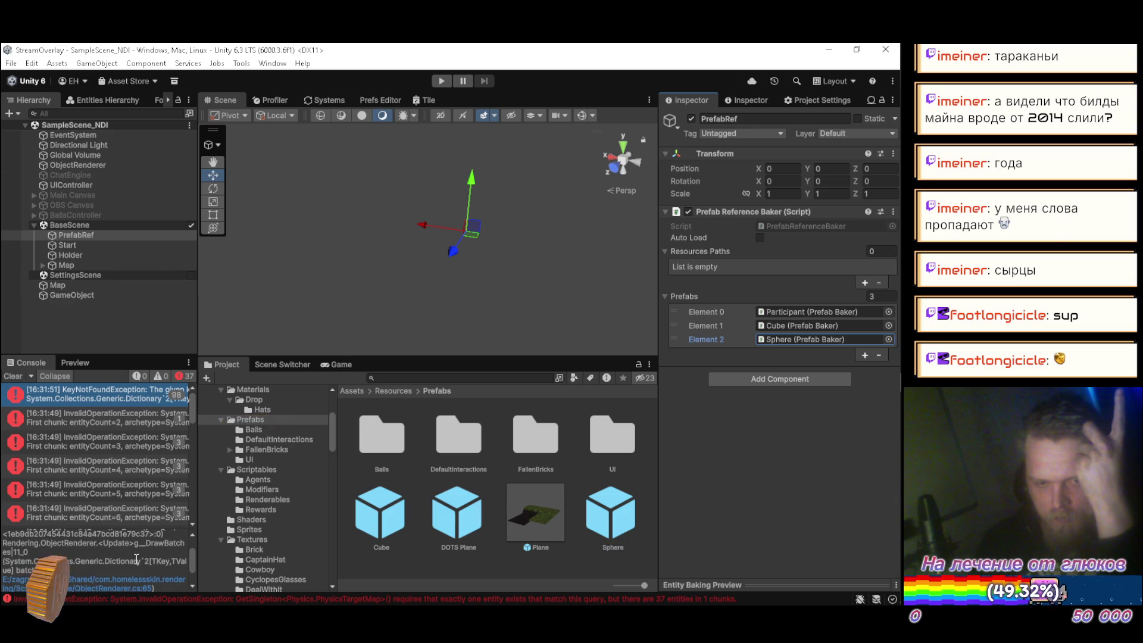
{"action": "scroll", "coordinate": [112, 556], "scroll_direction": "up", "scroll_amount": 3}
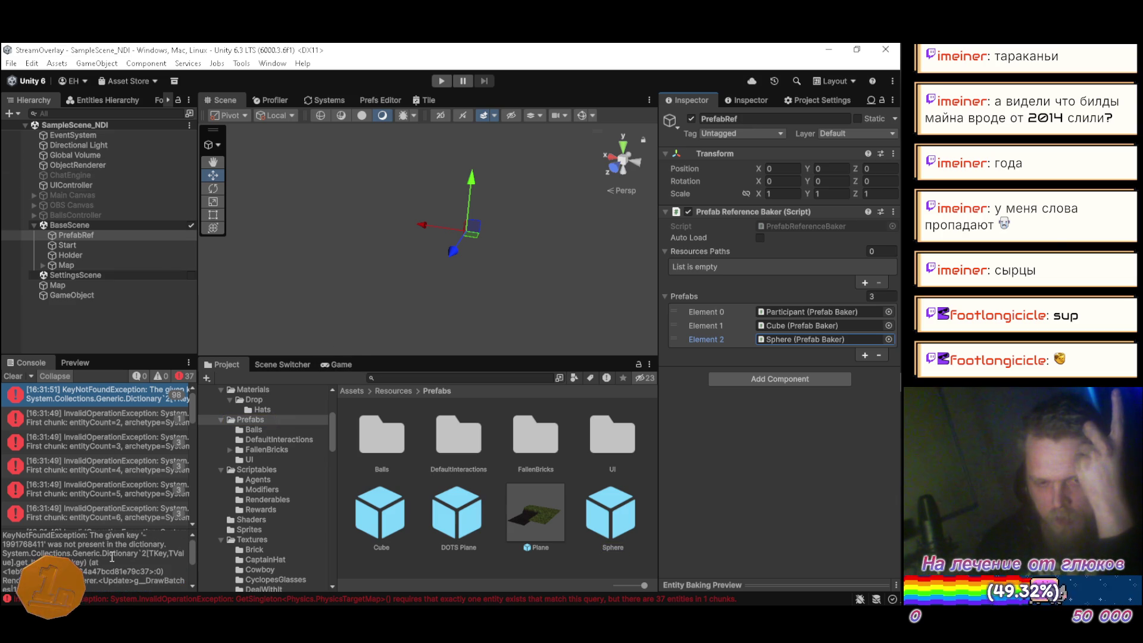
{"action": "left_click", "coordinate": [113, 165]}
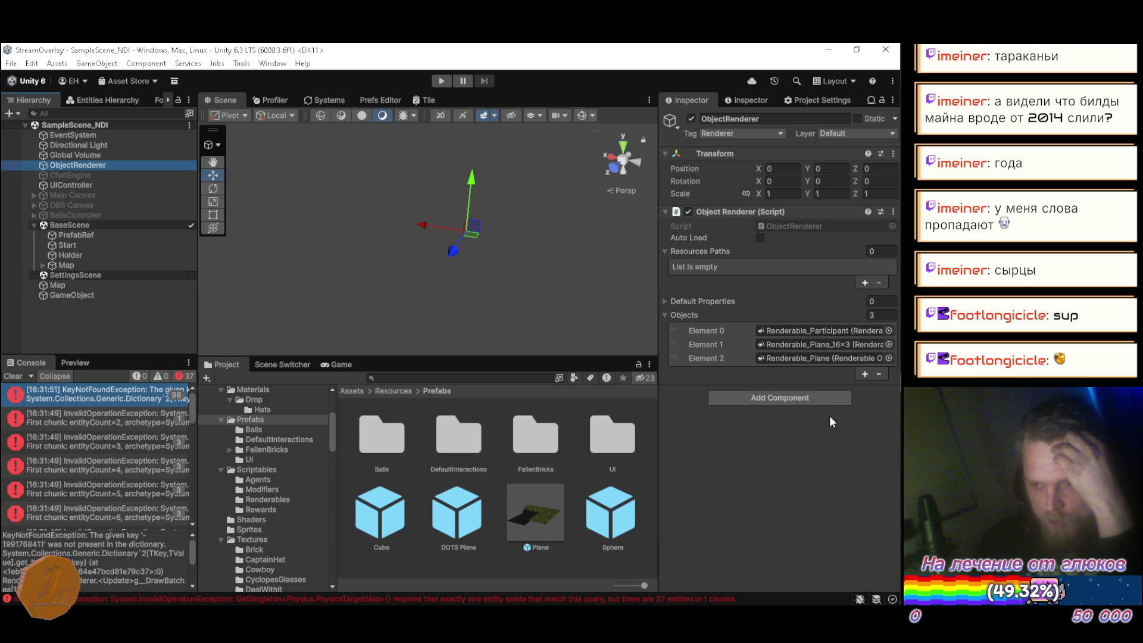
{"action": "left_click", "coordinate": [611, 514]}
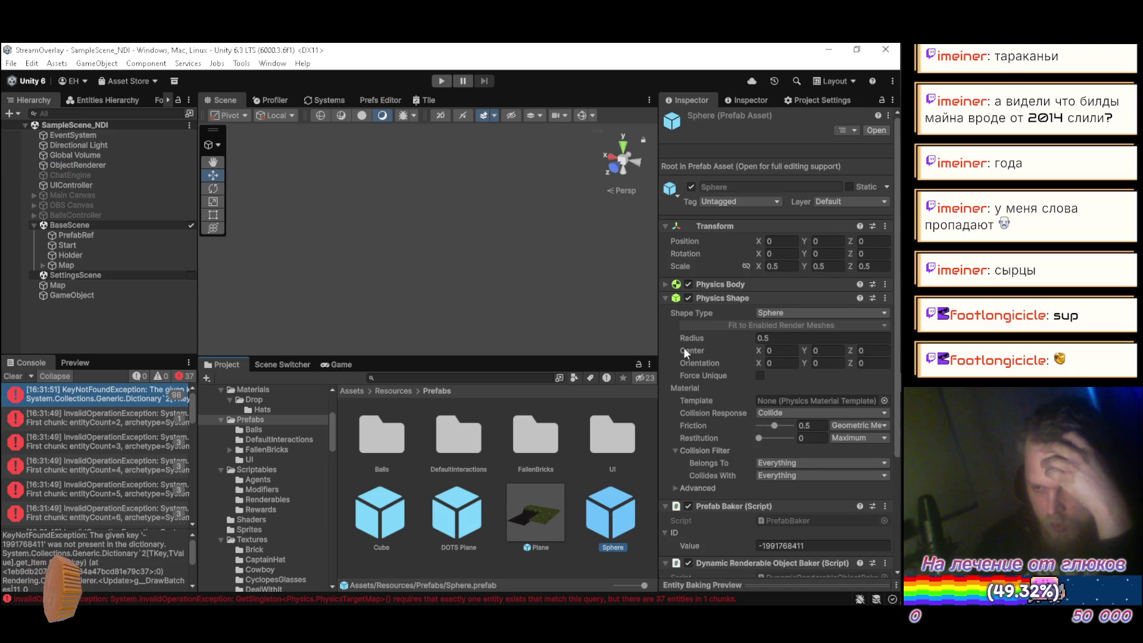
{"action": "left_click", "coordinate": [666, 297]}
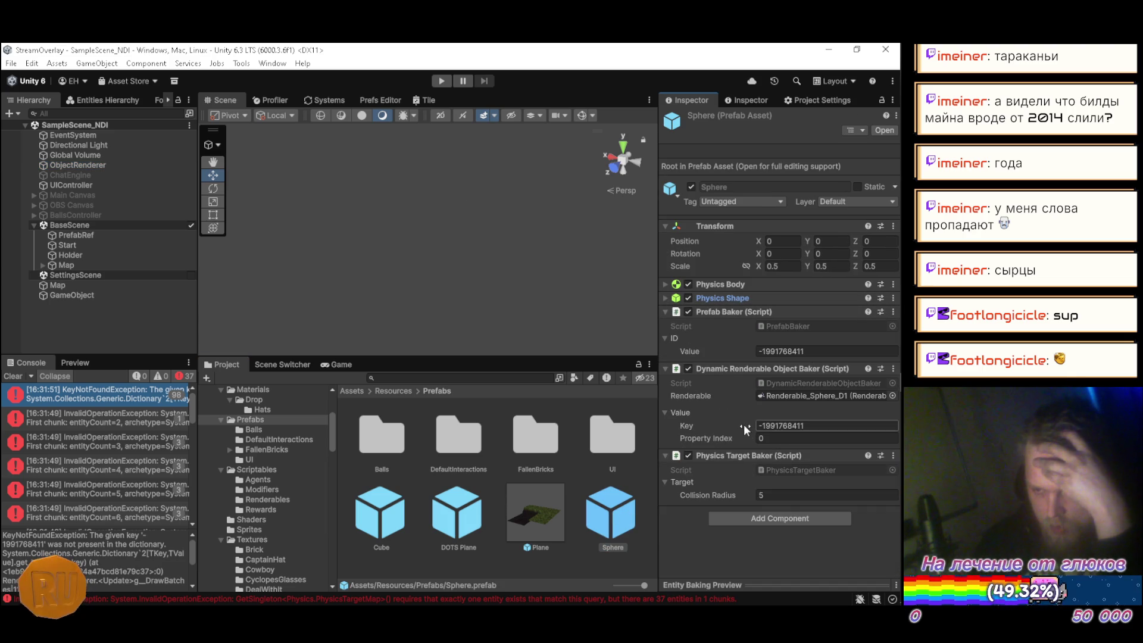
{"action": "left_click", "coordinate": [84, 166]}
Add Renderable_Sphere_D1 as a new fourth entry in the ObjectRenderer's Objects list
{"action": "left_click", "coordinate": [866, 373]}
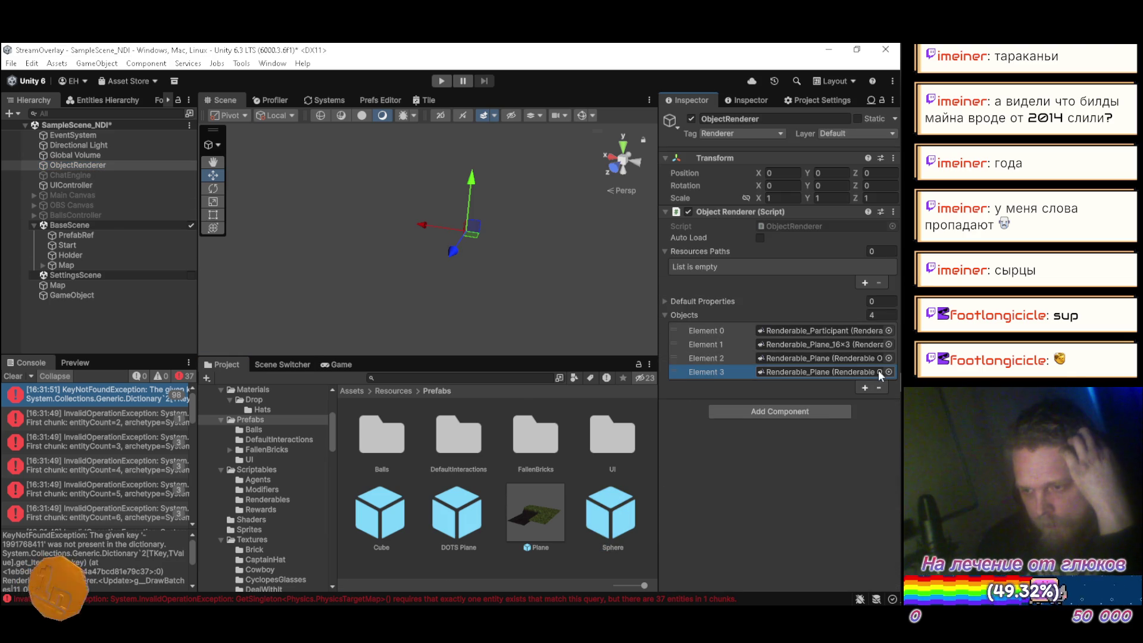
{"action": "left_click", "coordinate": [889, 371]}
{"action": "type", "text": "spher"}
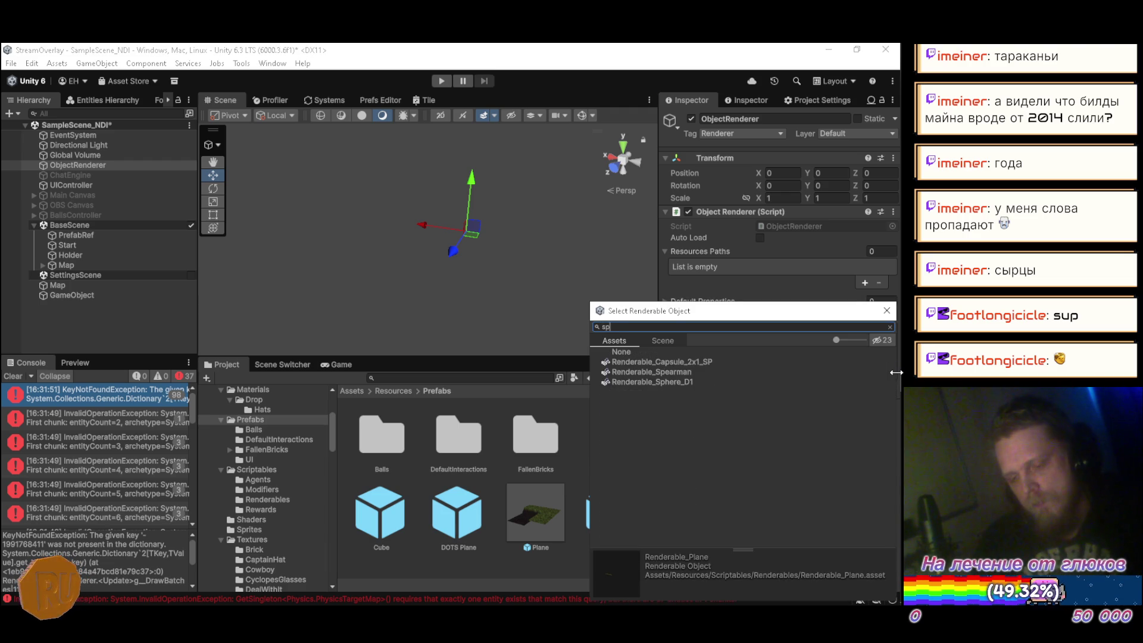
{"action": "left_click", "coordinate": [766, 361]}
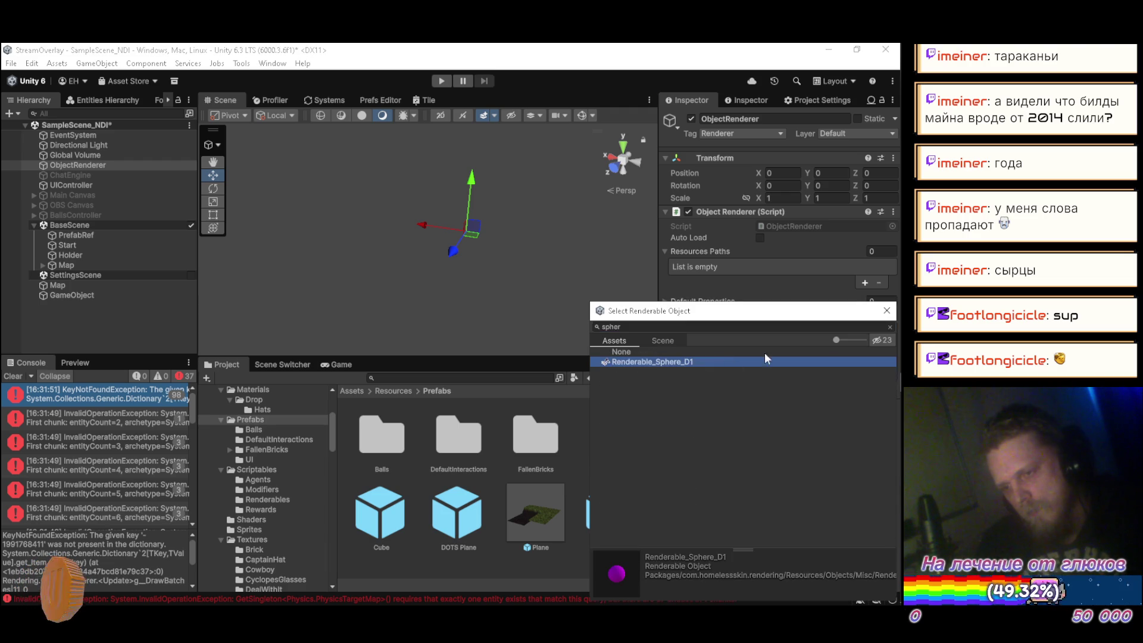
{"action": "left_click", "coordinate": [893, 312]}
{"action": "left_click", "coordinate": [84, 323]}
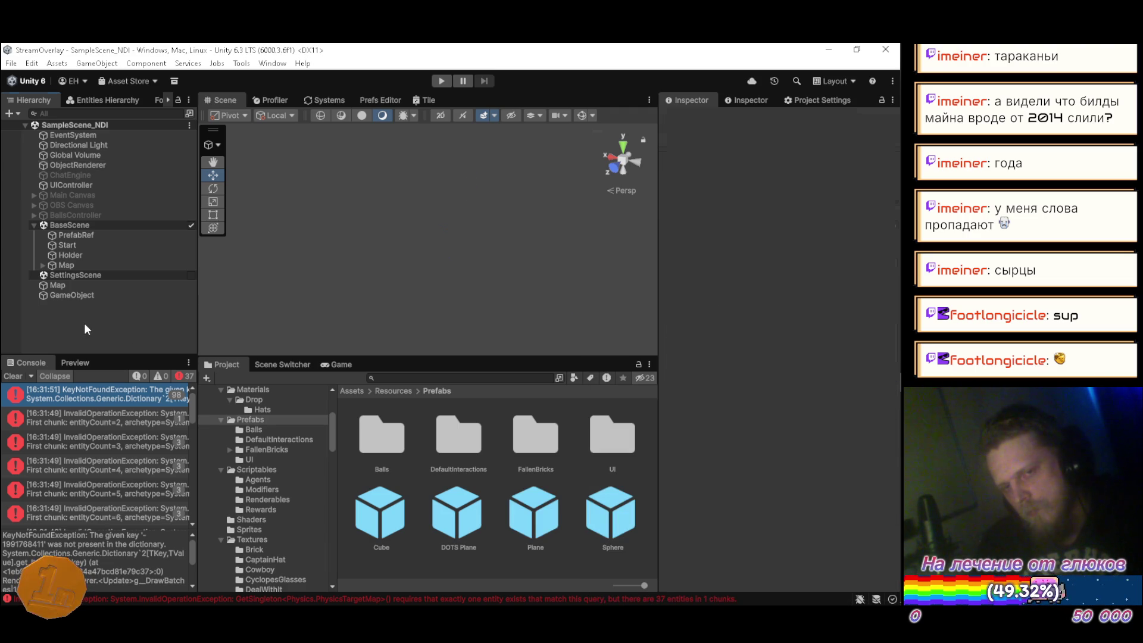
Play the scene to watch magenta spheres spawn above the tile map, then stop
{"action": "left_click", "coordinate": [430, 80]}
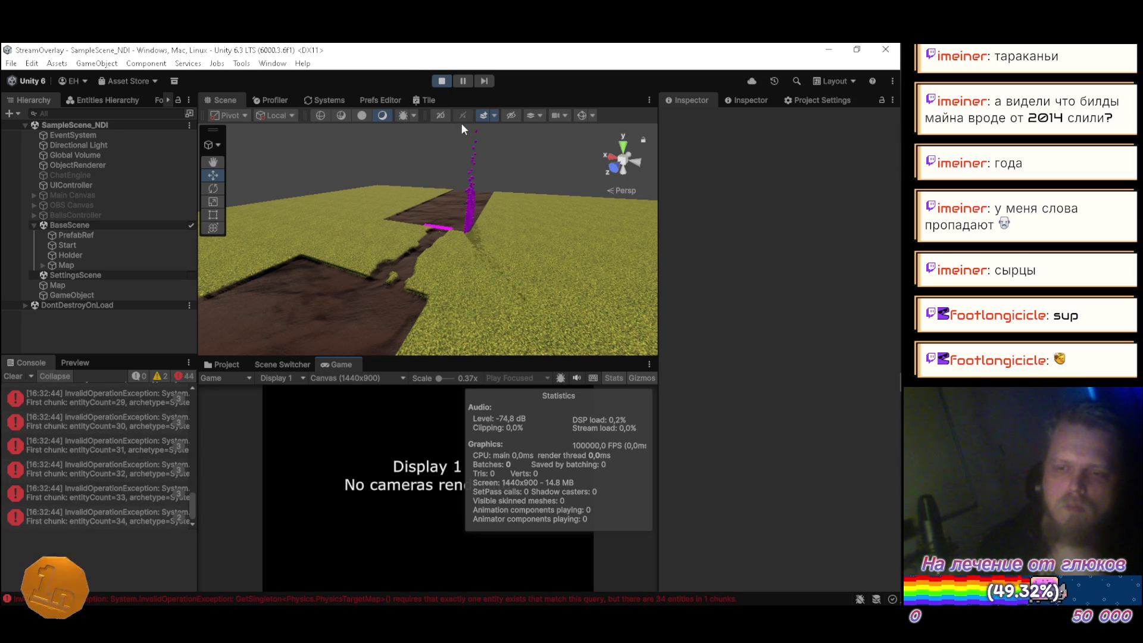
{"action": "left_click", "coordinate": [443, 81]}
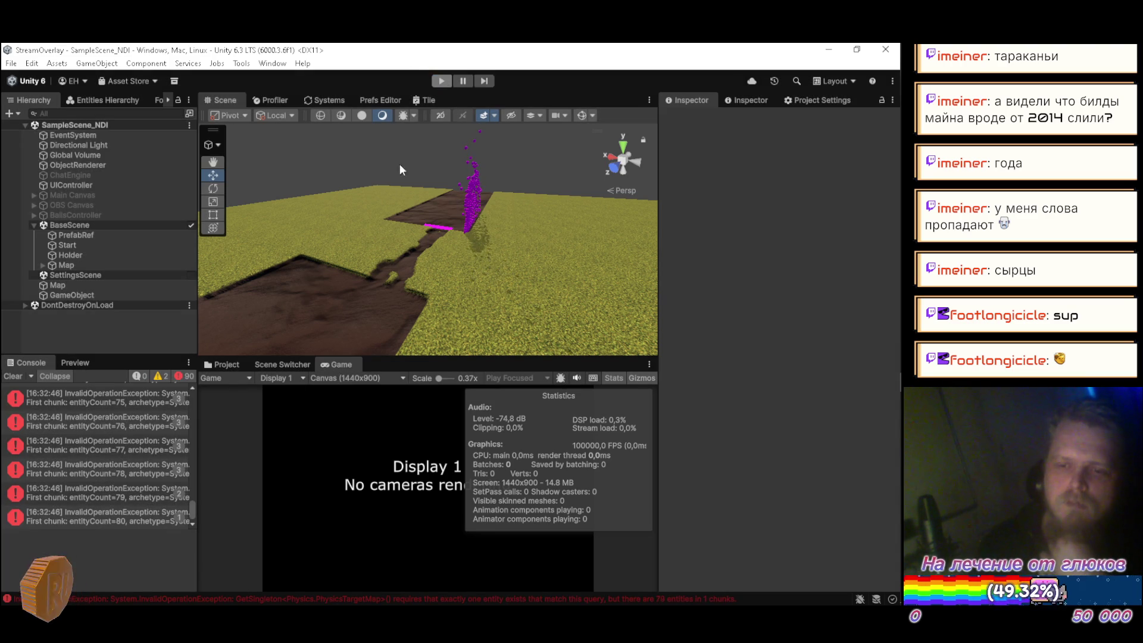
{"action": "scroll", "coordinate": [128, 414], "scroll_direction": "up", "scroll_amount": 15}
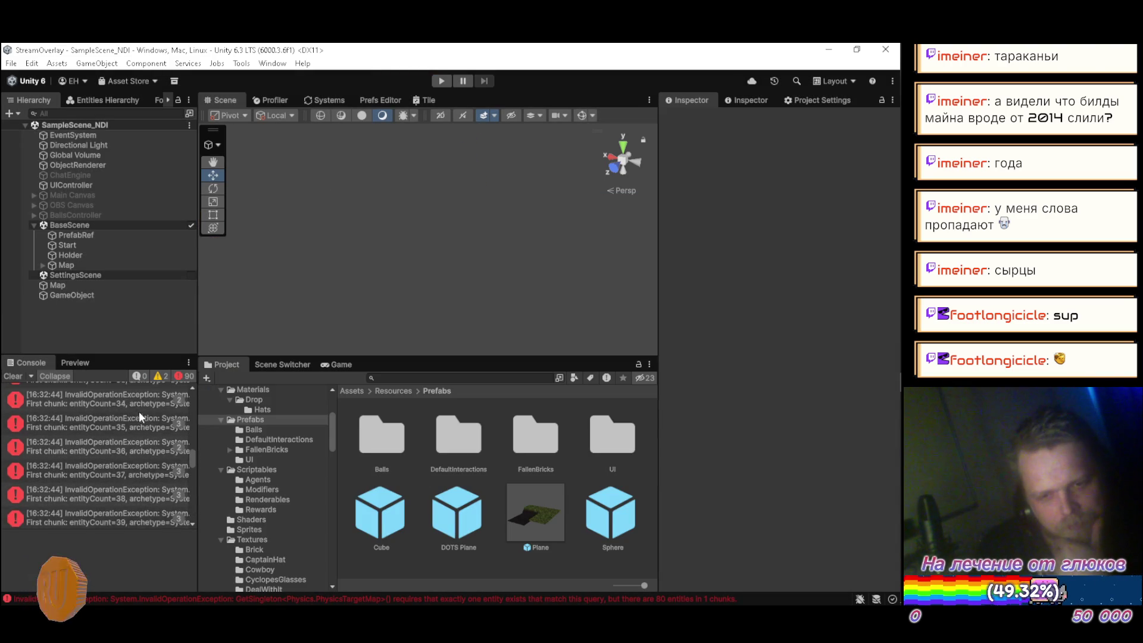
Read the first error about PrepareCollidersJob's EntityCommandBuffer lacking JobHandle.Complete(), then return to Visual Studio
{"action": "left_click", "coordinate": [134, 397]}
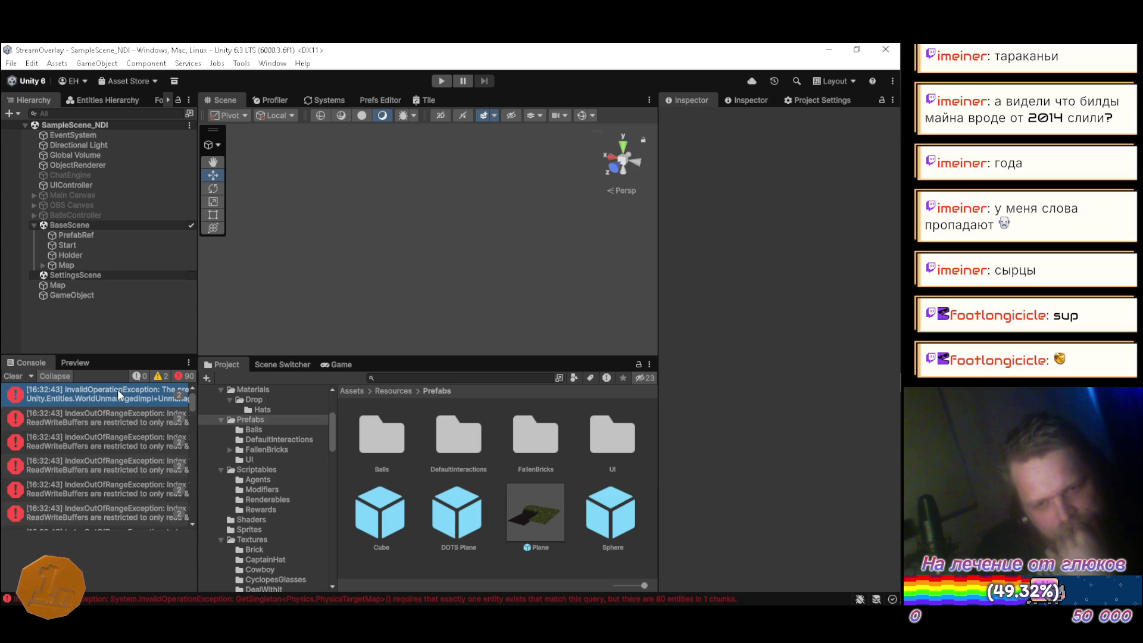
{"action": "left_click", "coordinate": [117, 390]}
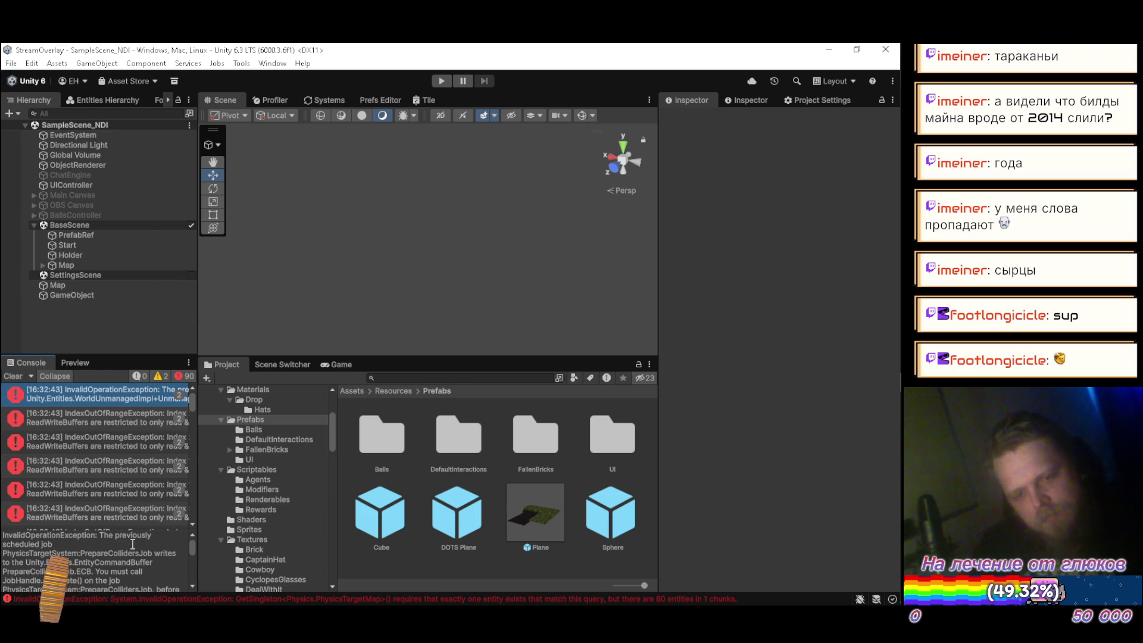
{"action": "key", "text": "alt+Tab"}
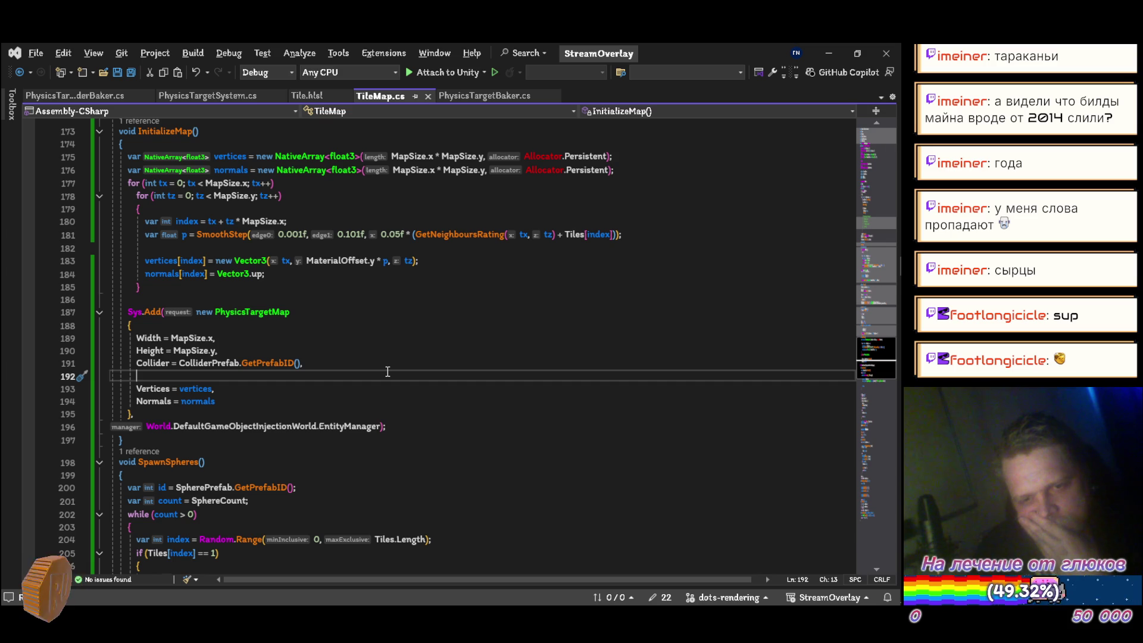
Review how OnUpdate in PhysicsTargetSystem.cs schedules PrepareCollidersJob and SpawnCollidersJob
{"action": "scroll", "coordinate": [388, 371], "scroll_direction": "down", "scroll_amount": 4}
{"action": "scroll", "coordinate": [387, 372], "scroll_direction": "up", "scroll_amount": 5}
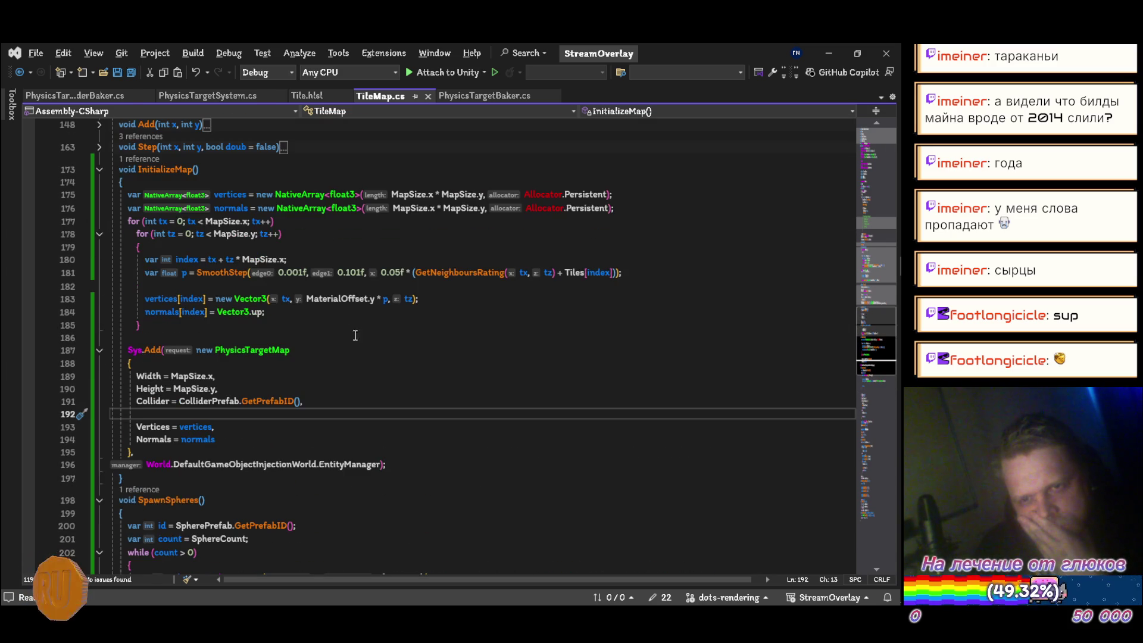
{"action": "left_click", "coordinate": [207, 95]}
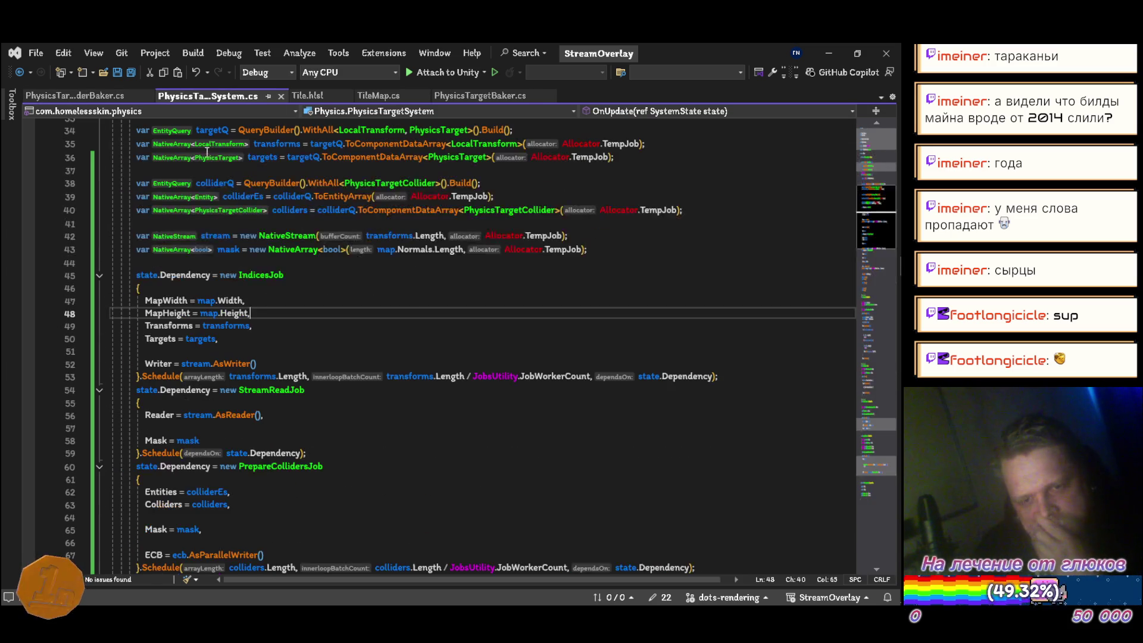
{"action": "scroll", "coordinate": [362, 417], "scroll_direction": "down", "scroll_amount": 5}
{"action": "scroll", "coordinate": [363, 420], "scroll_direction": "down", "scroll_amount": 2}
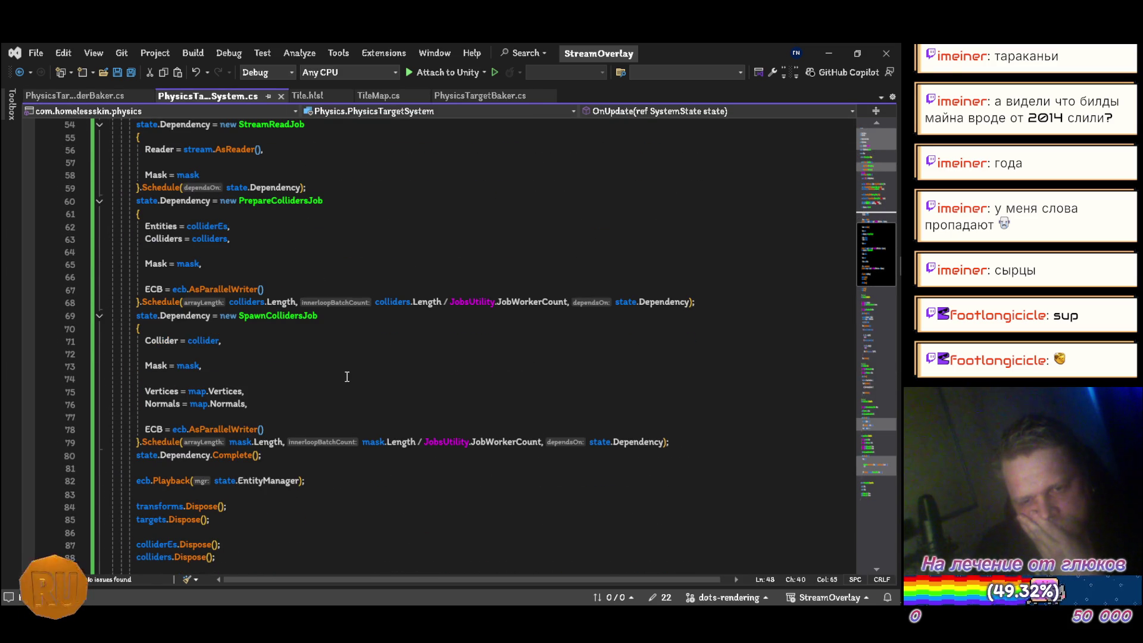
{"action": "scroll", "coordinate": [347, 377], "scroll_direction": "down", "scroll_amount": 1}
{"action": "scroll", "coordinate": [347, 377], "scroll_direction": "down", "scroll_amount": 1}
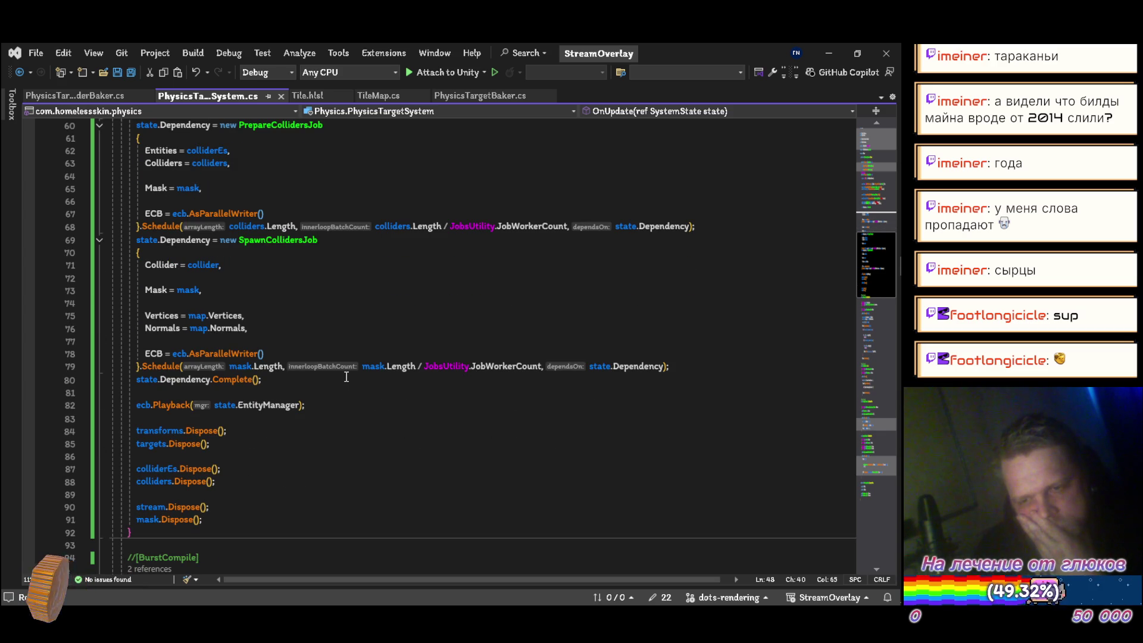
{"action": "scroll", "coordinate": [345, 376], "scroll_direction": "down", "scroll_amount": 1}
{"action": "scroll", "coordinate": [344, 378], "scroll_direction": "up", "scroll_amount": 2}
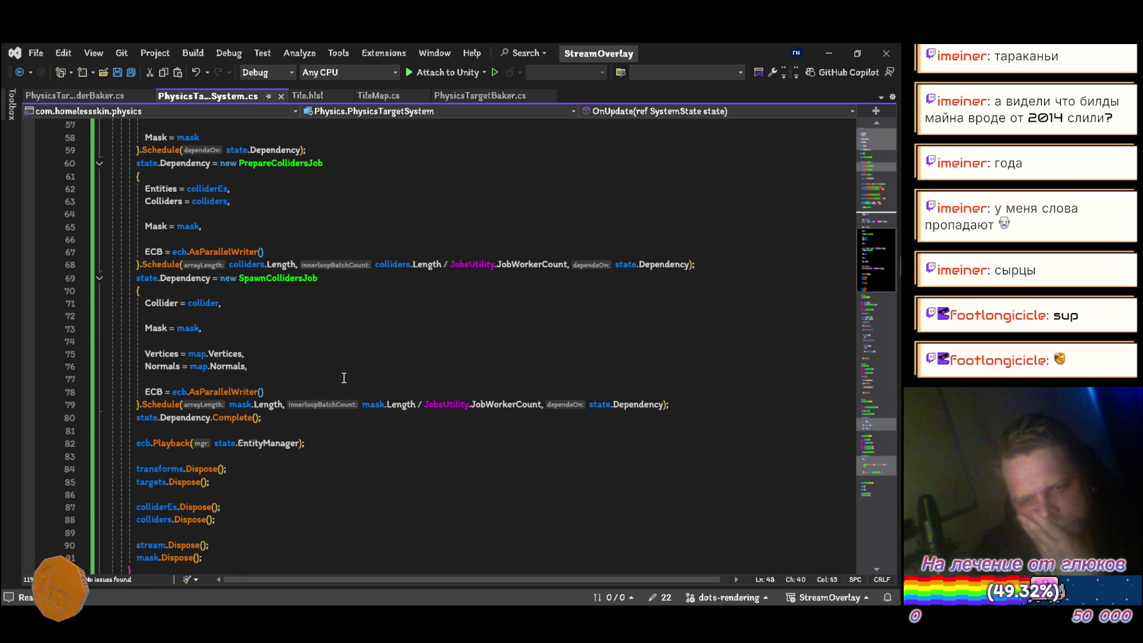
{"action": "scroll", "coordinate": [352, 373], "scroll_direction": "up", "scroll_amount": 1}
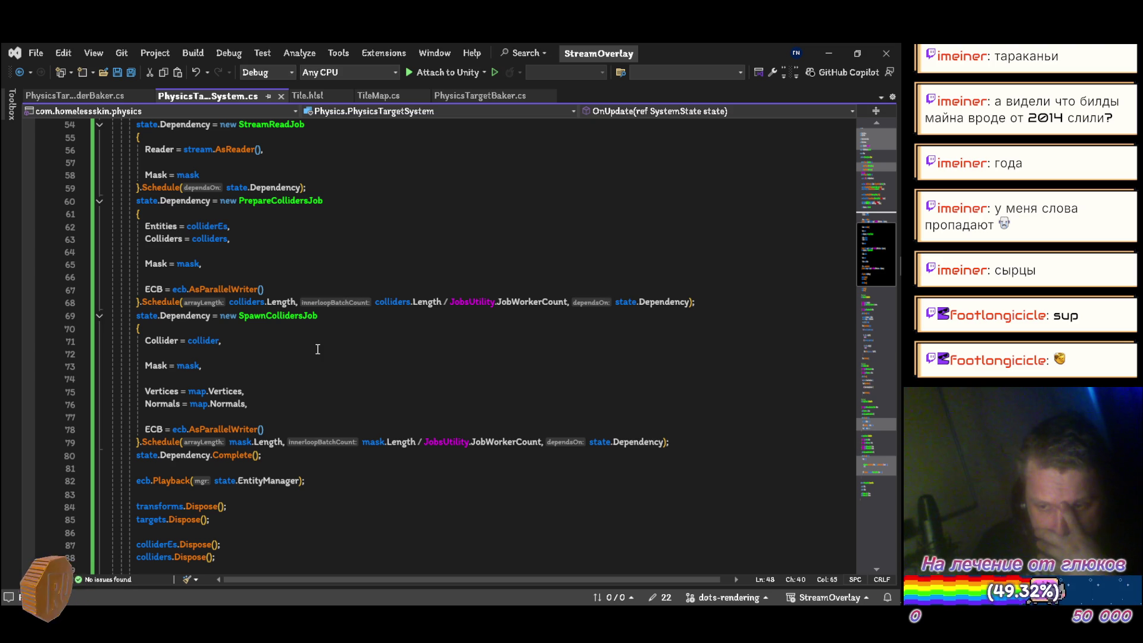
Highlight every use of state in OnUpdate, then bring the Unity editor back
{"action": "key", "text": "ctrl+shift+minus"}
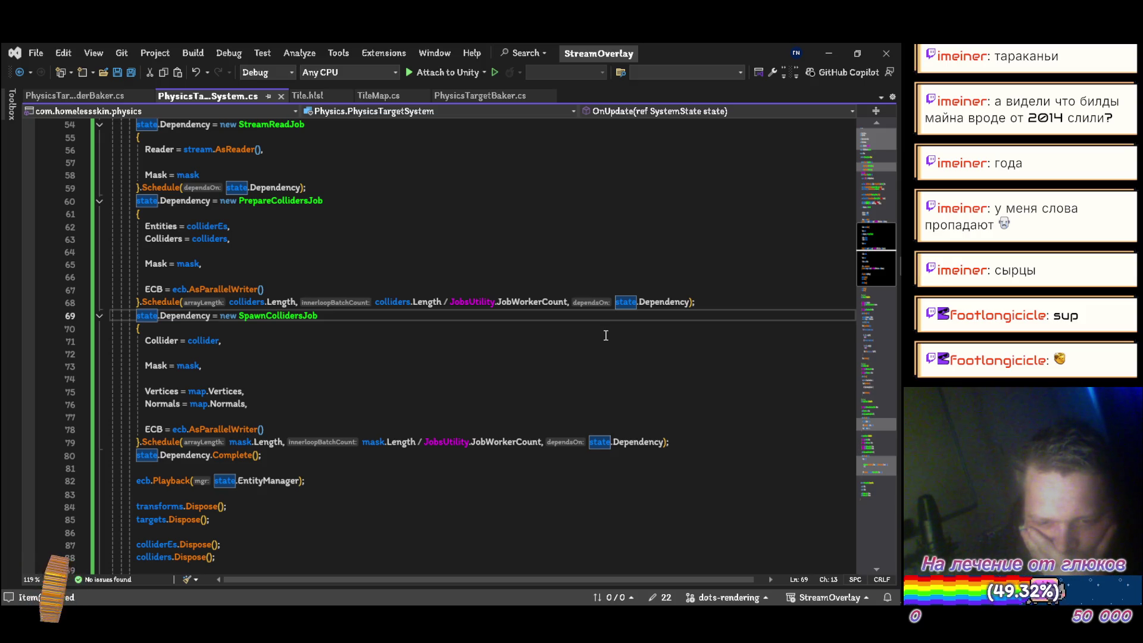
{"action": "mouse_move", "coordinate": [890, 339]}
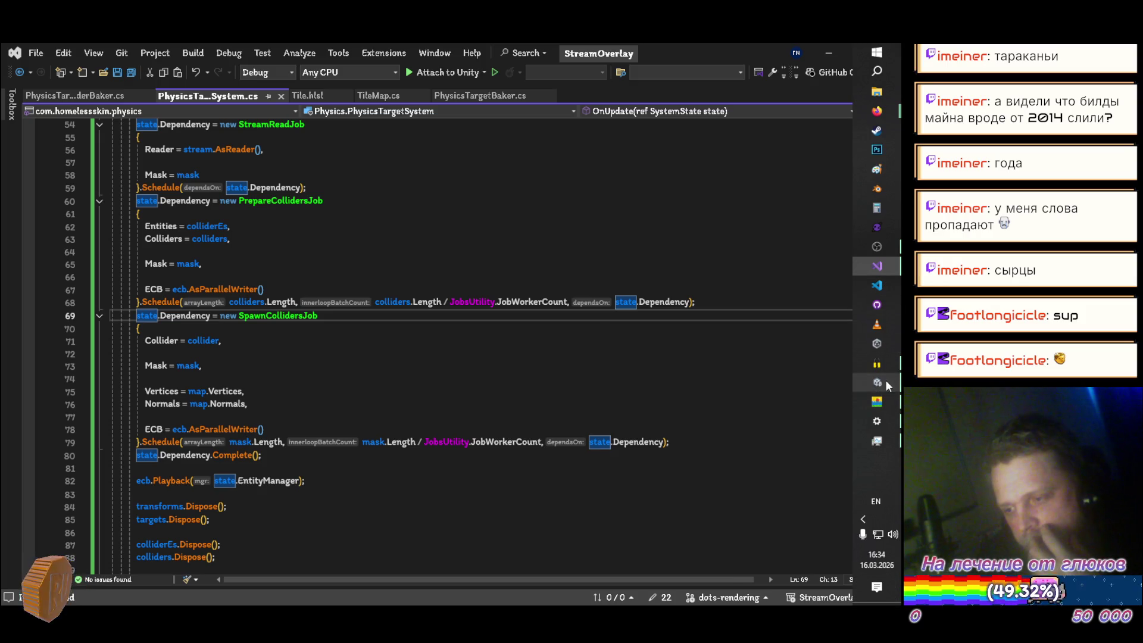
{"action": "left_click", "coordinate": [885, 382]}
Read the Console stack trace for the PrepareCollidersJob command-buffer error
{"action": "scroll", "coordinate": [83, 562], "scroll_direction": "down", "scroll_amount": 5}
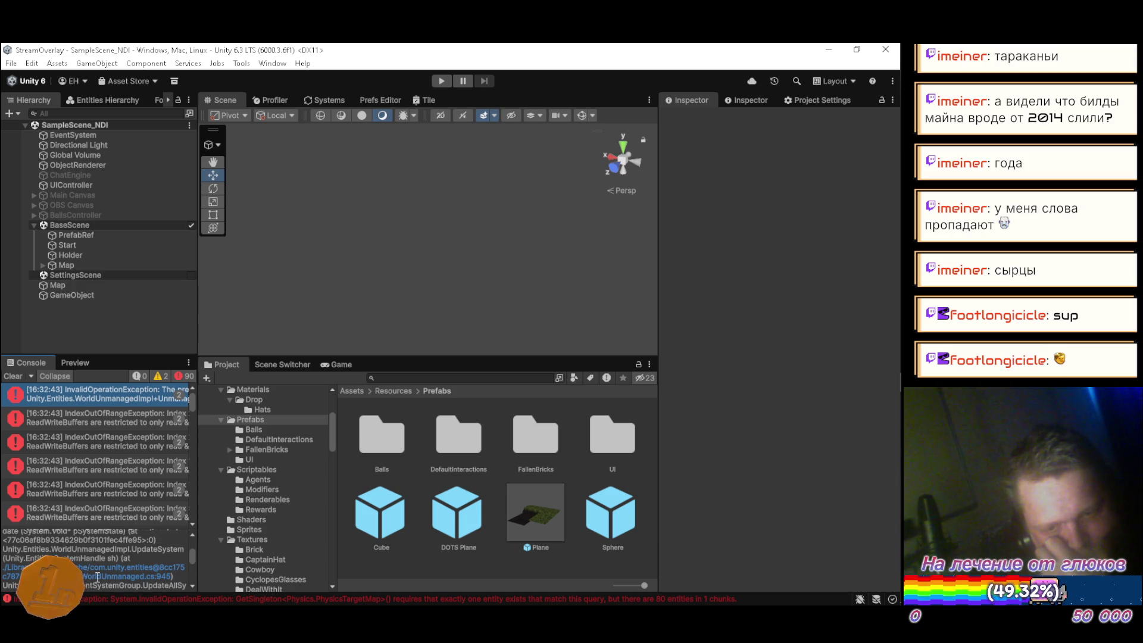
{"action": "scroll", "coordinate": [97, 576], "scroll_direction": "down", "scroll_amount": 3}
{"action": "scroll", "coordinate": [103, 568], "scroll_direction": "down", "scroll_amount": 3}
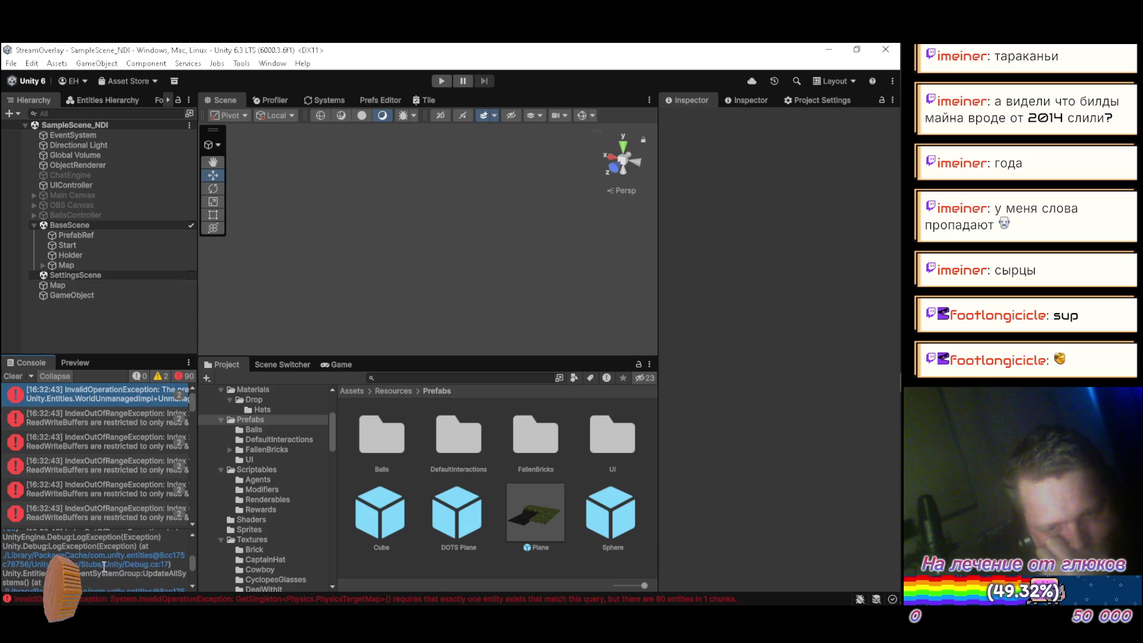
{"action": "scroll", "coordinate": [103, 566], "scroll_direction": "down", "scroll_amount": 3}
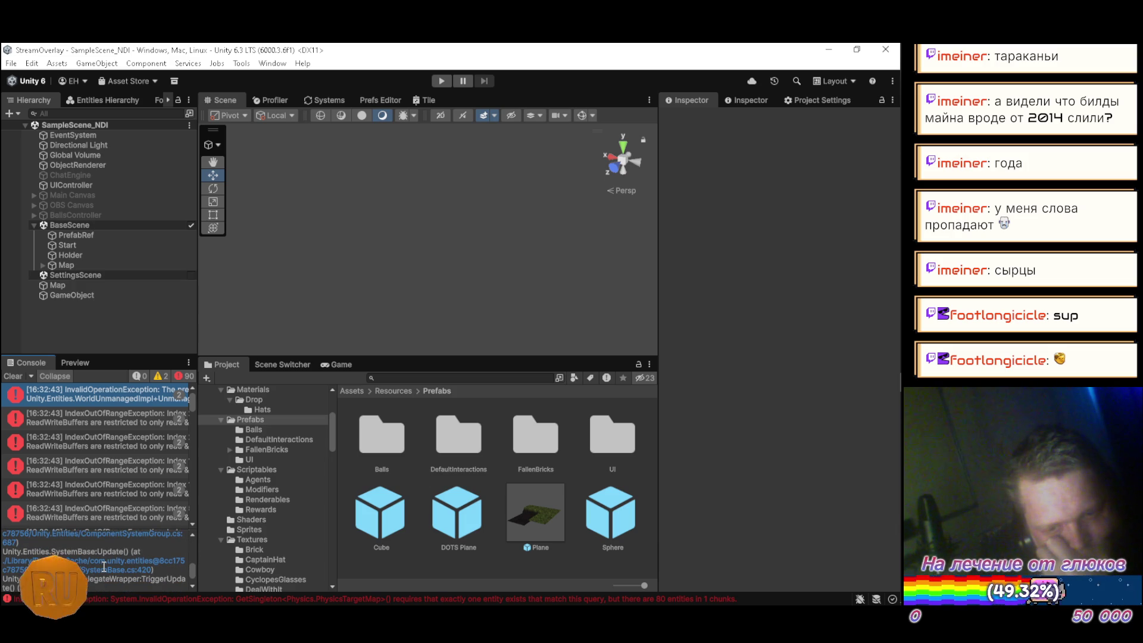
{"action": "scroll", "coordinate": [103, 566], "scroll_direction": "down", "scroll_amount": 3}
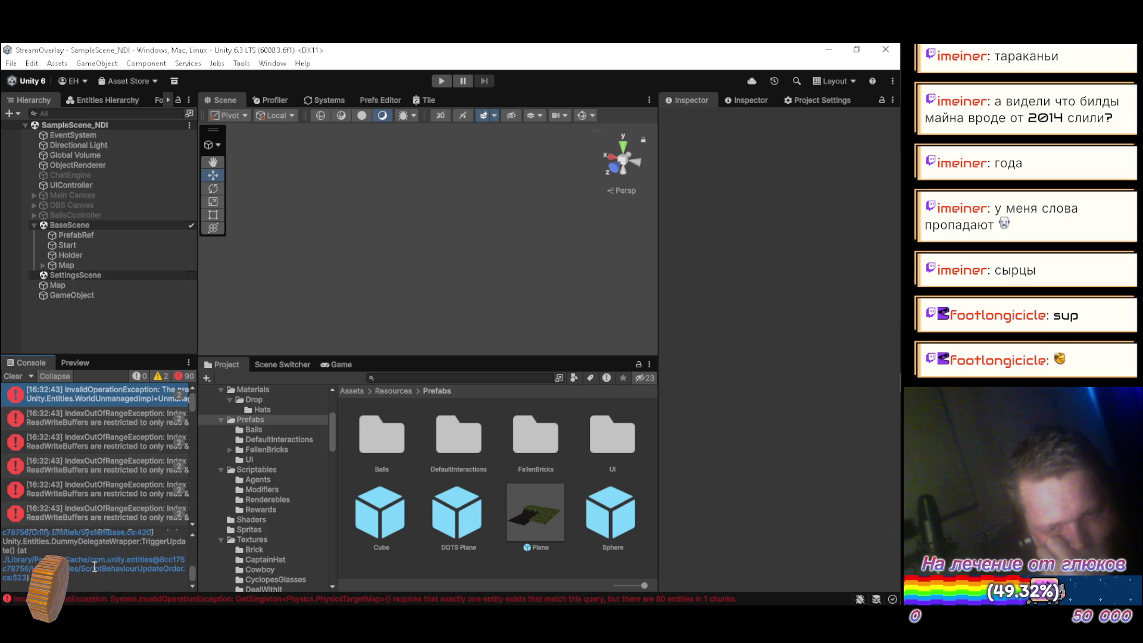
{"action": "scroll", "coordinate": [95, 568], "scroll_direction": "up", "scroll_amount": 15}
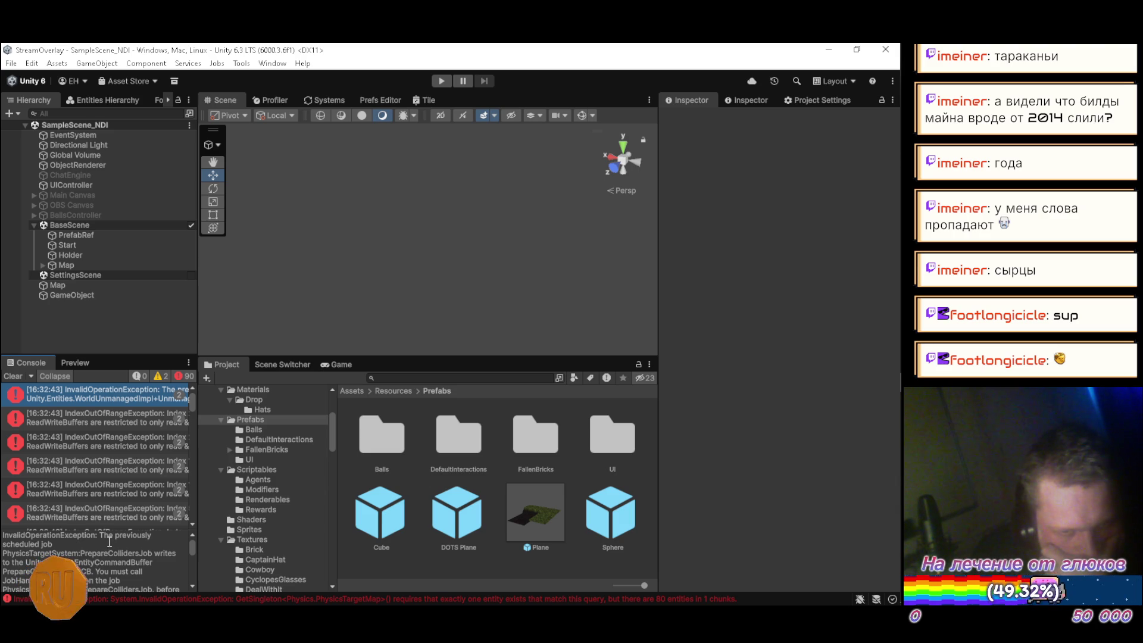
Finish reading the error, then return to Visual Studio below the PrepareCollidersJob schedule line
{"action": "scroll", "coordinate": [107, 543], "scroll_direction": "down", "scroll_amount": 1}
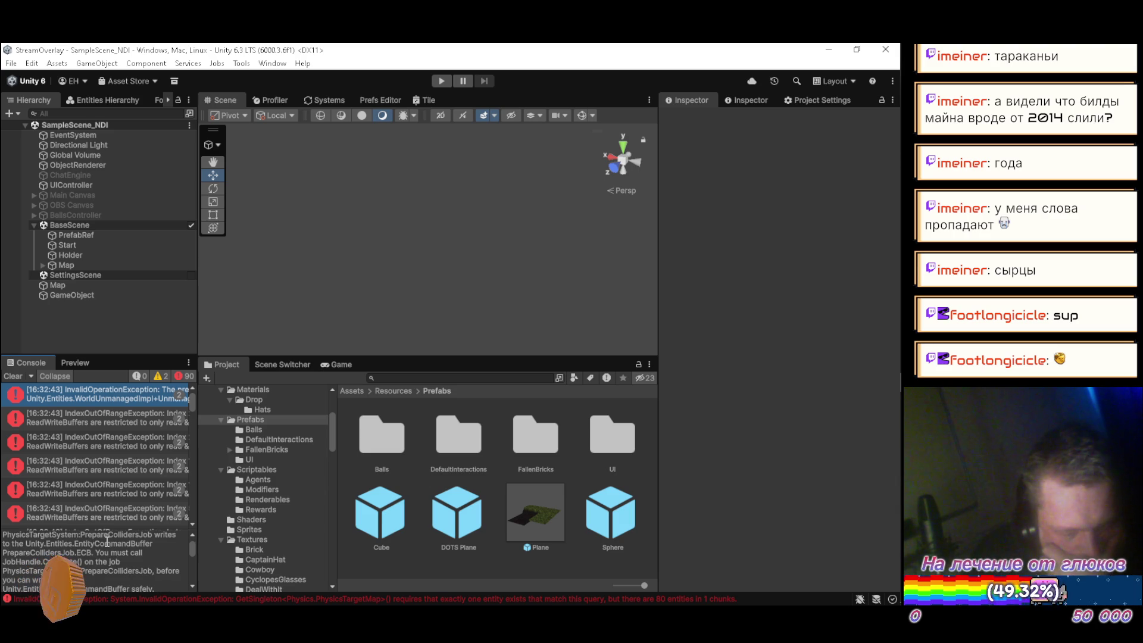
{"action": "scroll", "coordinate": [104, 542], "scroll_direction": "down", "scroll_amount": 1}
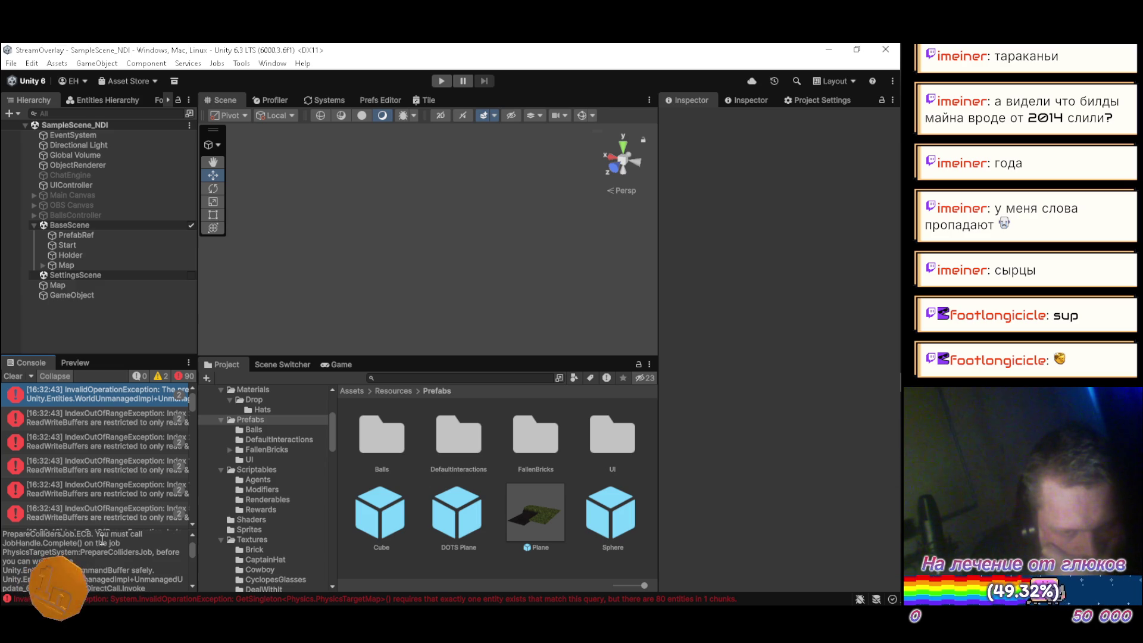
{"action": "key", "text": "alt+Tab"}
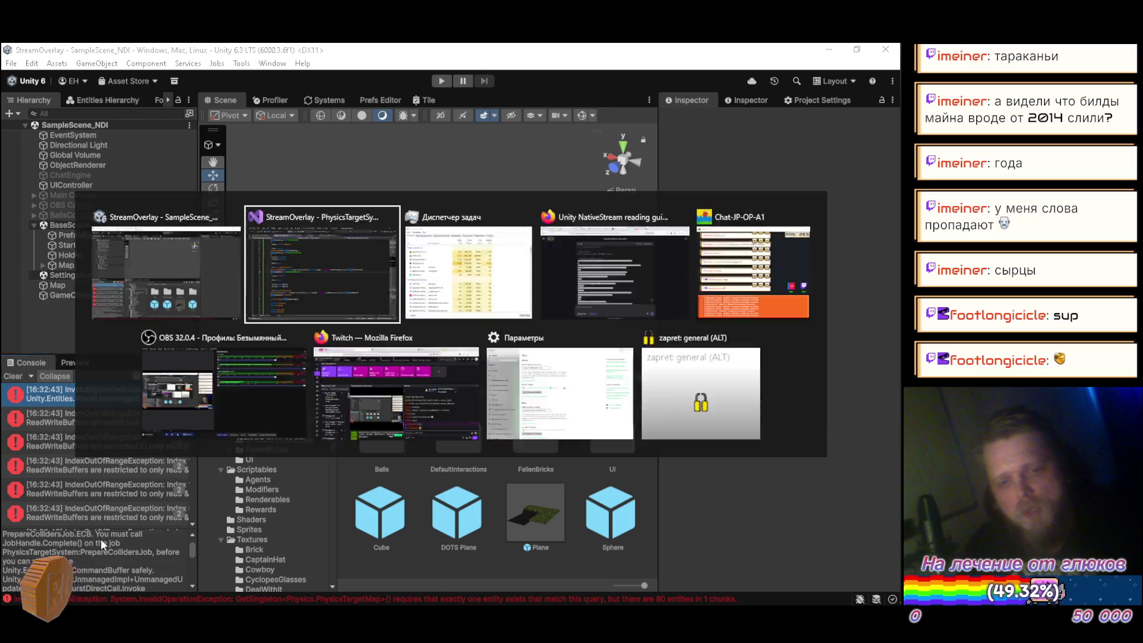
{"action": "left_click", "coordinate": [275, 454]}
Insert state.Dependency.Complete() after the PrepareCollidersJob schedule, save, and return to Unity to recompile
{"action": "key", "text": "ctrl+x"}
{"action": "left_click", "coordinate": [352, 316]}
{"action": "key", "text": "ctrl+v"}
{"action": "key", "text": "Return"}
{"action": "key", "text": "ctrl+s"}
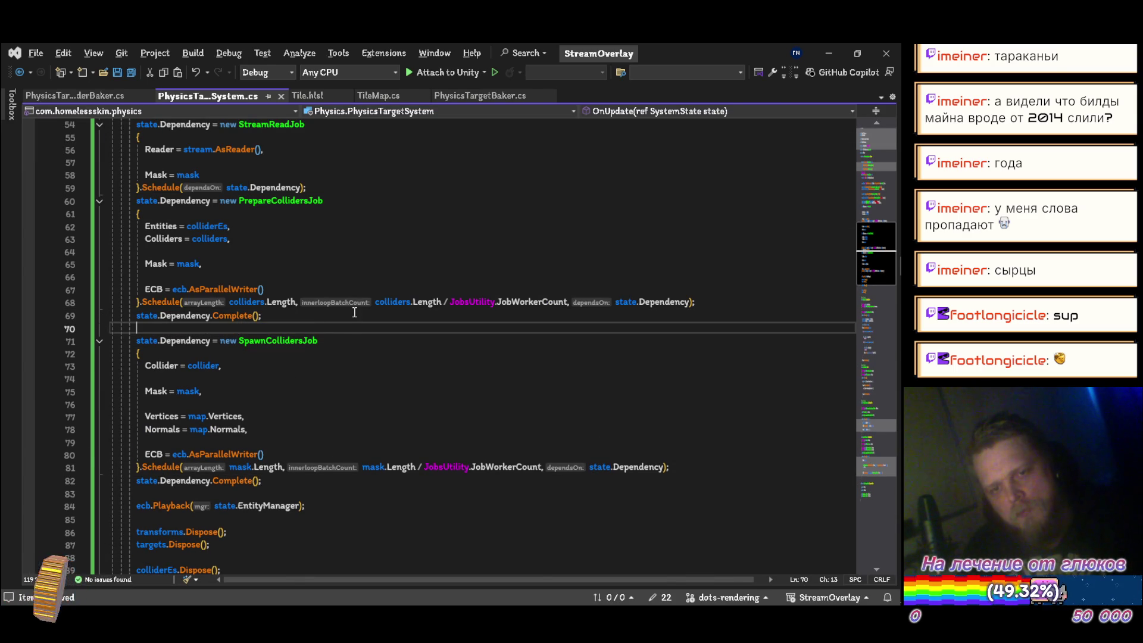
{"action": "key", "text": "alt+Tab"}
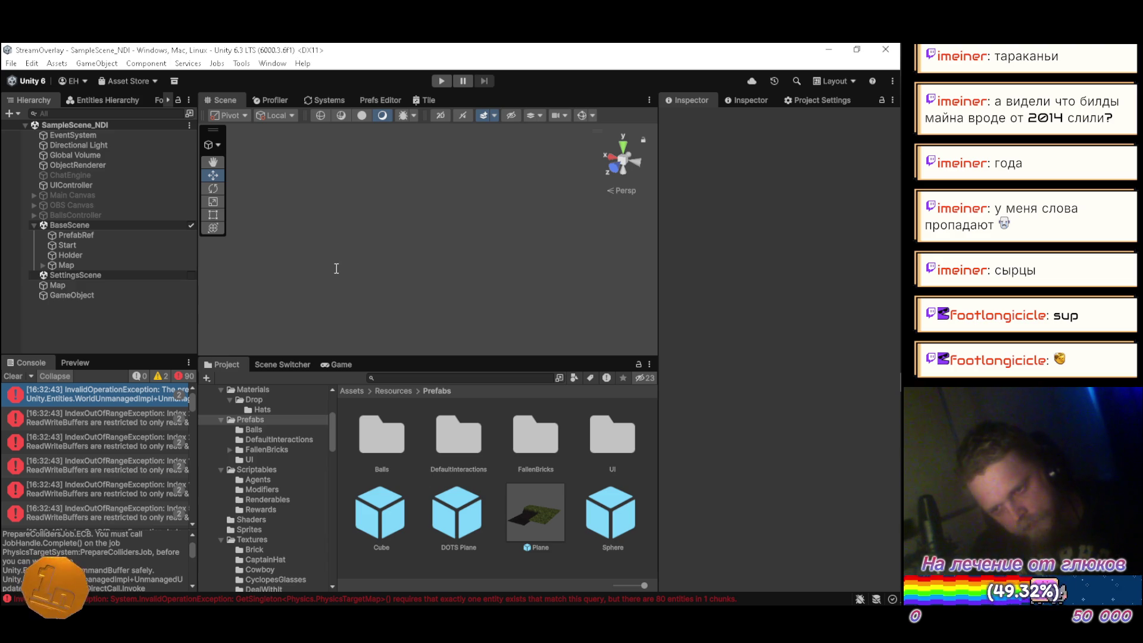
Test-run the scene and inspect the GetSingleton<PhysicsTargetMap> error citing 2 entities
{"action": "left_click", "coordinate": [443, 81]}
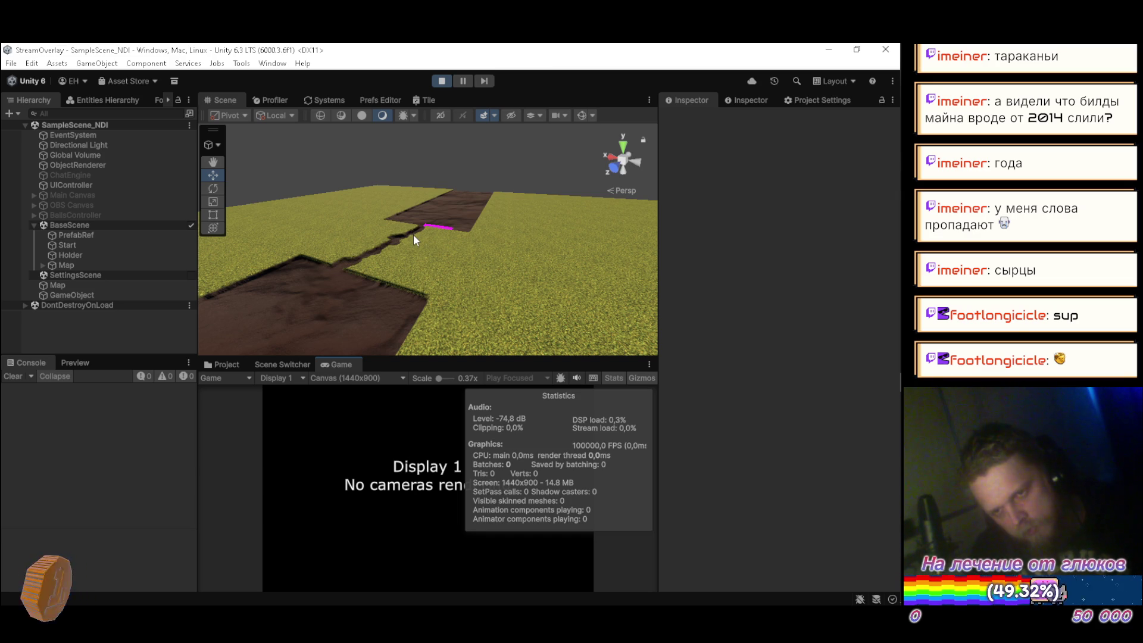
{"action": "left_click", "coordinate": [442, 84]}
{"action": "scroll", "coordinate": [94, 483], "scroll_direction": "up", "scroll_amount": 5}
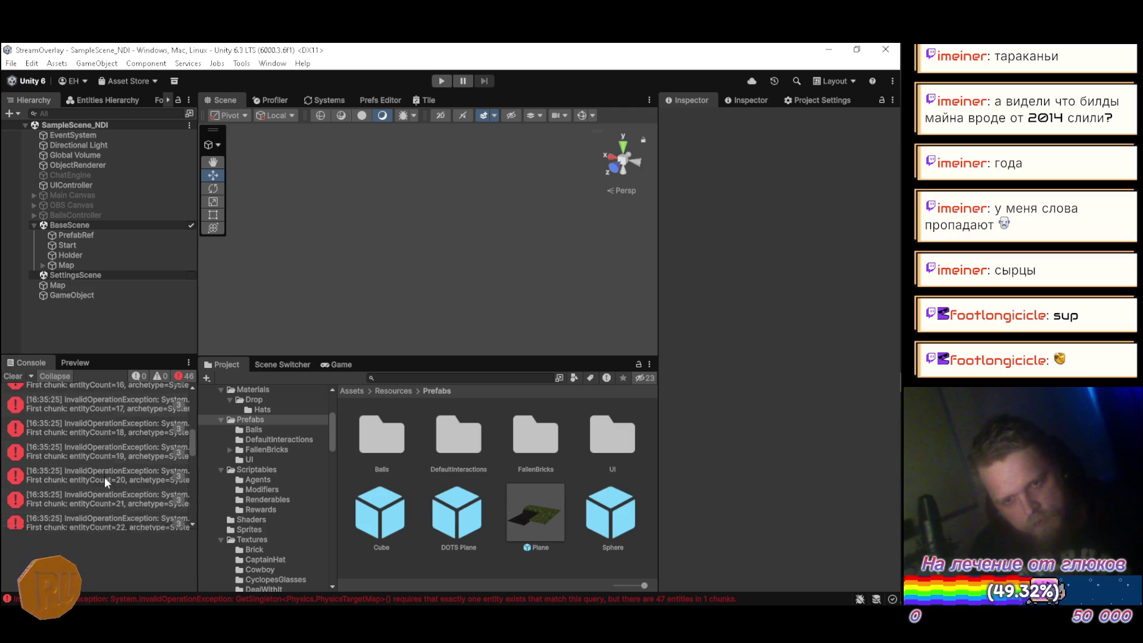
{"action": "scroll", "coordinate": [105, 477], "scroll_direction": "up", "scroll_amount": 5}
{"action": "left_click", "coordinate": [94, 393]}
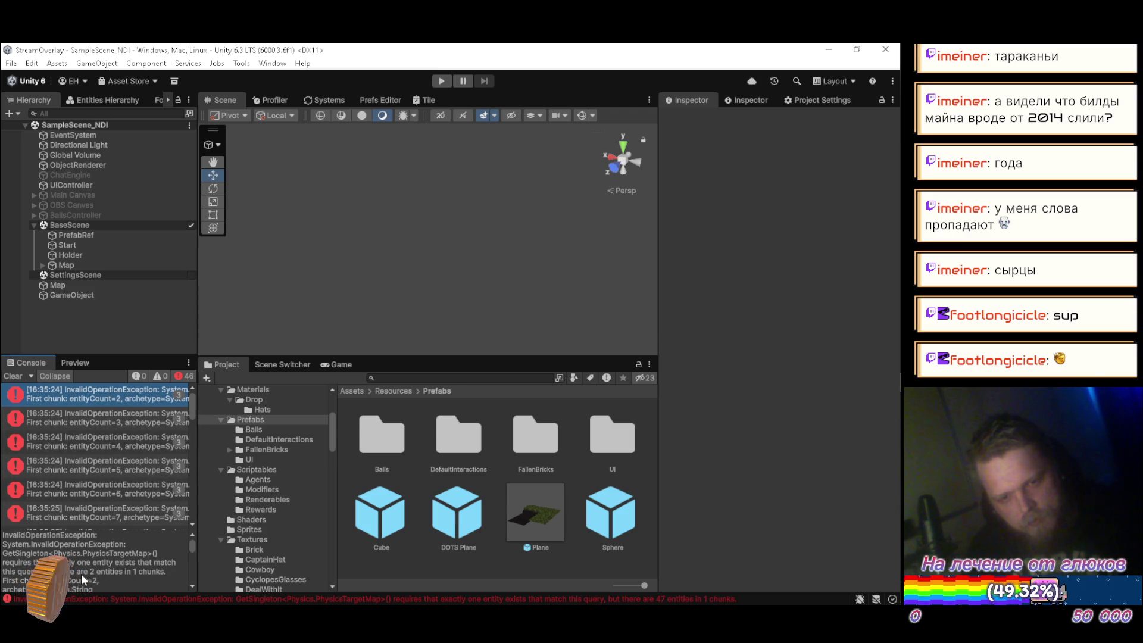
{"action": "key", "text": "alt+Tab"}
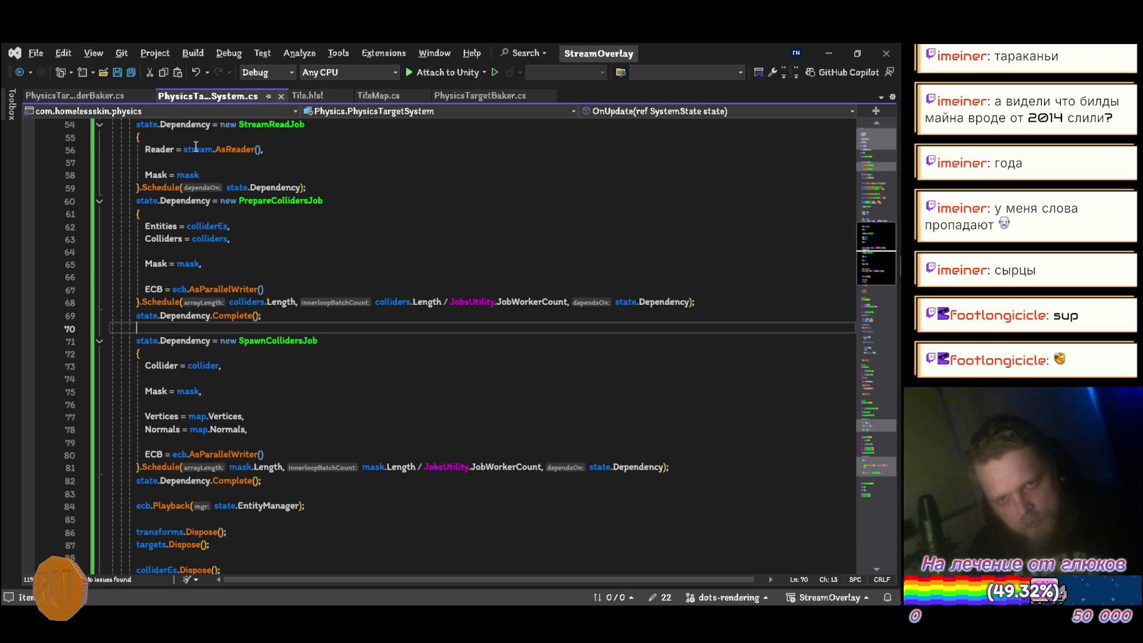
Switch to the TileMap.cs script and locate its Update method
{"action": "left_click", "coordinate": [303, 95]}
{"action": "left_click", "coordinate": [361, 97]}
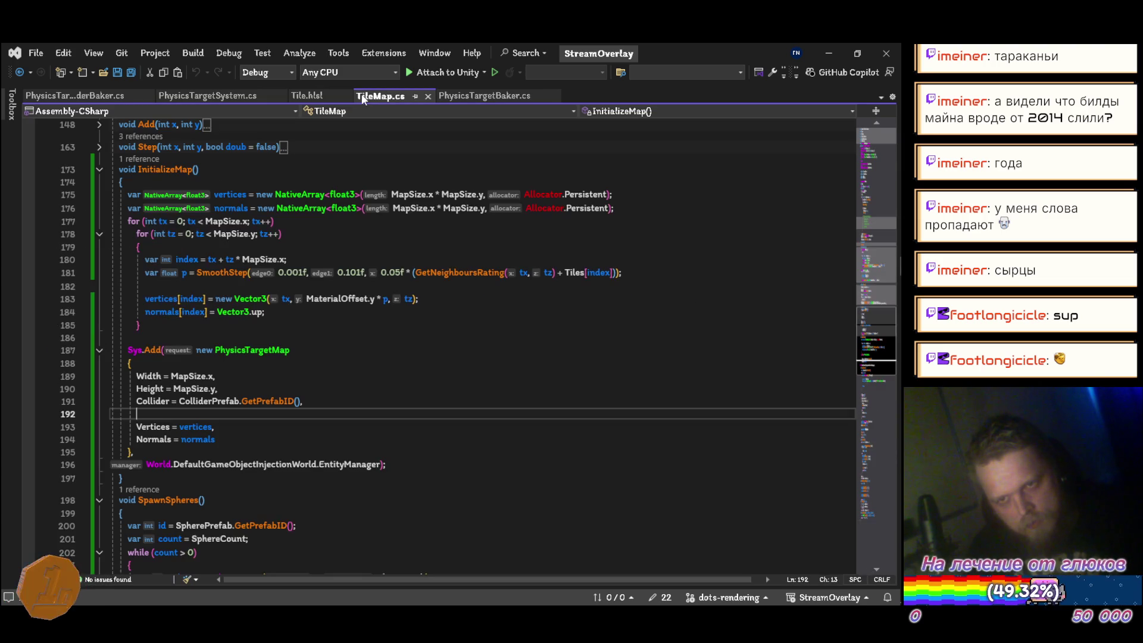
{"action": "scroll", "coordinate": [252, 324], "scroll_direction": "up", "scroll_amount": 7}
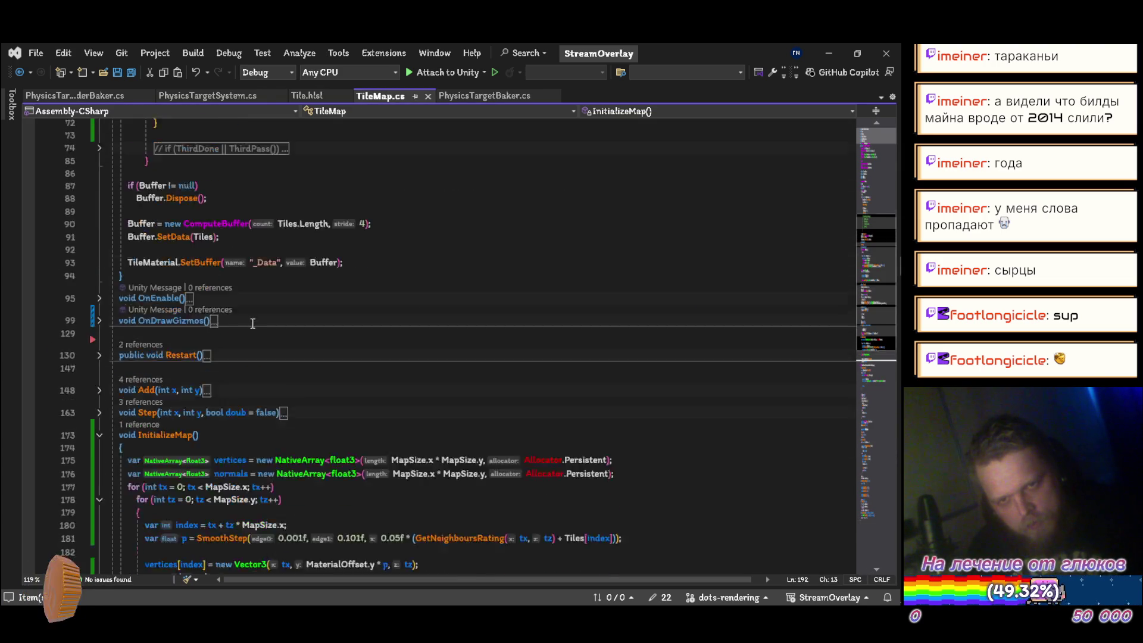
{"action": "scroll", "coordinate": [252, 323], "scroll_direction": "up", "scroll_amount": 8}
{"action": "scroll", "coordinate": [231, 322], "scroll_direction": "up", "scroll_amount": 5}
{"action": "scroll", "coordinate": [238, 319], "scroll_direction": "down", "scroll_amount": 6}
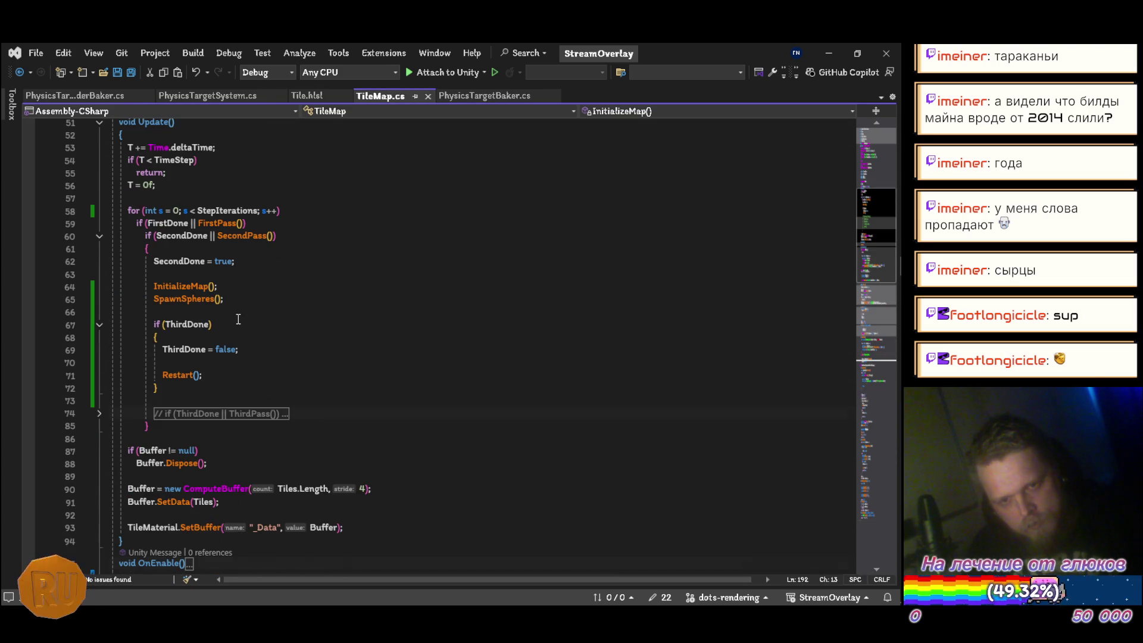
{"action": "scroll", "coordinate": [239, 320], "scroll_direction": "up", "scroll_amount": 3}
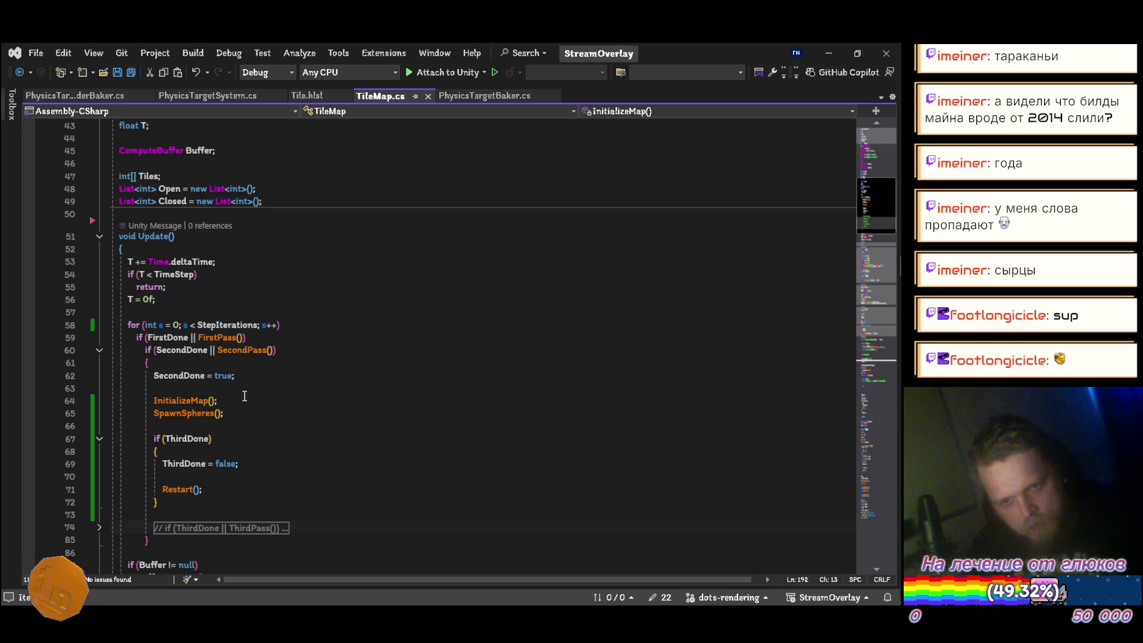
Move the InitializeMap() and SpawnSpheres() calls above SecondDone = true
{"action": "left_click", "coordinate": [268, 416]}
{"action": "key", "text": "shift+Up"}
{"action": "key", "text": "alt+Up"}
{"action": "key", "text": "alt+Up"}
{"action": "key", "text": "Down"}
{"action": "key", "text": "Return"}
{"action": "key", "text": "Up"}
{"action": "key", "text": "Up"}
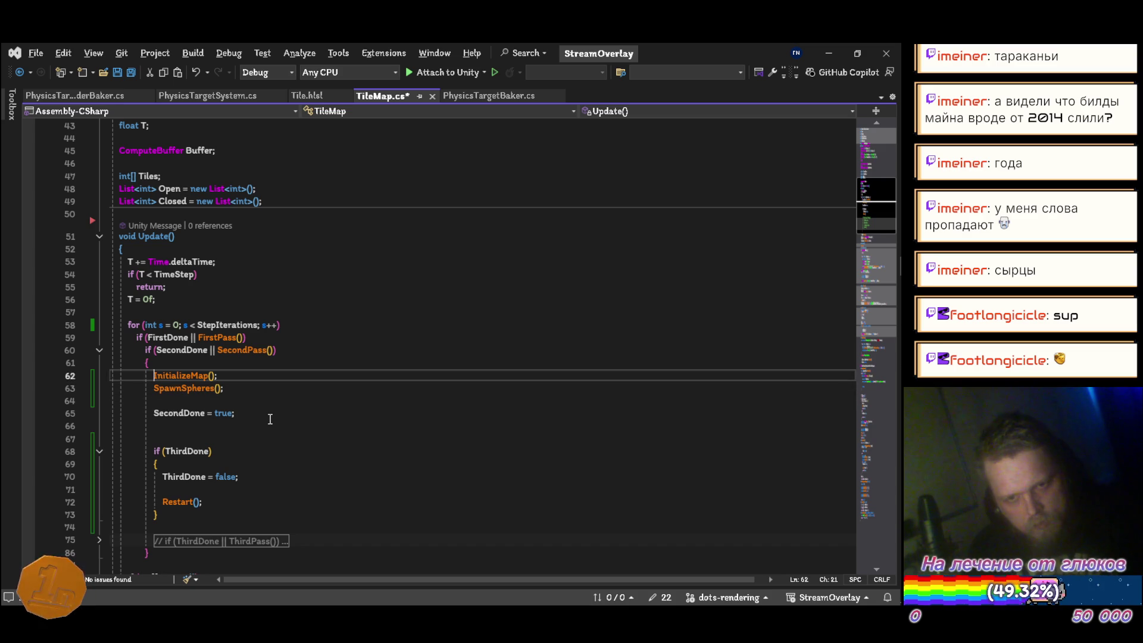
Wrap InitializeMap() and SpawnSpheres() in an if (!SecondDone) { } block
{"action": "key", "text": "Return"}
{"action": "key", "text": "Up"}
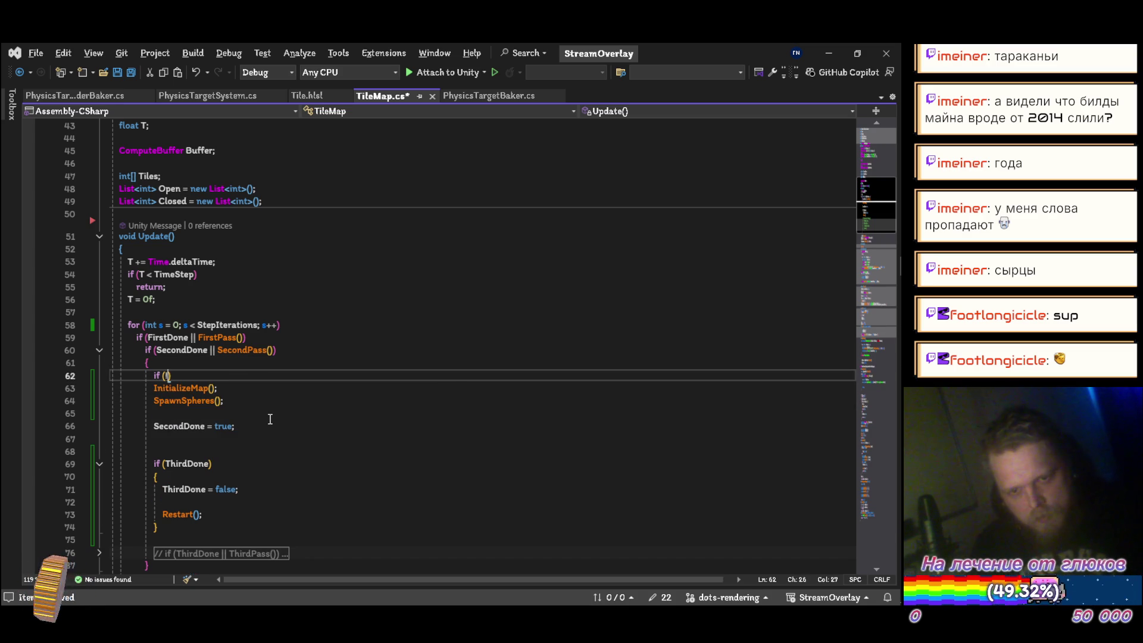
{"action": "type", "text": "Sec"}
{"action": "key", "text": "Tab"}
{"action": "type", "text": ")"}
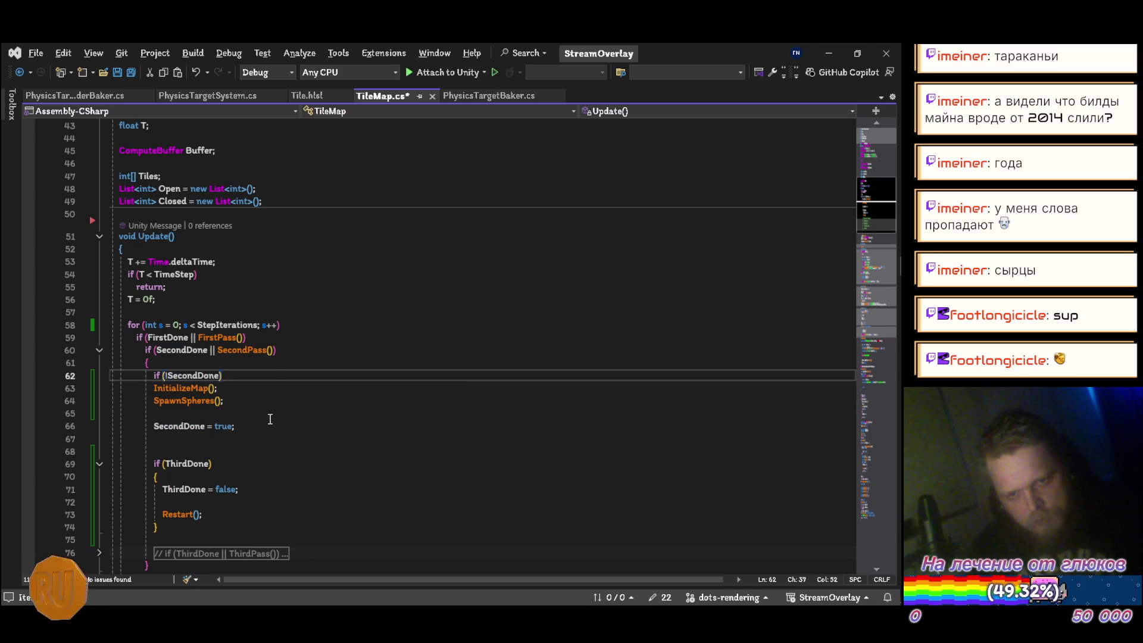
{"action": "key", "text": "Return"}
{"action": "type", "text": "{"}
{"action": "key", "text": "Return"}
{"action": "key", "text": "Down"}
{"action": "key", "text": "alt+Down"}
{"action": "key", "text": "alt+Down"}
{"action": "key", "text": "Up"}
{"action": "key", "text": "Up"}
{"action": "key", "text": "Up"}
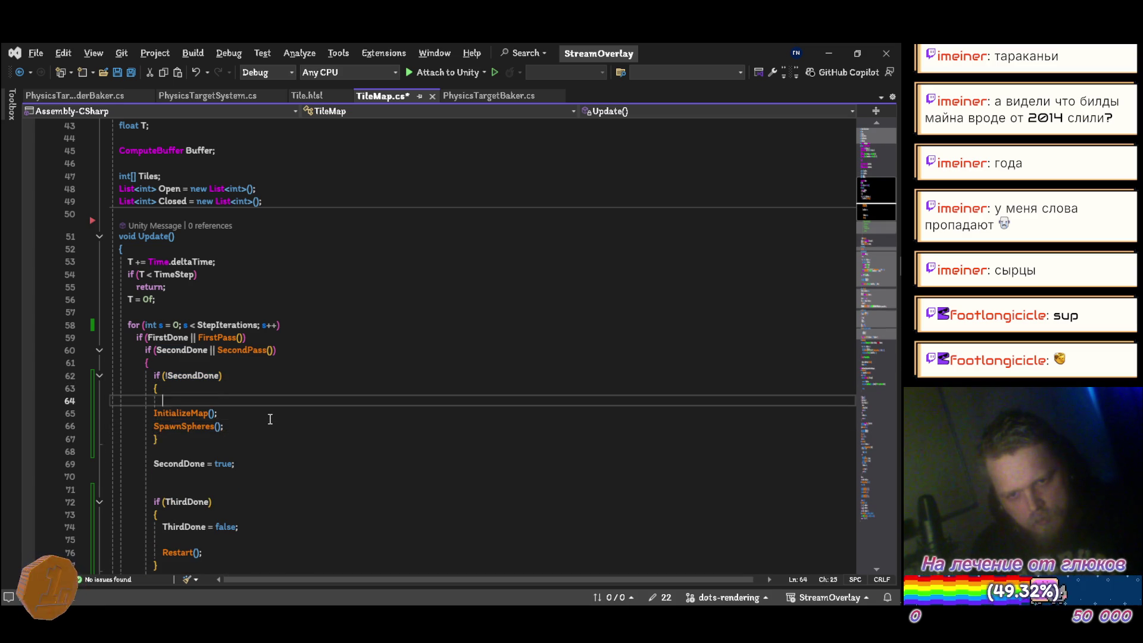
{"action": "key", "text": "ctrl+x"}
Save TileMap.cs, remove a leftover blank line, and return to Unity to recompile
{"action": "key", "text": "ctrl+s"}
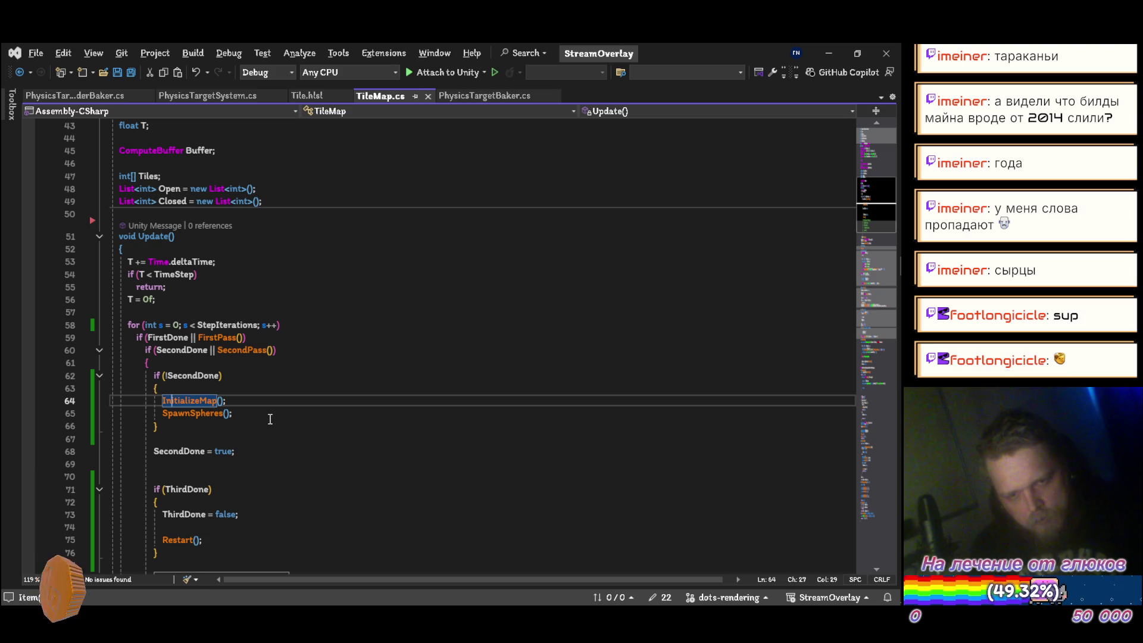
{"action": "key", "text": "Down"}
{"action": "key", "text": "Down"}
{"action": "key", "text": "Down"}
{"action": "key", "text": "ctrl+x"}
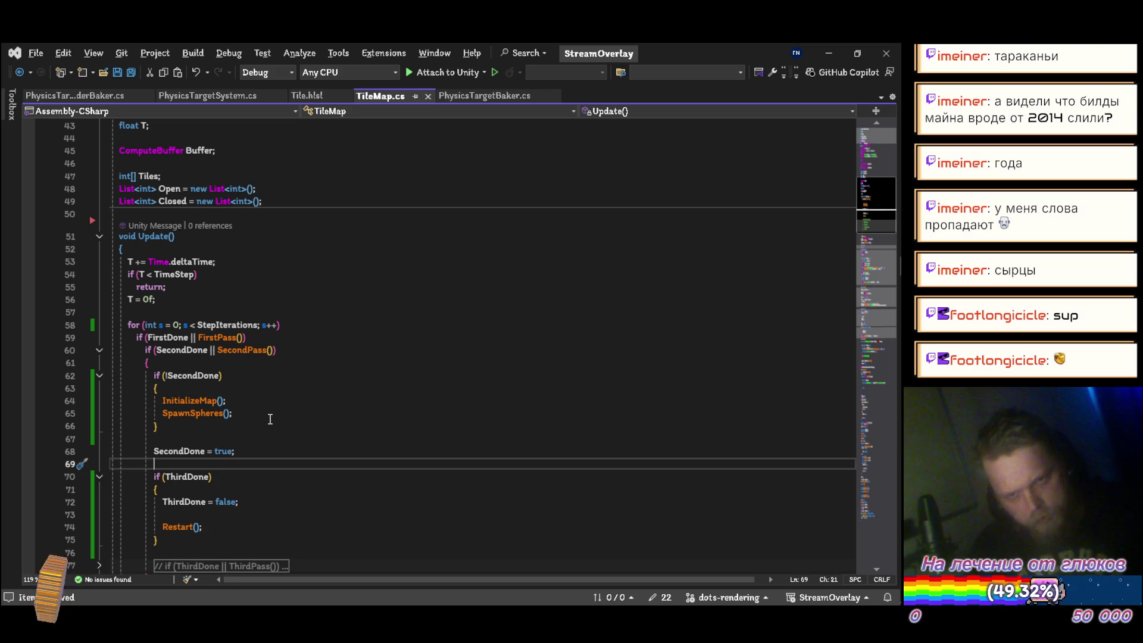
{"action": "key", "text": "alt+Tab"}
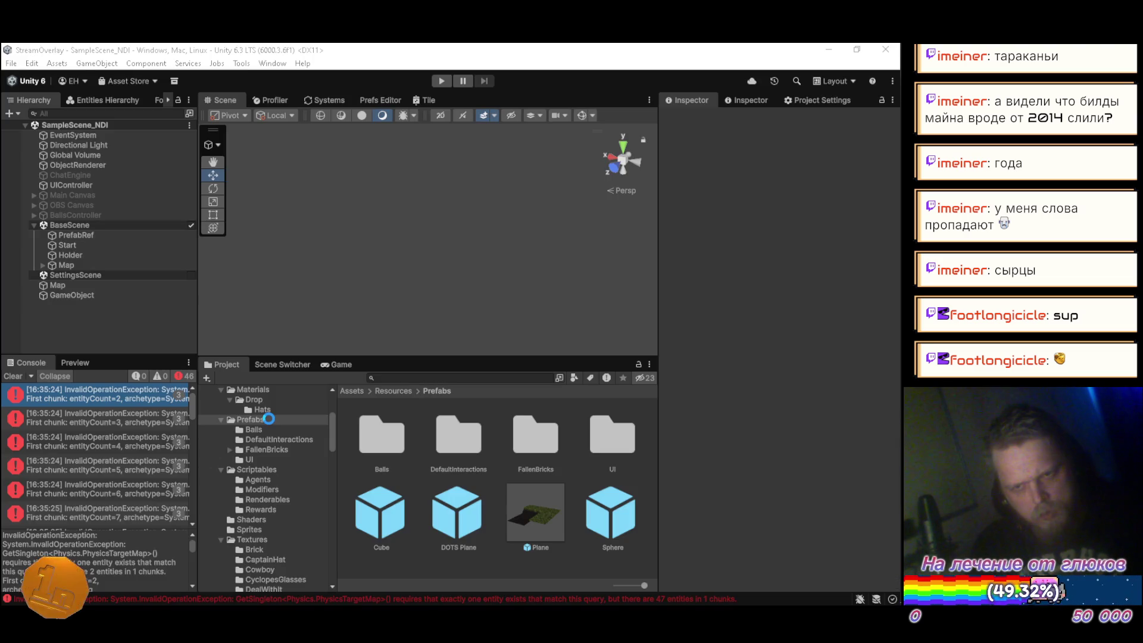
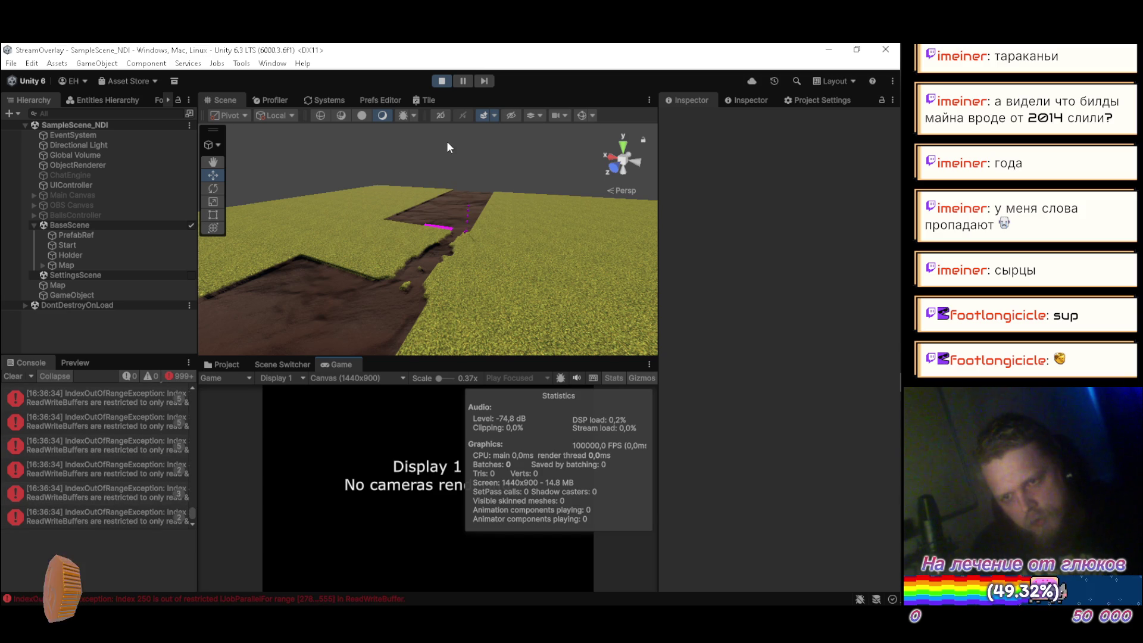
Stop the running scene and expand the top IndexOutOfRangeException error in the console
{"action": "left_click", "coordinate": [442, 81]}
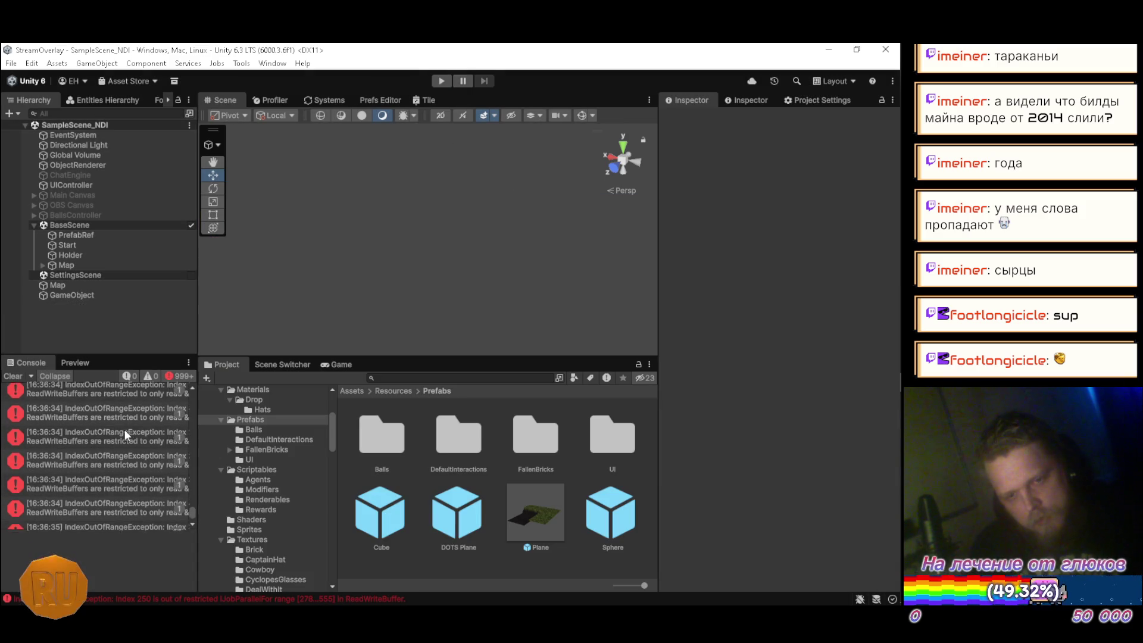
{"action": "left_click_drag", "start_coordinate": [189, 510], "coordinate": [188, 410]}
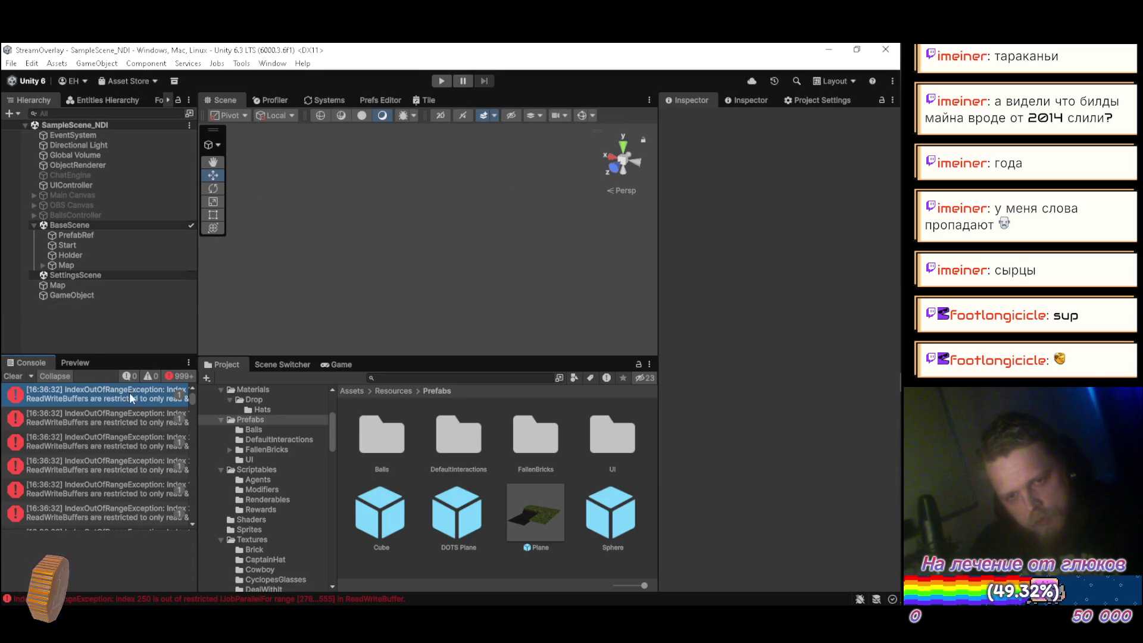
{"action": "left_click", "coordinate": [101, 387]}
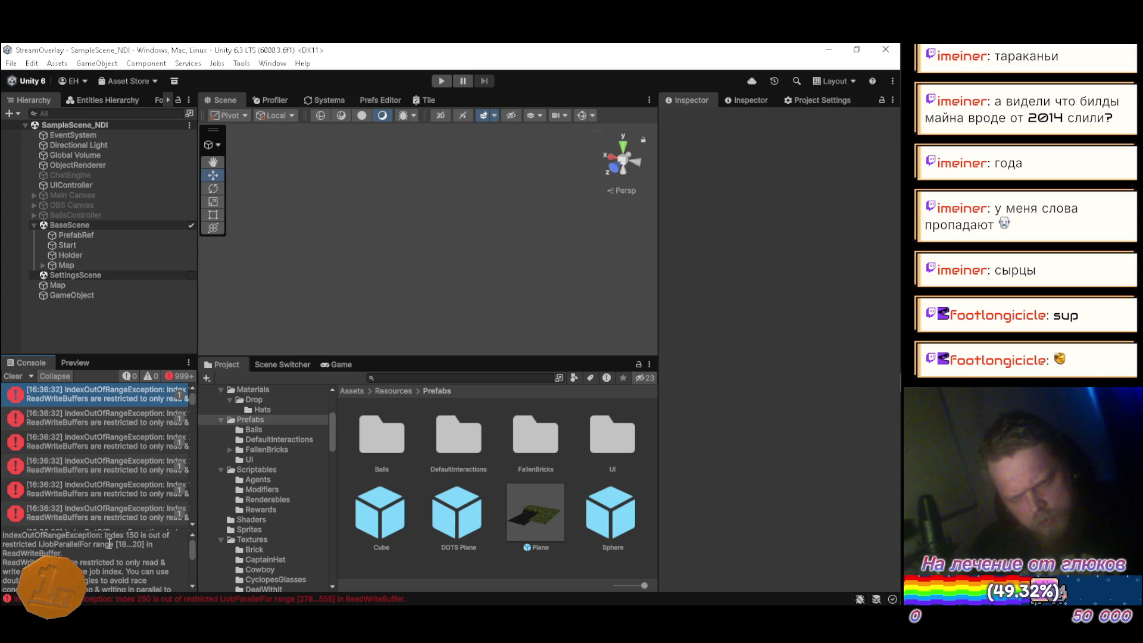
Open PhysicsTargetSystem.cs at line 167 in Visual Studio from the error's stack trace
{"action": "scroll", "coordinate": [122, 571], "scroll_direction": "down", "scroll_amount": 1}
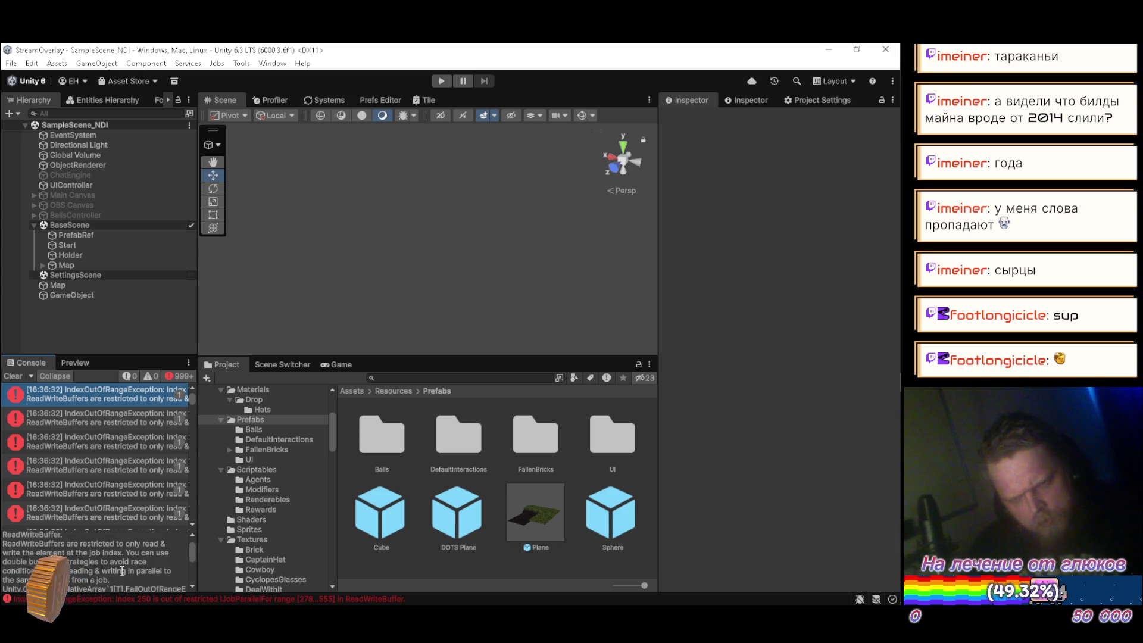
{"action": "scroll", "coordinate": [122, 570], "scroll_direction": "down", "scroll_amount": 2}
{"action": "scroll", "coordinate": [113, 570], "scroll_direction": "down", "scroll_amount": 2}
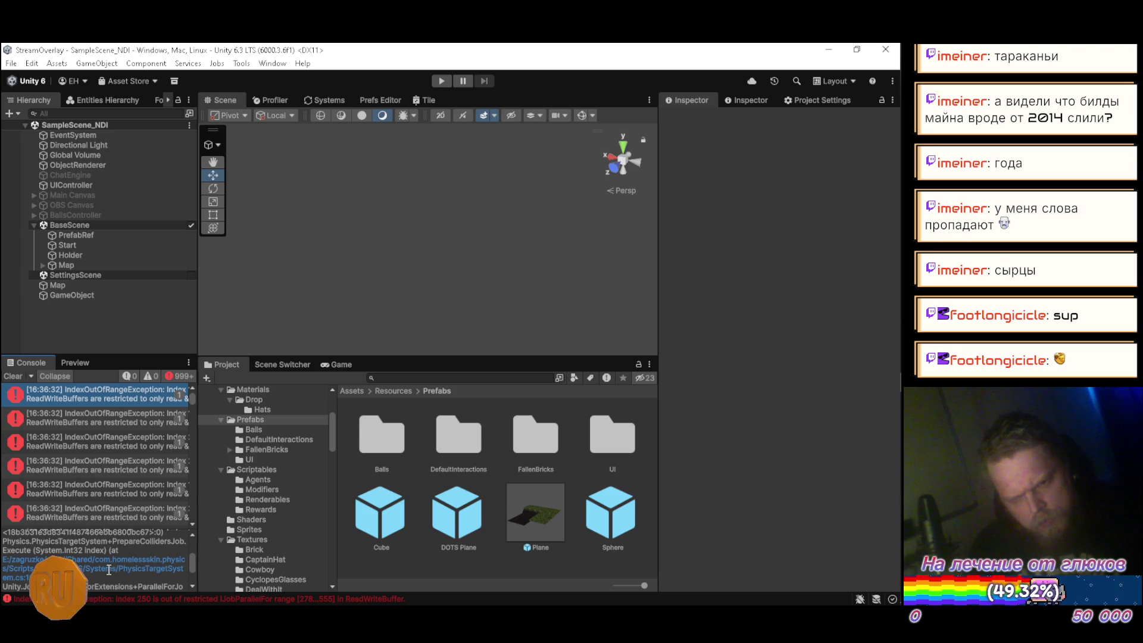
{"action": "left_click", "coordinate": [109, 570]}
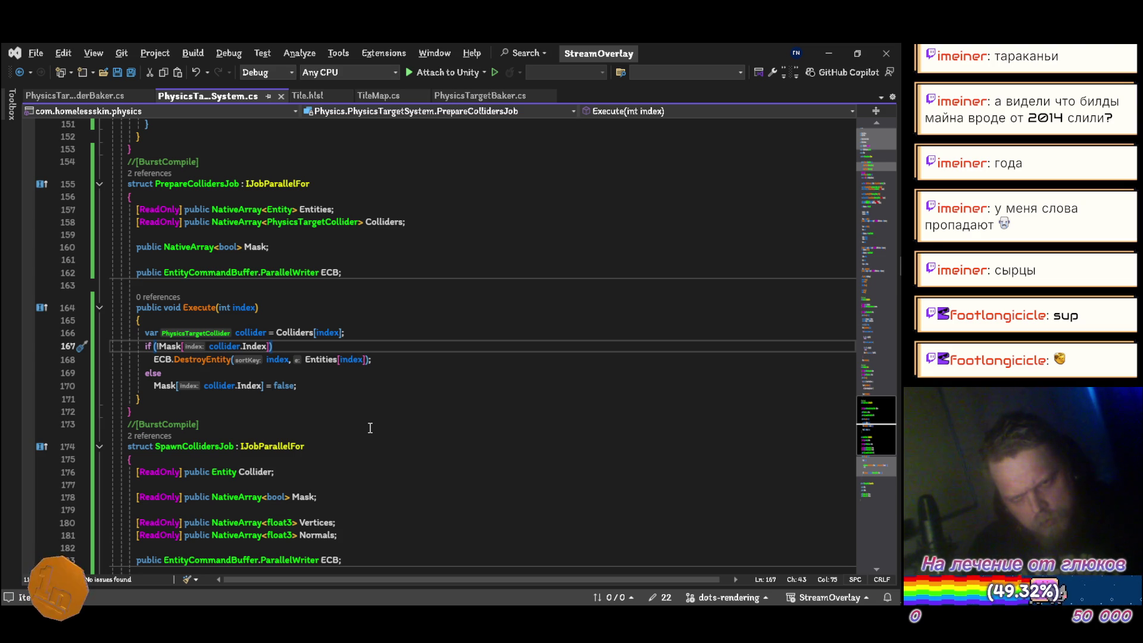
{"action": "key", "text": "alt+Tab"}
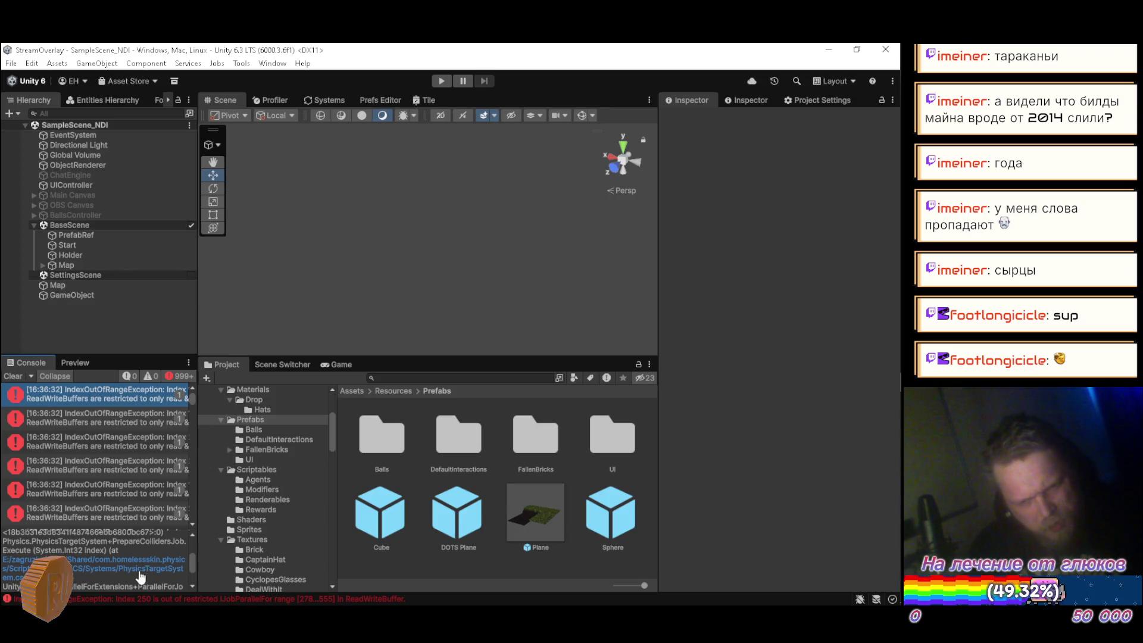
{"action": "scroll", "coordinate": [119, 568], "scroll_direction": "up", "scroll_amount": 5}
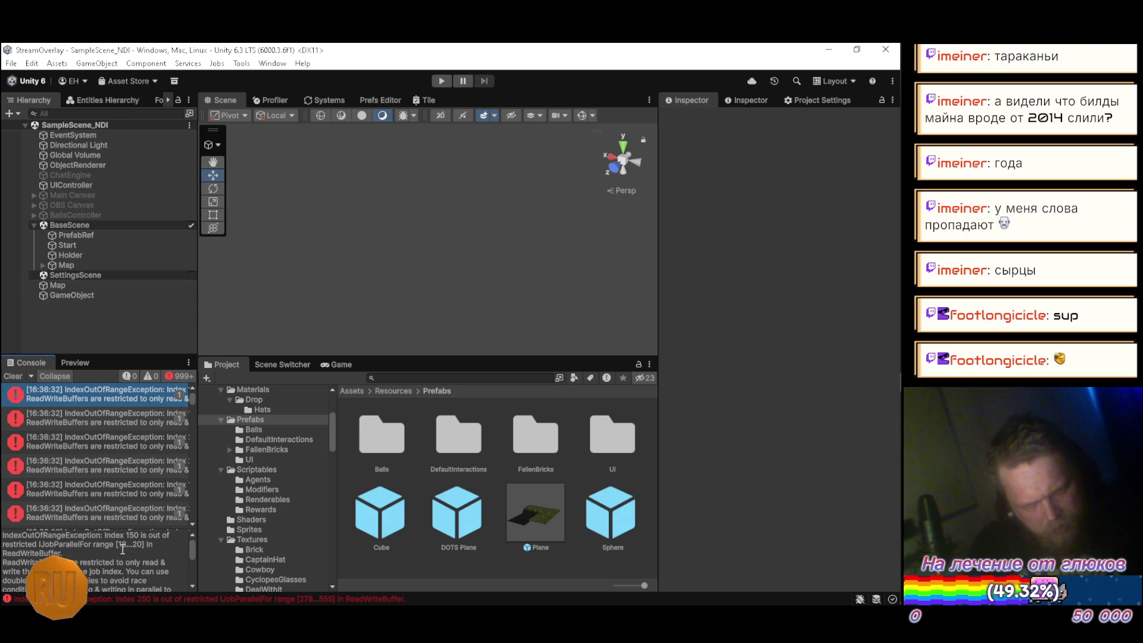
{"action": "key", "text": "alt+Tab"}
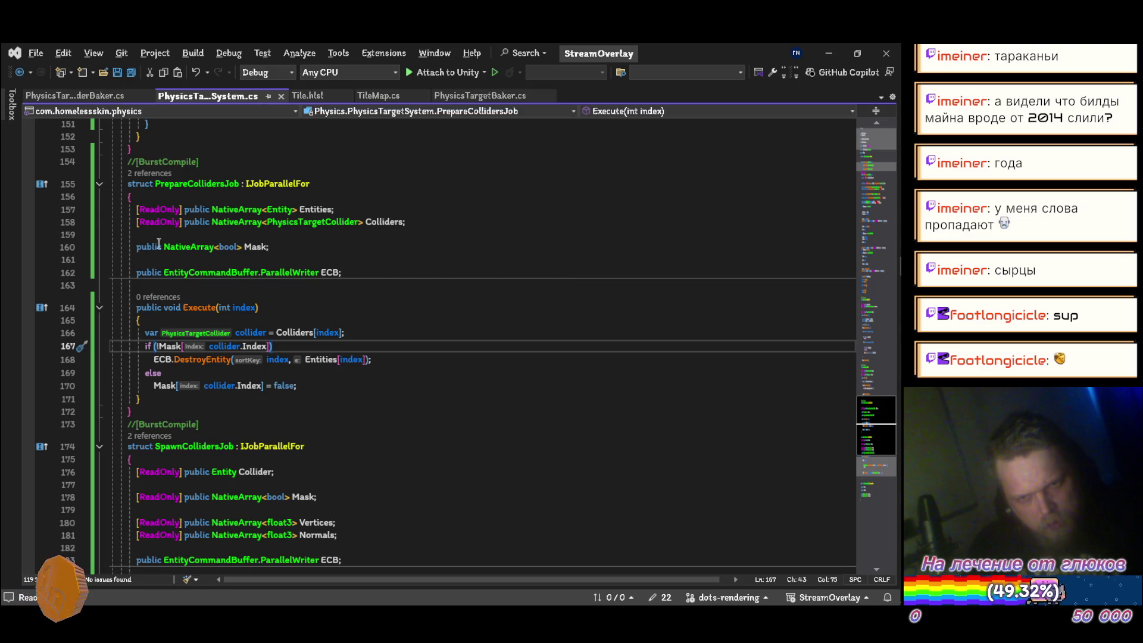
Add [NativeDisableParallelForRestriction] to the Mask field on line 160, save, and let Unity recompile
{"action": "left_click", "coordinate": [141, 246]}
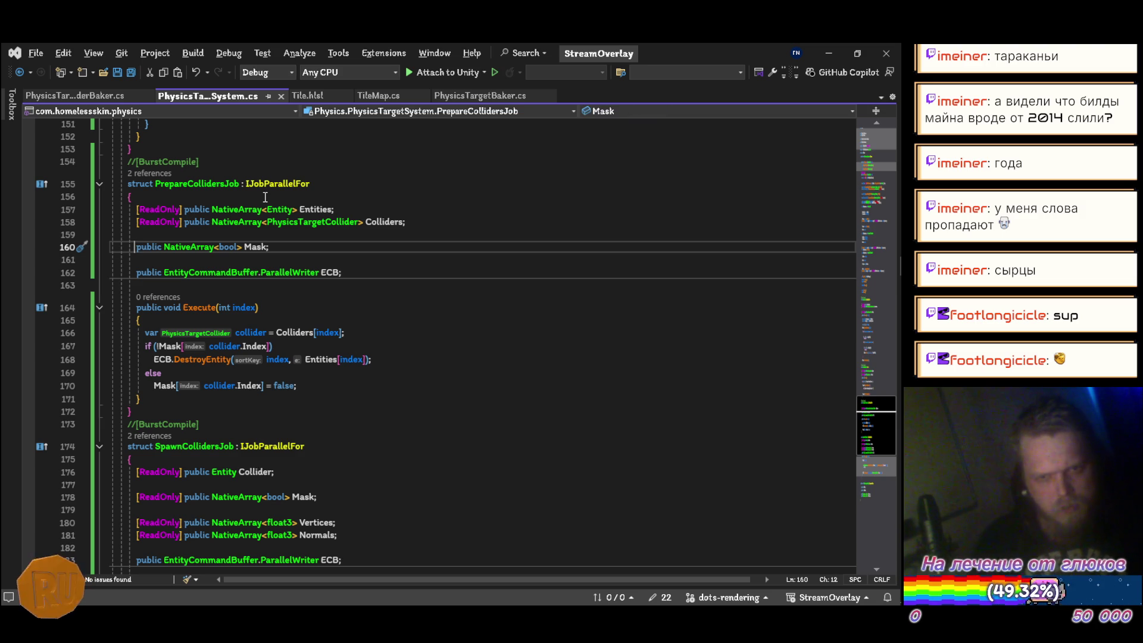
{"action": "type", "text": "["}
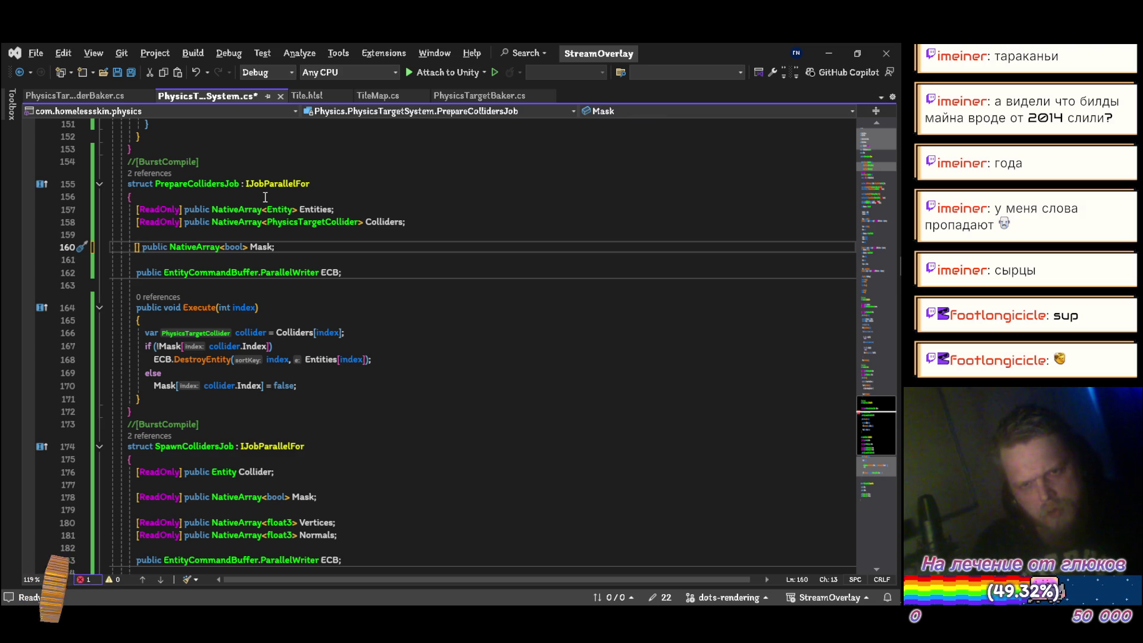
{"action": "type", "text": "native"}
{"action": "type", "text": "]"}
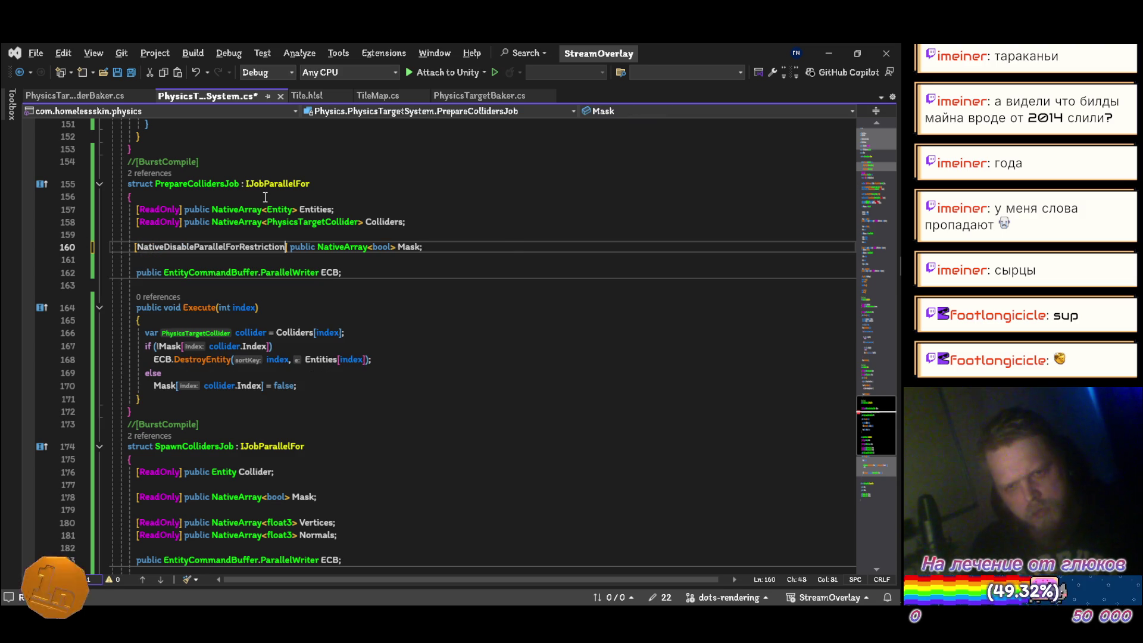
{"action": "key", "text": "ctrl+s"}
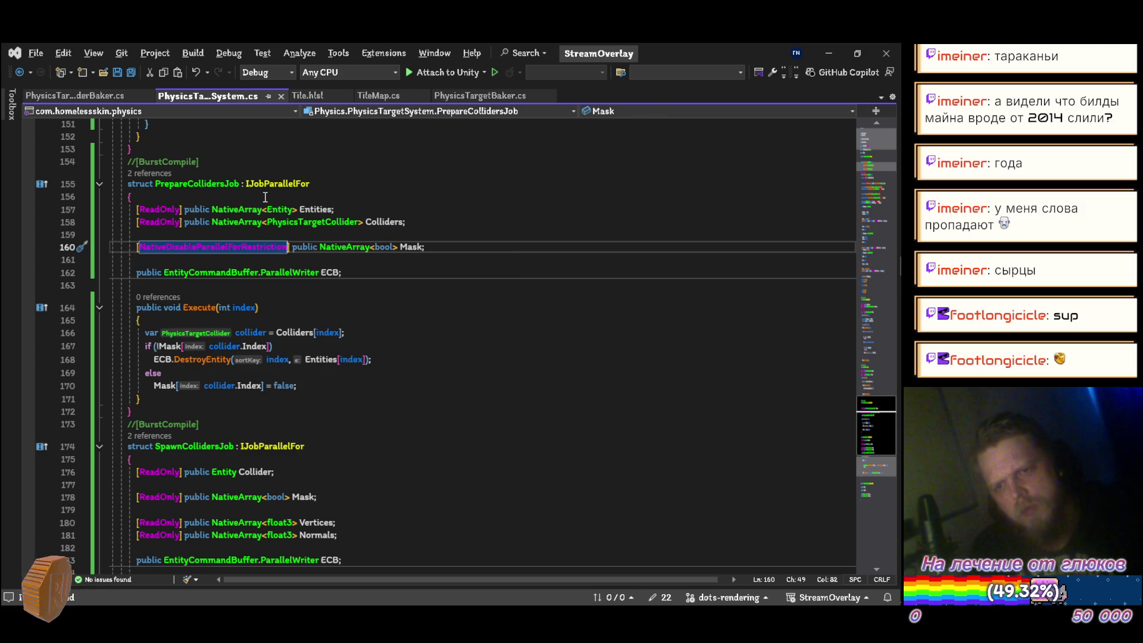
{"action": "key", "text": "alt+Tab"}
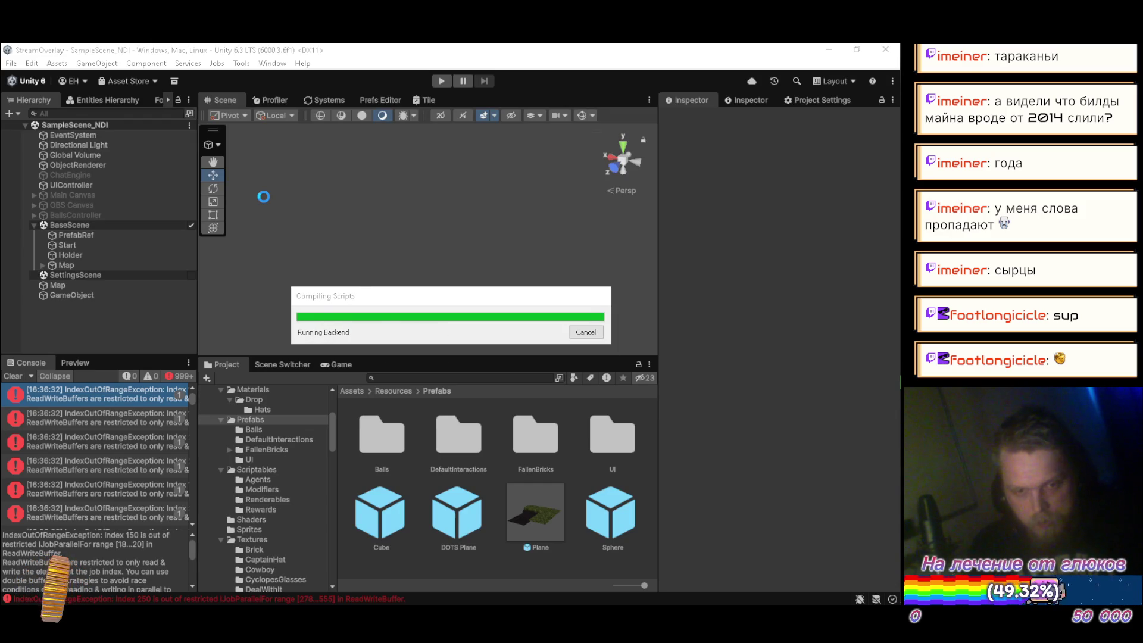
{"action": "key", "text": "alt+Tab"}
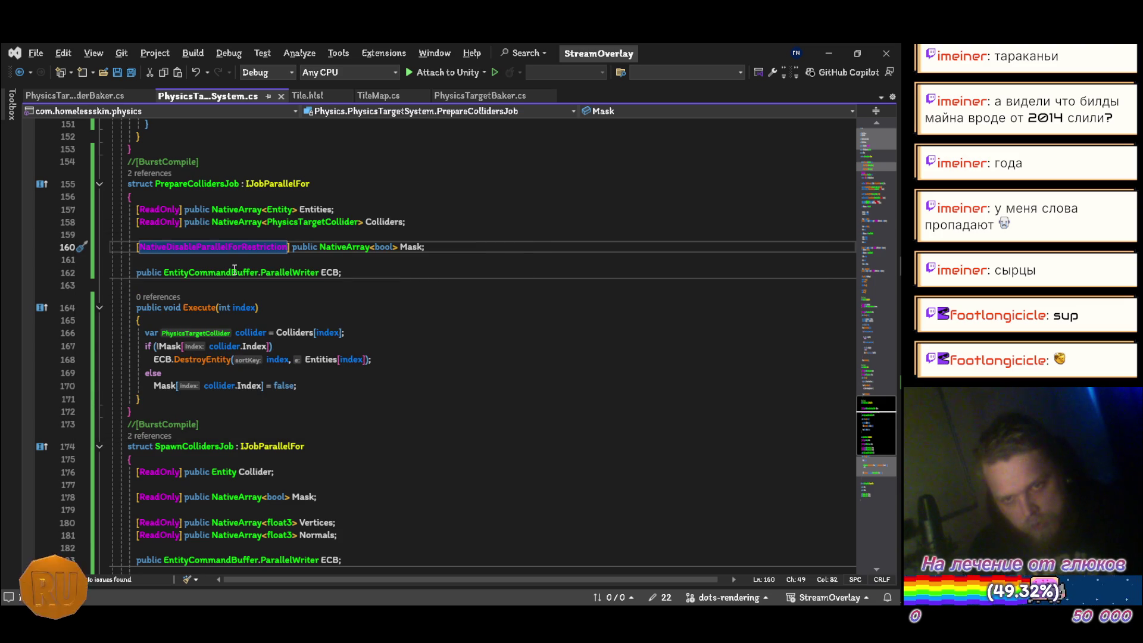
{"action": "scroll", "coordinate": [250, 298], "scroll_direction": "down", "scroll_amount": 5}
{"action": "scroll", "coordinate": [284, 367], "scroll_direction": "up", "scroll_amount": 5}
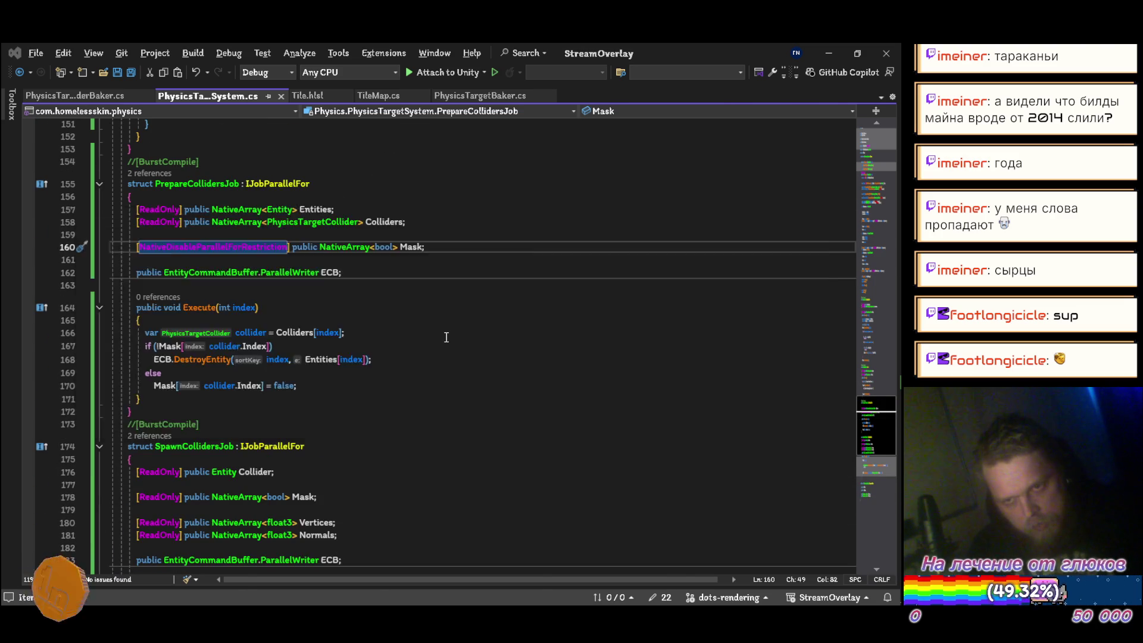
{"action": "key", "text": "alt+Tab"}
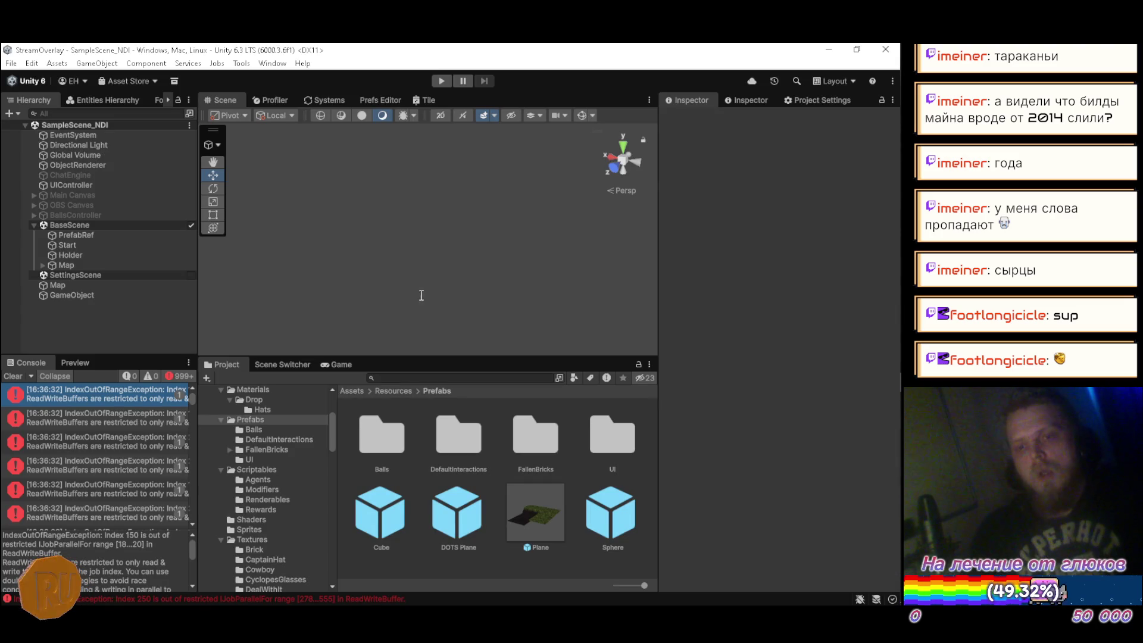
Play the scene and show the Map's Tile Map settings in the Inspector
{"action": "left_click", "coordinate": [442, 80]}
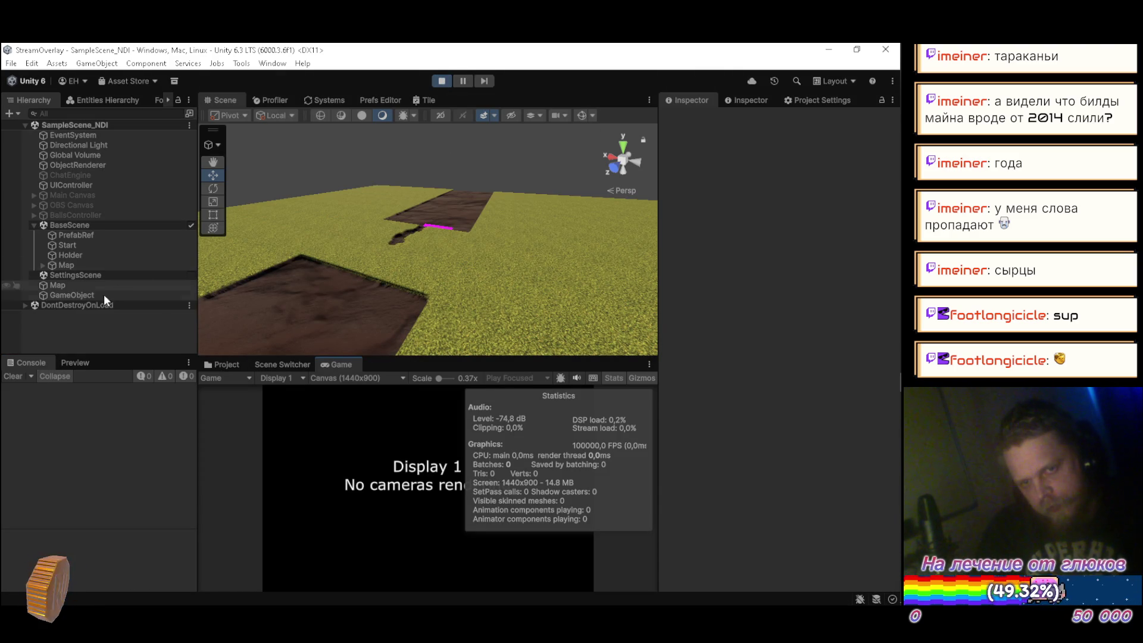
{"action": "left_click", "coordinate": [751, 104]}
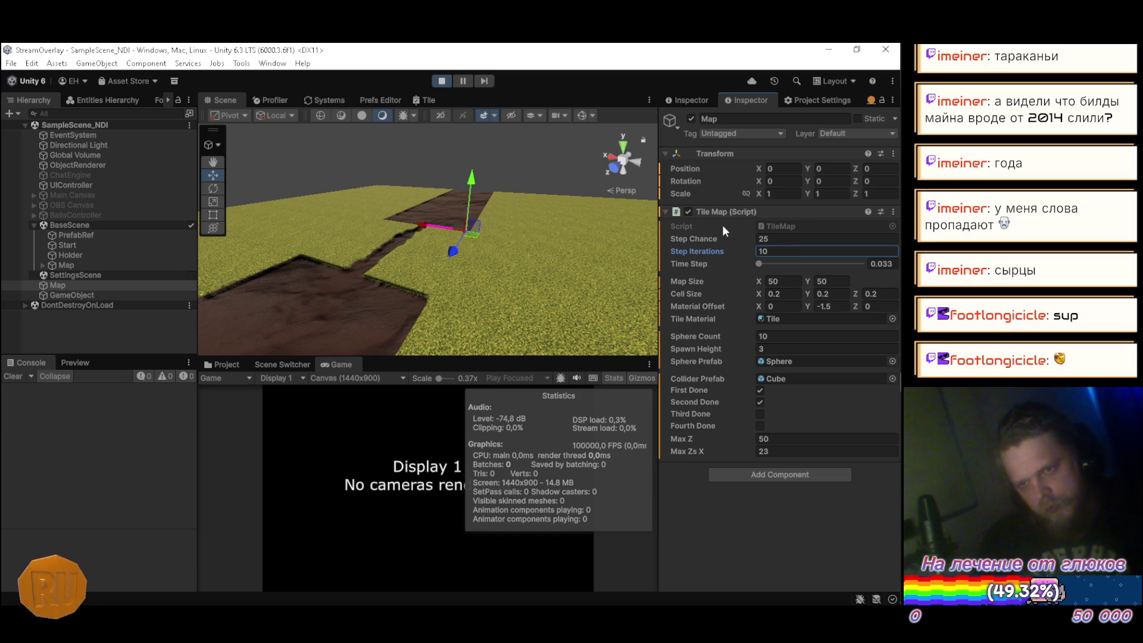
{"action": "mouse_move", "coordinate": [415, 230]}
{"action": "left_mouse_down"}
{"action": "mouse_move", "coordinate": [463, 214]}
{"action": "mouse_move", "coordinate": [243, 265]}
{"action": "mouse_move", "coordinate": [431, 282]}
{"action": "mouse_move", "coordinate": [470, 370]}
{"action": "mouse_move", "coordinate": [490, 302]}
{"action": "mouse_move", "coordinate": [272, 284]}
{"action": "mouse_move", "coordinate": [370, 271]}
{"action": "left_mouse_up"}
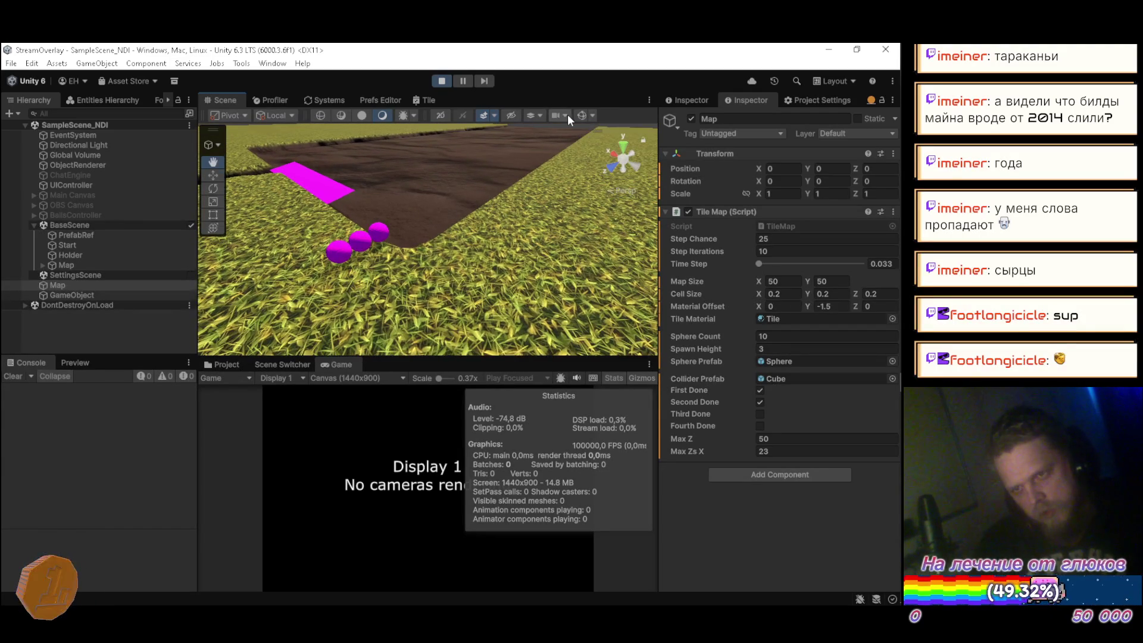
Turn on Gizmos and orbit down to the magenta spheres in the dirt trench
{"action": "left_click", "coordinate": [582, 115]}
{"action": "mouse_move", "coordinate": [411, 235]}
{"action": "left_mouse_down"}
{"action": "mouse_move", "coordinate": [479, 188]}
{"action": "mouse_move", "coordinate": [508, 239]}
{"action": "mouse_move", "coordinate": [461, 308]}
{"action": "mouse_move", "coordinate": [418, 336]}
{"action": "left_mouse_up"}
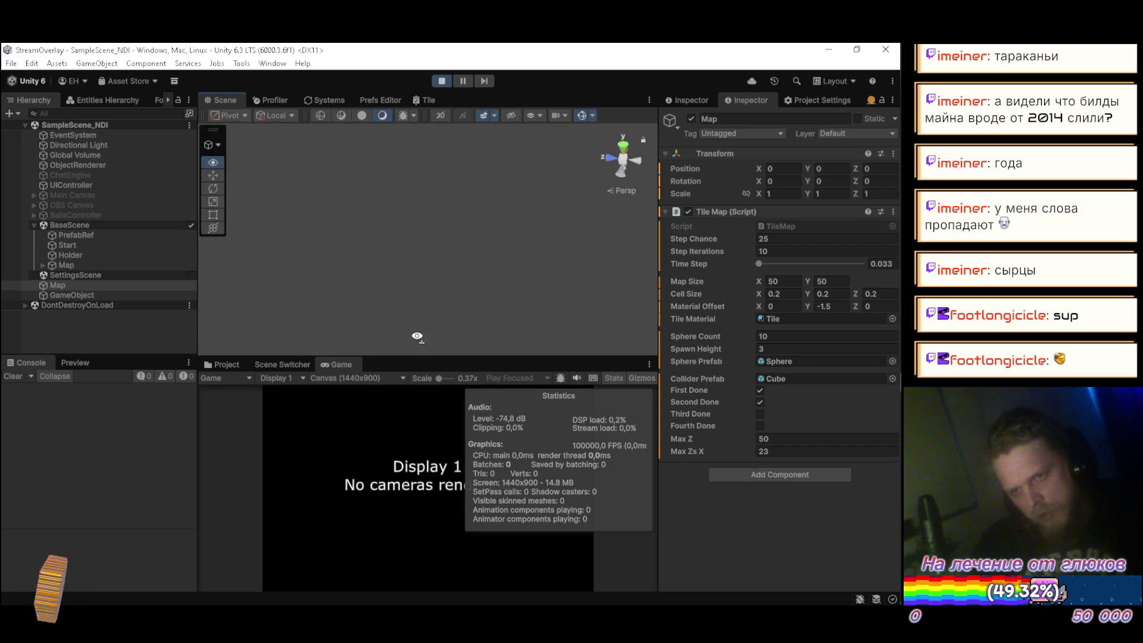
{"action": "mouse_move", "coordinate": [401, 381]}
{"action": "left_mouse_down"}
{"action": "mouse_move", "coordinate": [434, 242]}
{"action": "mouse_move", "coordinate": [305, 201]}
{"action": "left_mouse_up"}
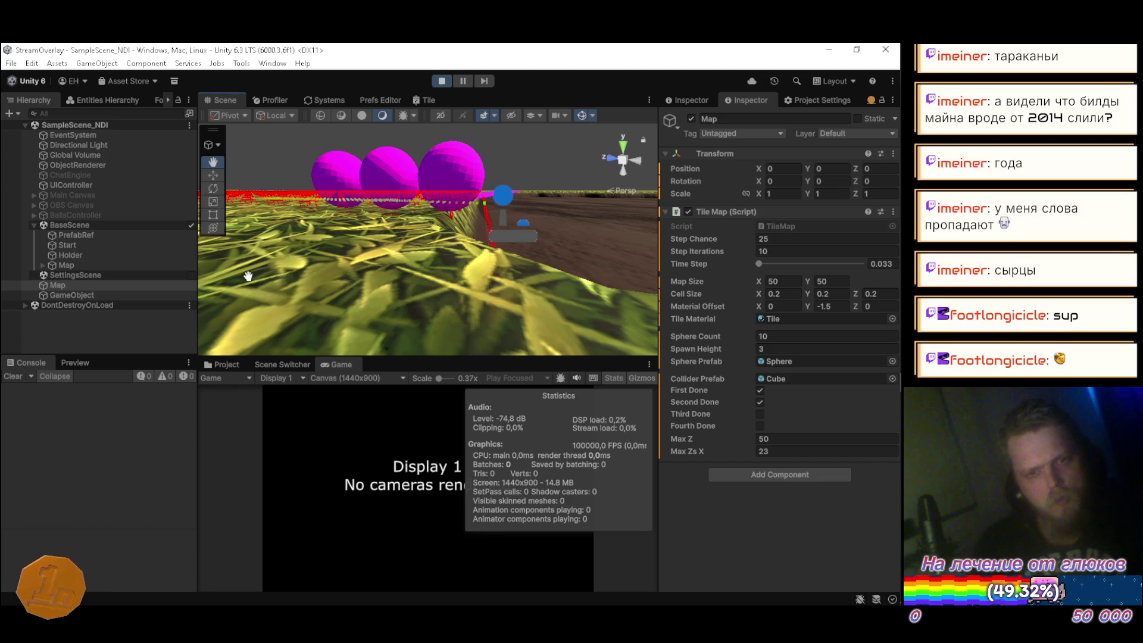
{"action": "left_click", "coordinate": [190, 275]}
Show the PhysicsSettings authoring components in SettingsScene and enable collider edge drawing
{"action": "left_click", "coordinate": [34, 275]}
{"action": "left_click", "coordinate": [94, 294]}
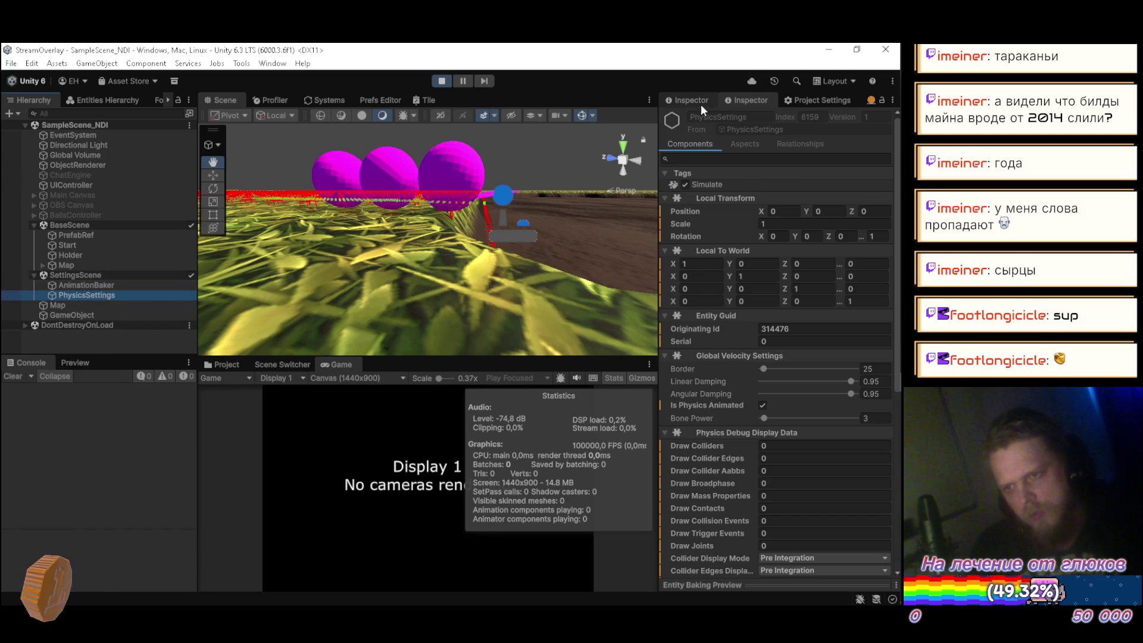
{"action": "left_click", "coordinate": [702, 100]}
{"action": "left_click", "coordinate": [760, 250]}
{"action": "mouse_move", "coordinate": [417, 250]}
{"action": "left_mouse_down"}
{"action": "mouse_move", "coordinate": [380, 249]}
{"action": "mouse_move", "coordinate": [366, 221]}
{"action": "mouse_move", "coordinate": [359, 272]}
{"action": "mouse_move", "coordinate": [376, 255]}
{"action": "mouse_move", "coordinate": [522, 256]}
{"action": "mouse_move", "coordinate": [493, 186]}
{"action": "left_mouse_up"}
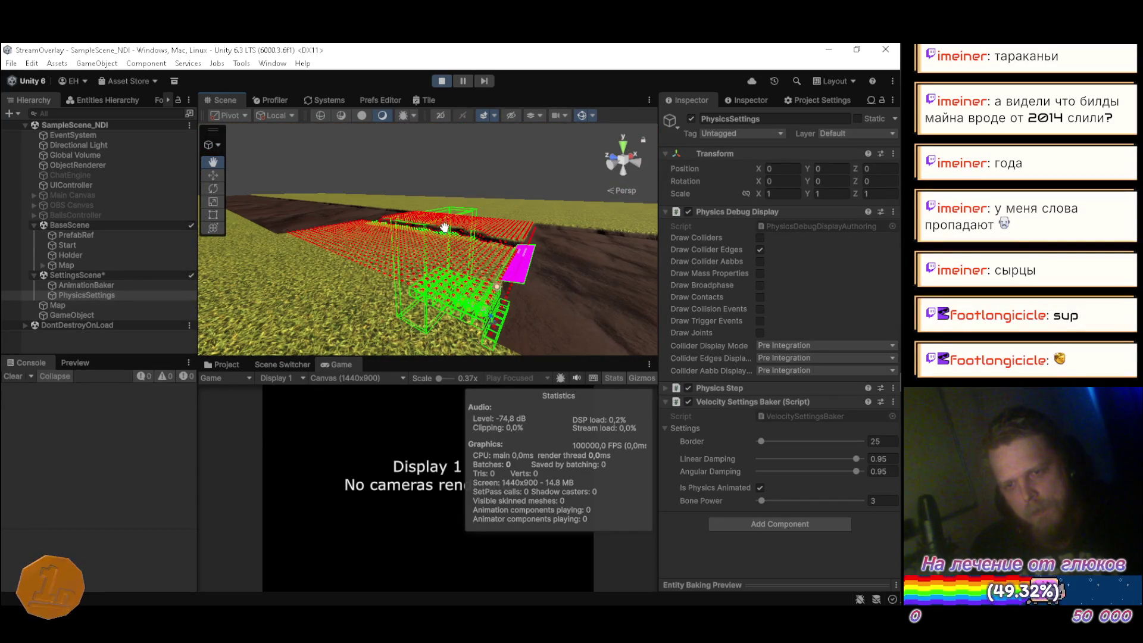
Stop the scene, deactivate the Holder object, and inspect then deselect Start
{"action": "left_click", "coordinate": [442, 80]}
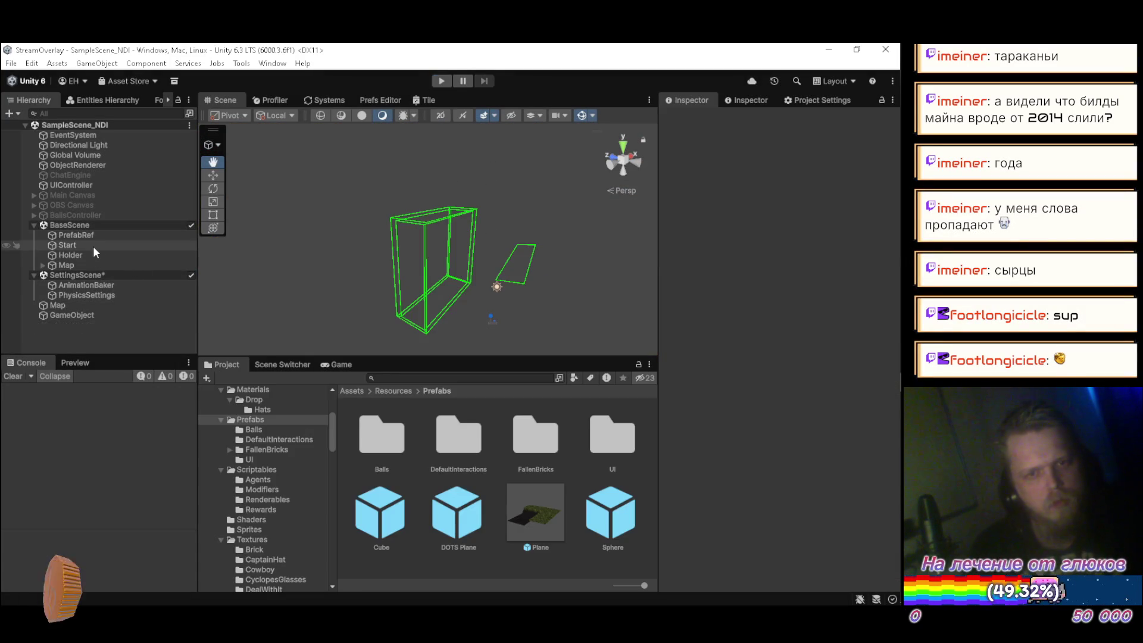
{"action": "left_click", "coordinate": [87, 253]}
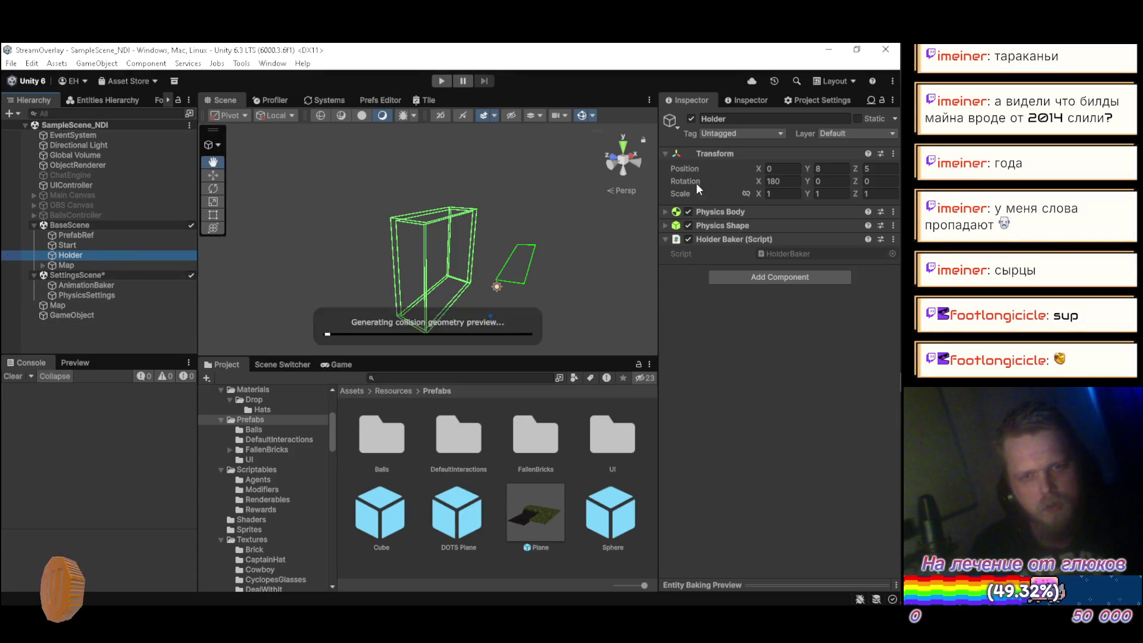
{"action": "left_click", "coordinate": [690, 119]}
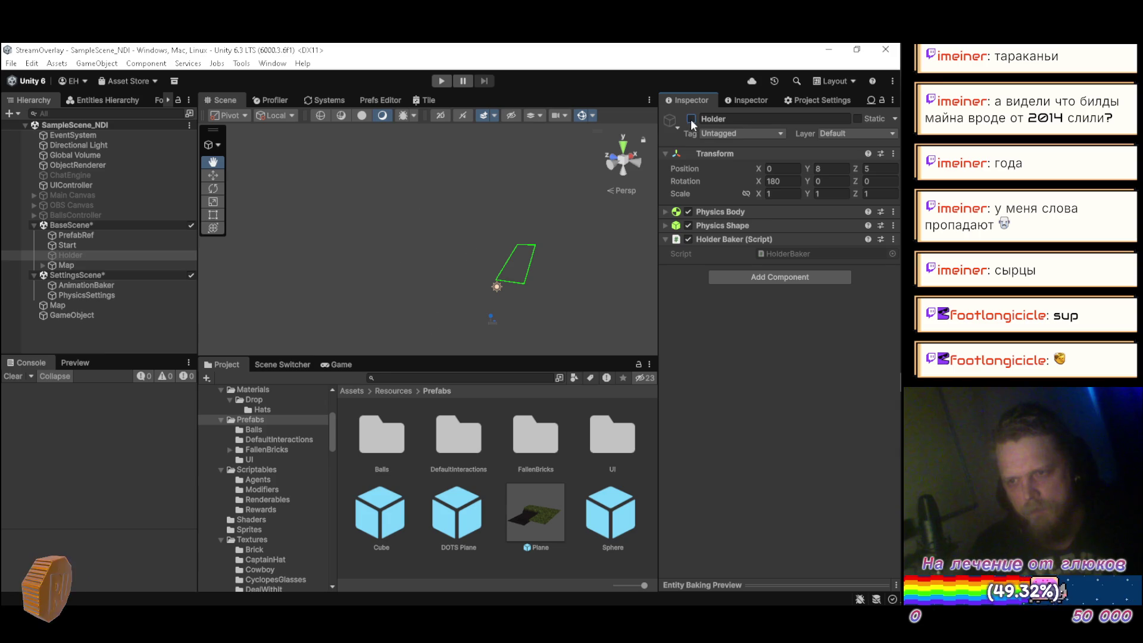
{"action": "left_click", "coordinate": [88, 332]}
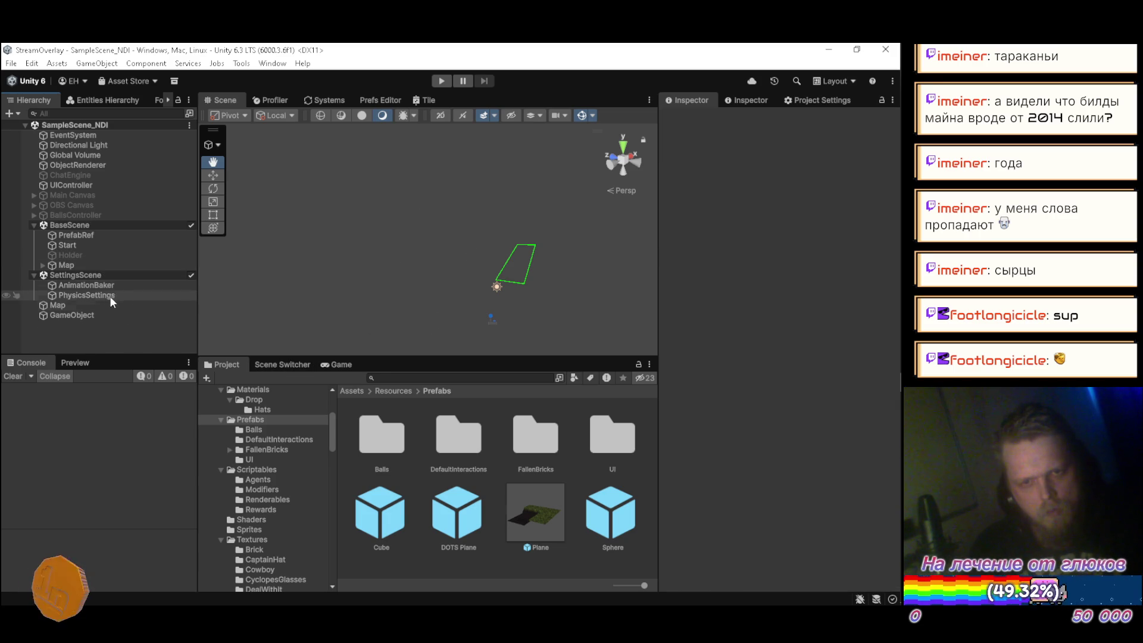
{"action": "left_click", "coordinate": [121, 246]}
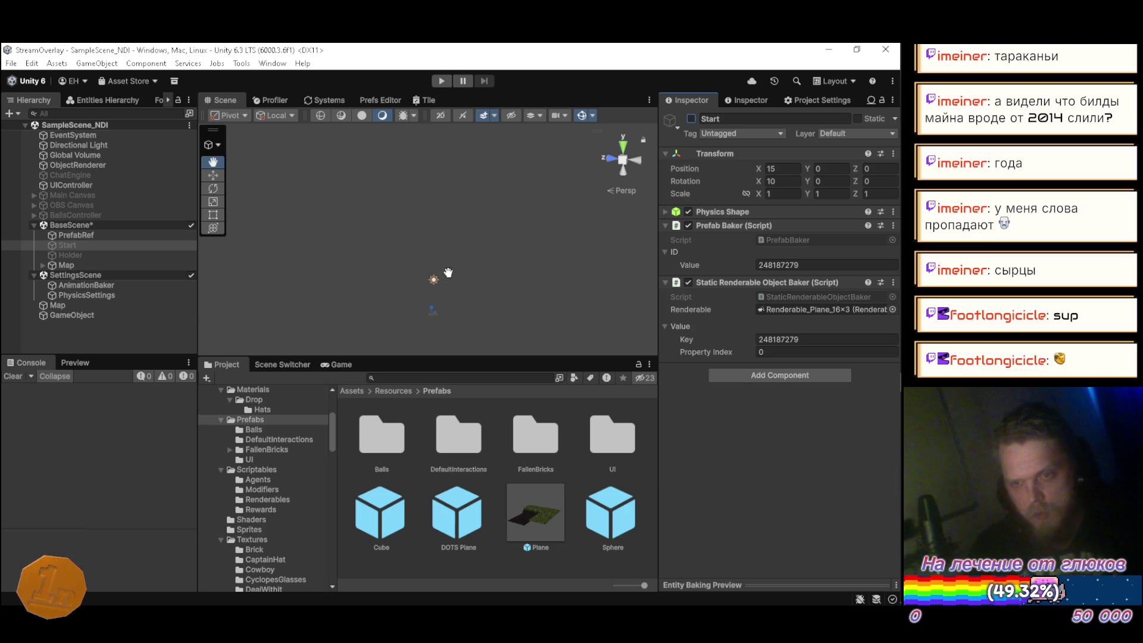
{"action": "left_click", "coordinate": [116, 341]}
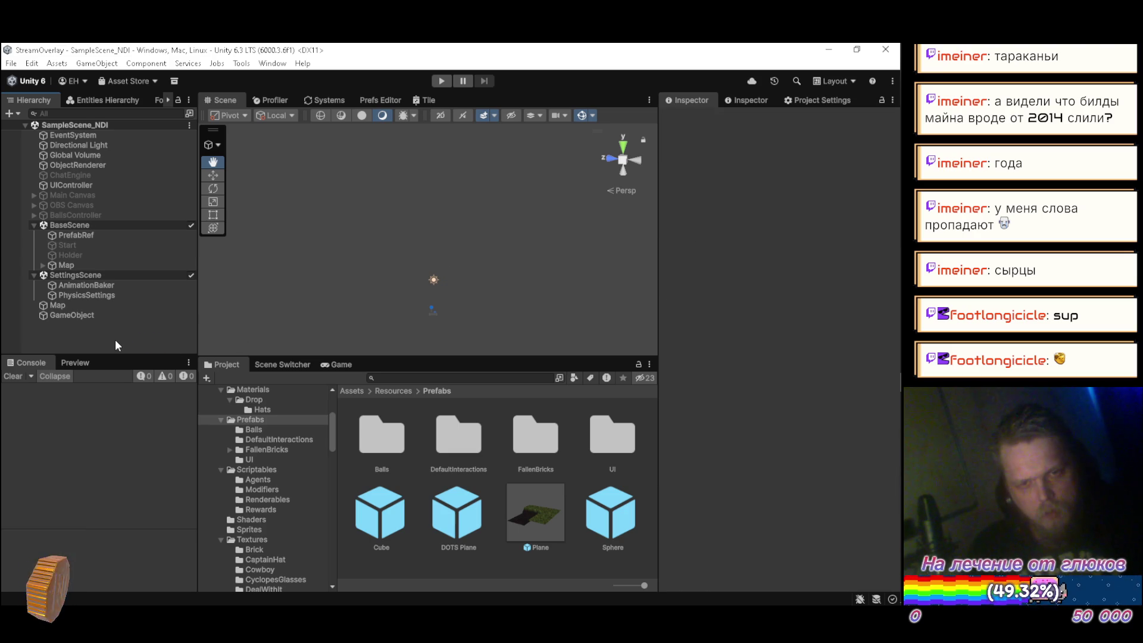
{"action": "key", "text": "alt+Tab"}
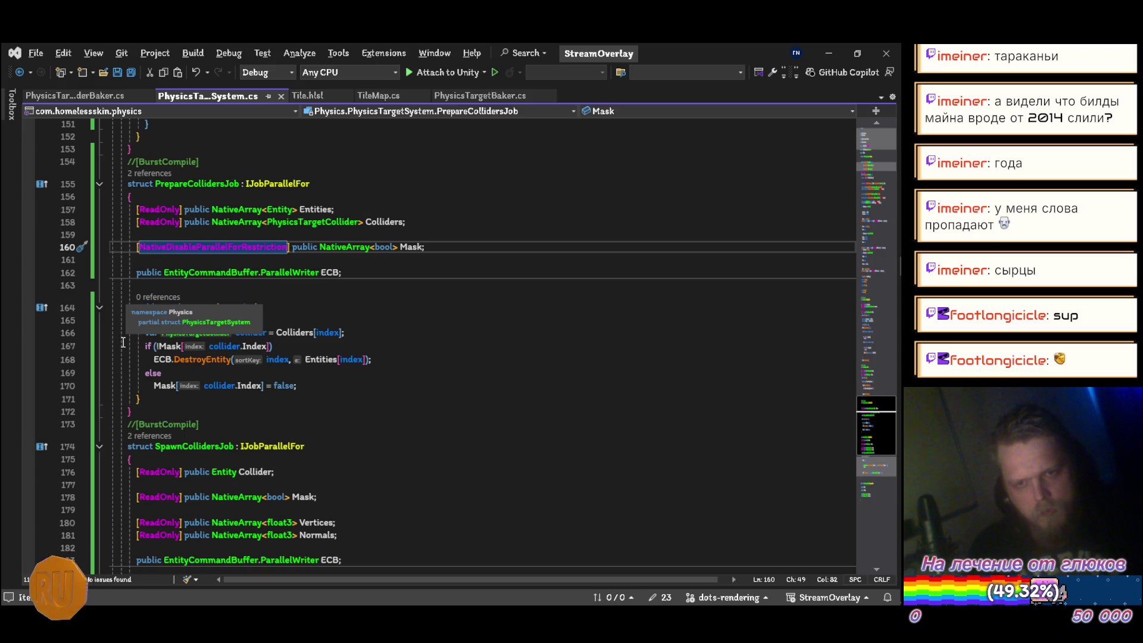
Uncomment the [BurstCompile] attribute on SpawnCollidersJob in PhysicsTargetSystem.cs
{"action": "scroll", "coordinate": [261, 344], "scroll_direction": "down", "scroll_amount": 5}
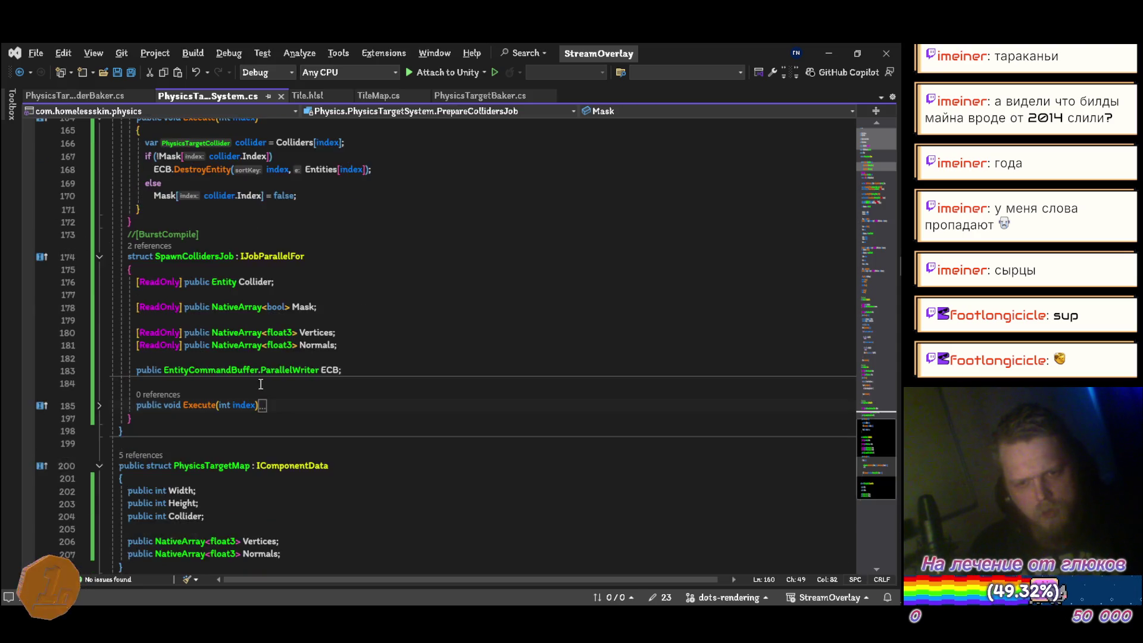
{"action": "scroll", "coordinate": [261, 344], "scroll_direction": "up", "scroll_amount": 3}
{"action": "key", "text": "ctrl+shift+End"}
{"action": "key", "text": "ctrl+k"}
{"action": "key", "text": "ctrl+u"}
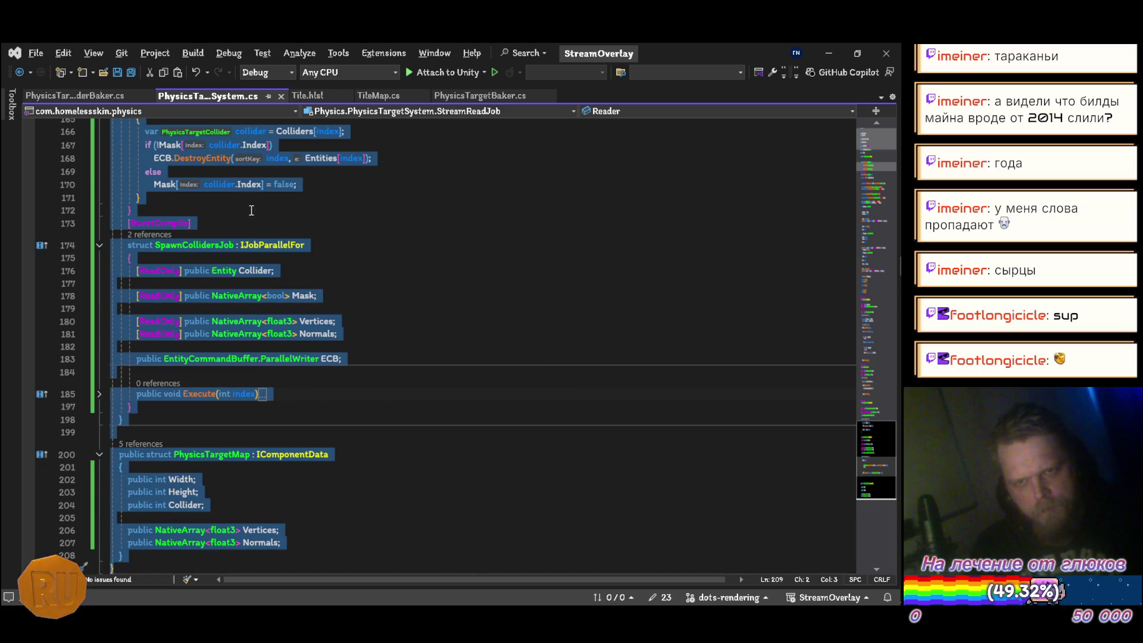
{"action": "left_click", "coordinate": [356, 218]}
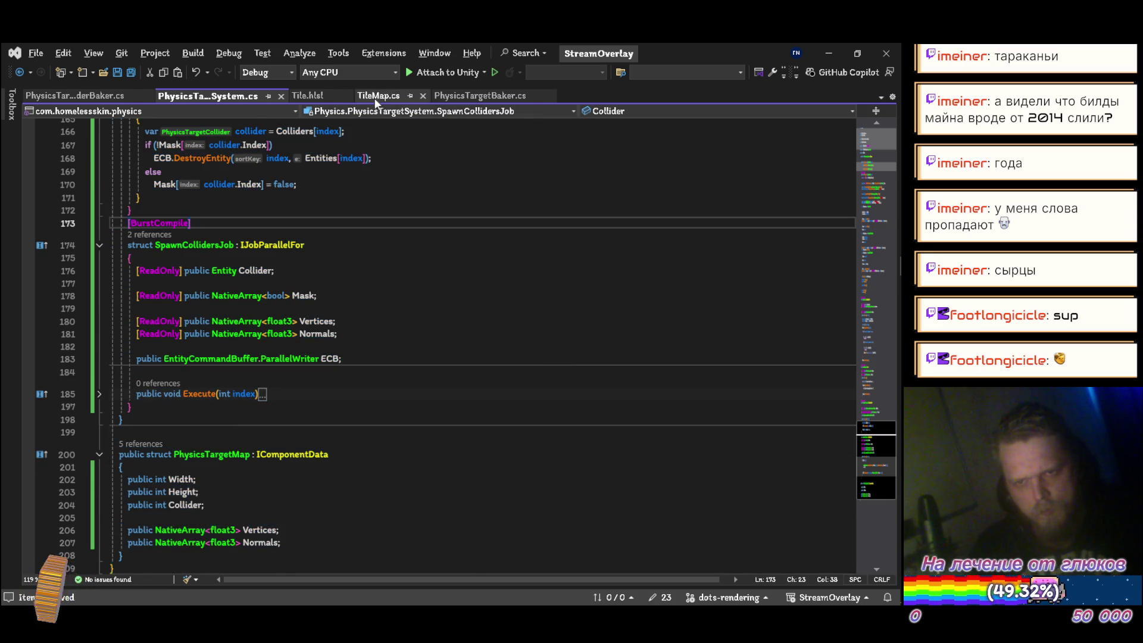
In TileMap.cs, change the SpawnRequest position to new Vector3(x, SpawnHeight, z)
{"action": "left_click", "coordinate": [376, 97]}
{"action": "scroll", "coordinate": [382, 313], "scroll_direction": "down", "scroll_amount": 20}
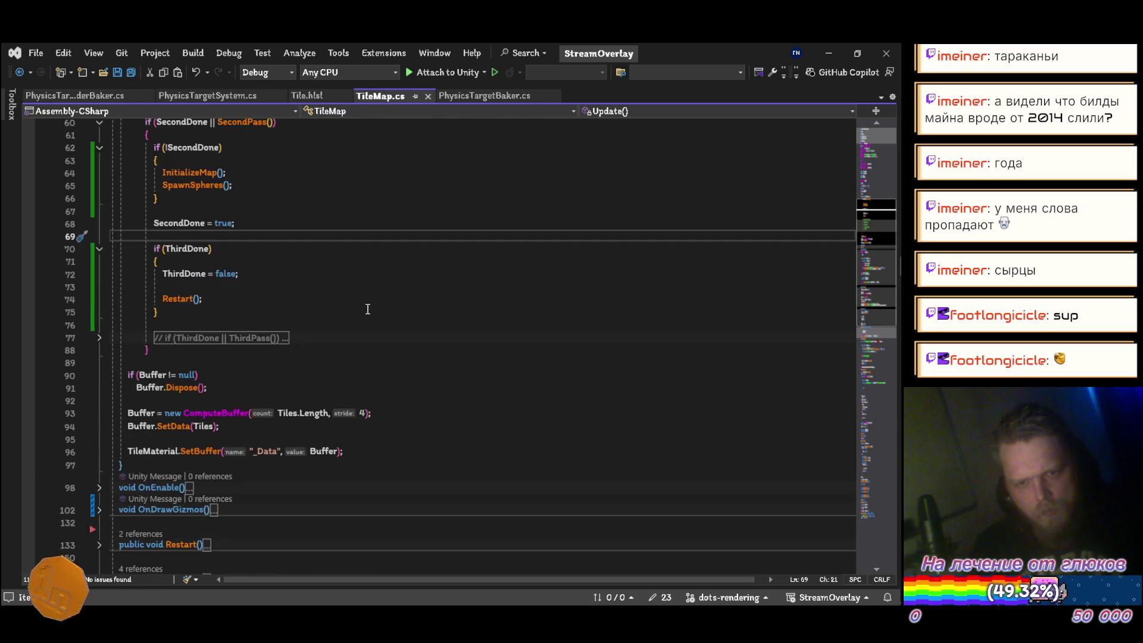
{"action": "scroll", "coordinate": [359, 306], "scroll_direction": "down", "scroll_amount": 3}
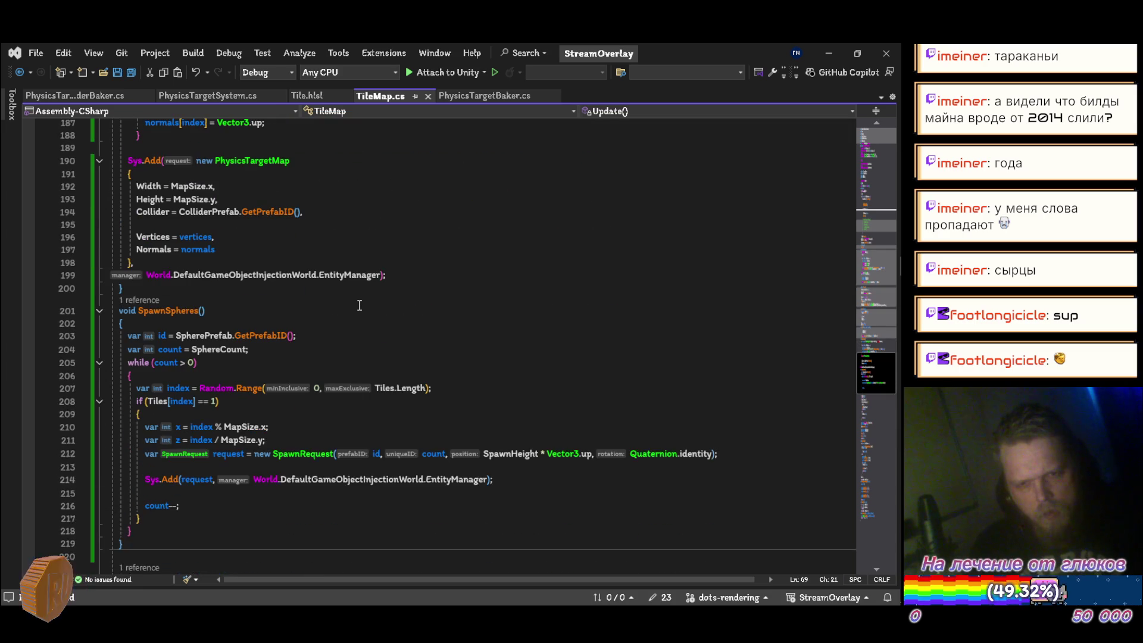
{"action": "scroll", "coordinate": [359, 306], "scroll_direction": "down", "scroll_amount": 1}
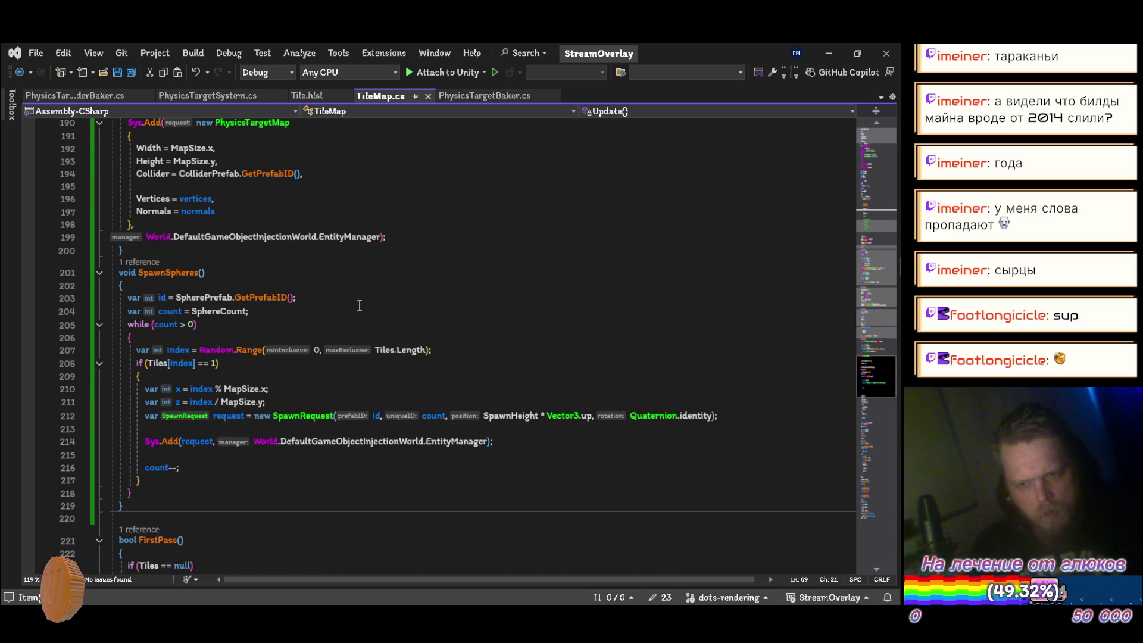
{"action": "scroll", "coordinate": [359, 305], "scroll_direction": "down", "scroll_amount": 1}
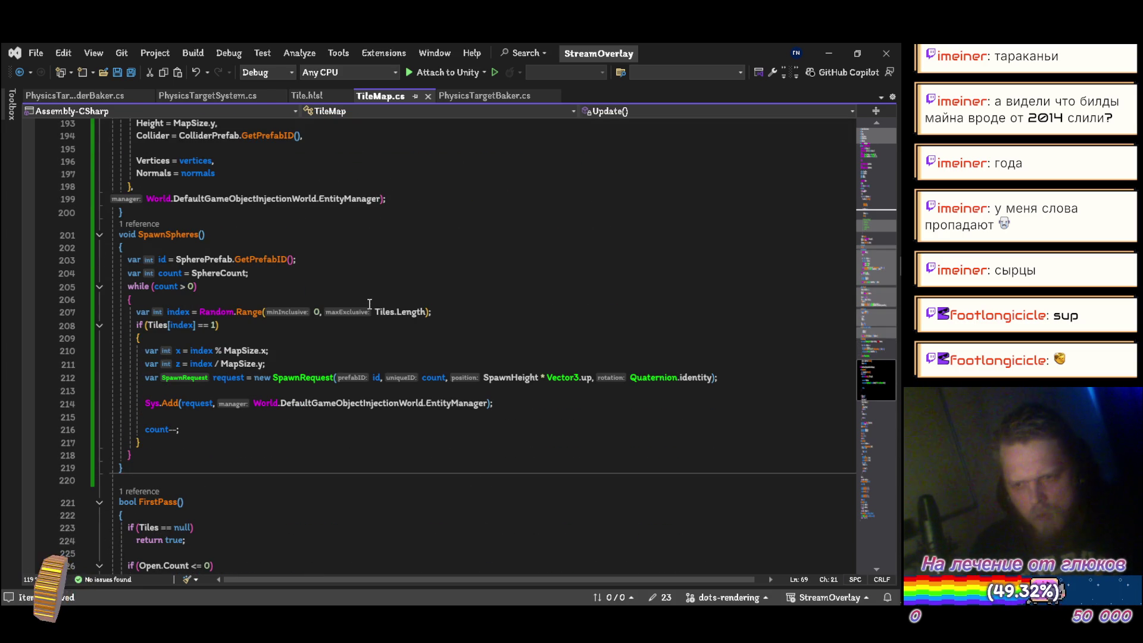
{"action": "left_click", "coordinate": [483, 378]}
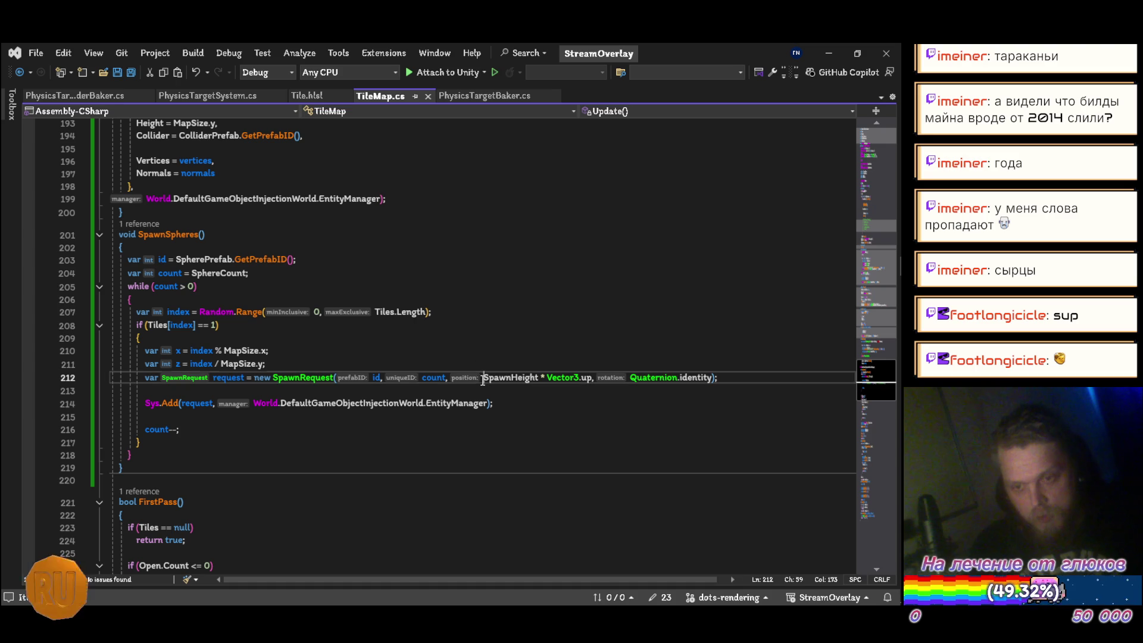
{"action": "type", "text": "("}
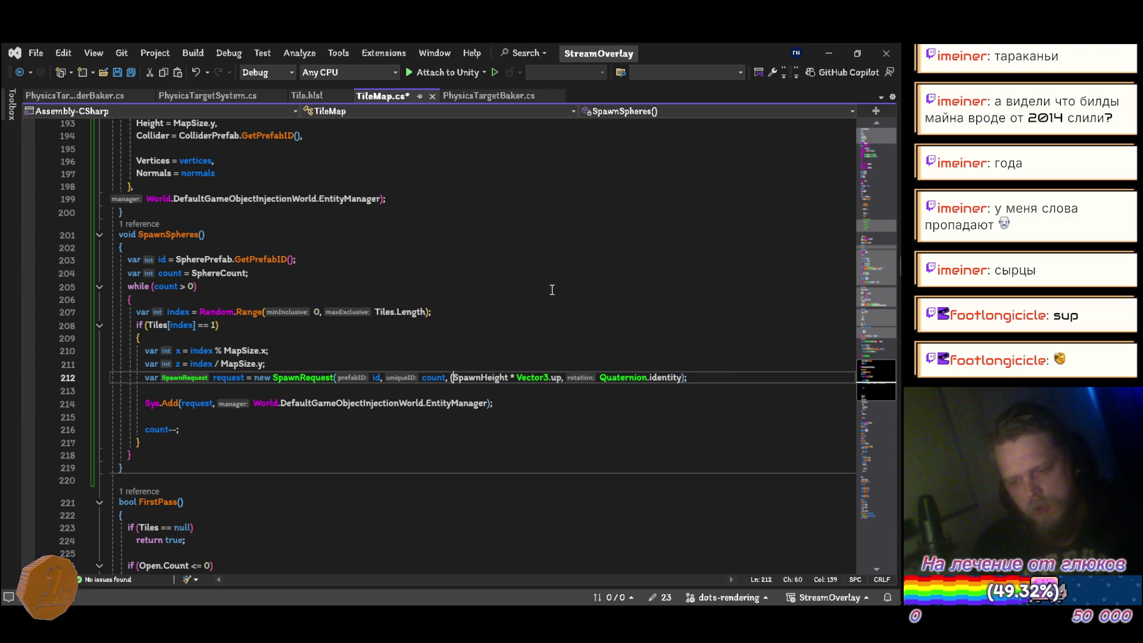
{"action": "key", "text": "BackSpace"}
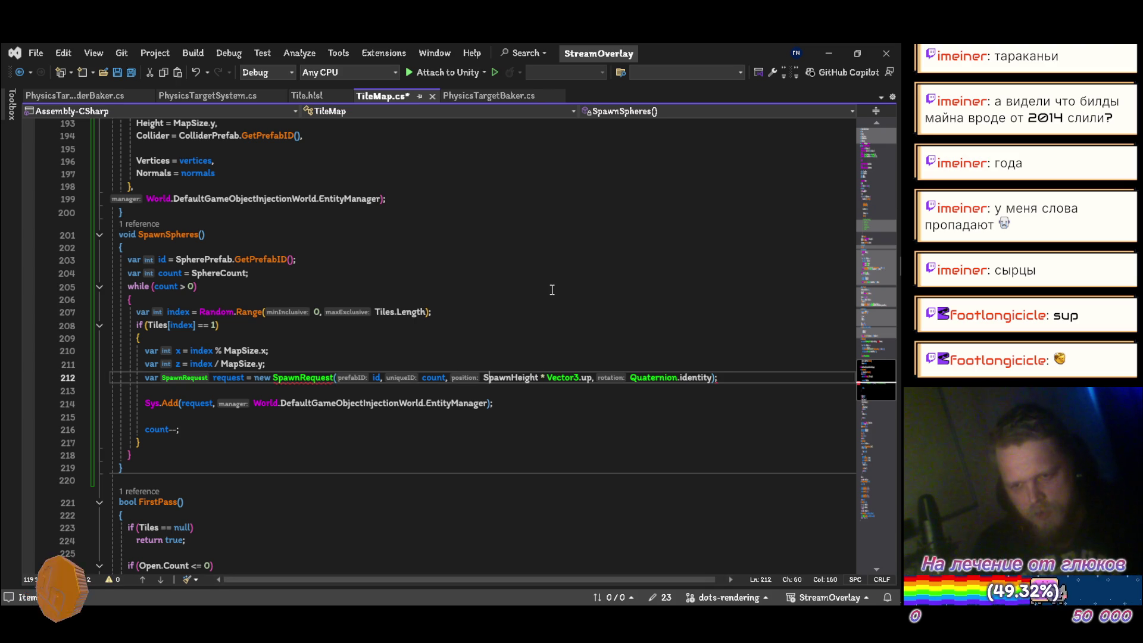
{"action": "key", "text": "Delete"}
{"action": "key", "text": "Delete"}
{"action": "key", "text": "Delete"}
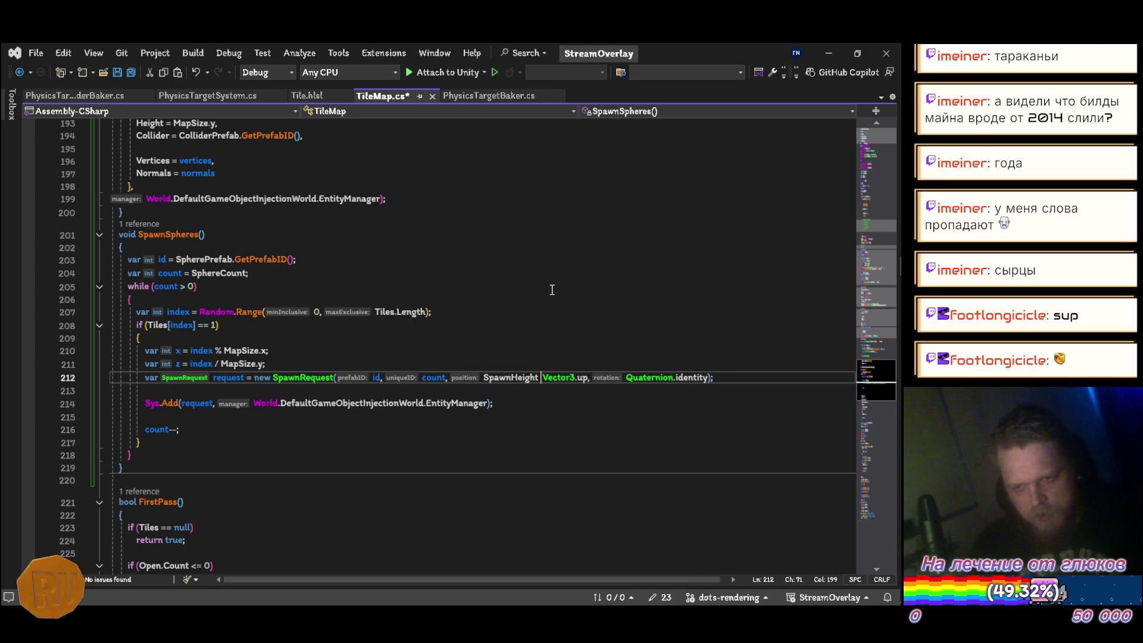
{"action": "key", "text": "Delete"}
{"action": "key", "text": "Delete"}
{"action": "key", "text": "Delete"}
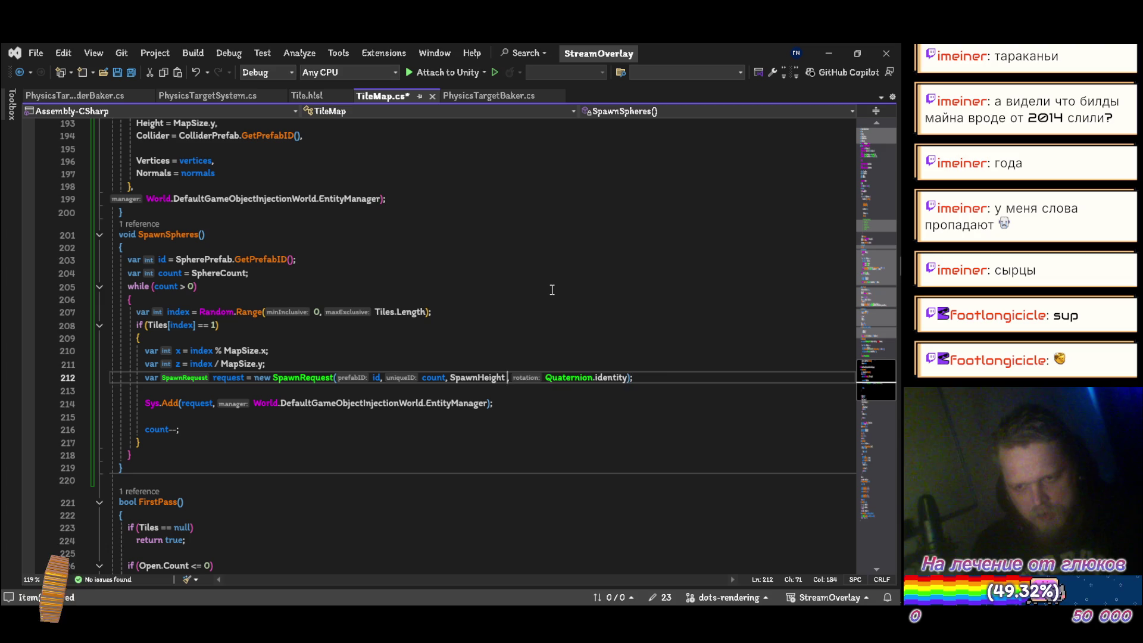
{"action": "type", "text": ", z"}
{"action": "key", "text": "Escape"}
{"action": "key", "text": "Escape"}
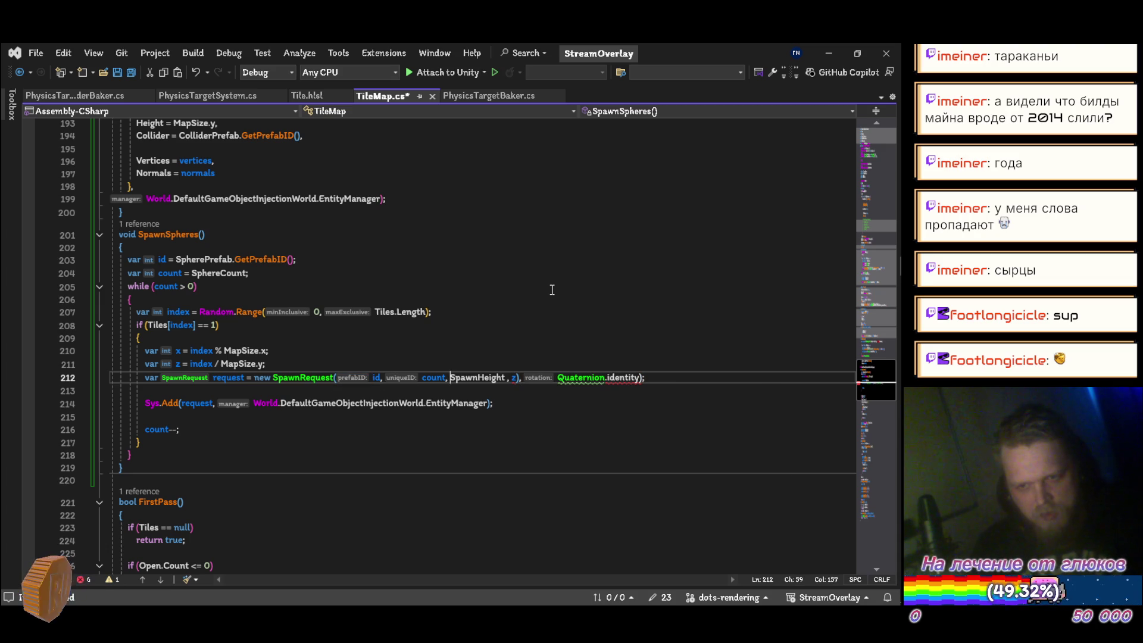
{"action": "type", "text": "(x"}
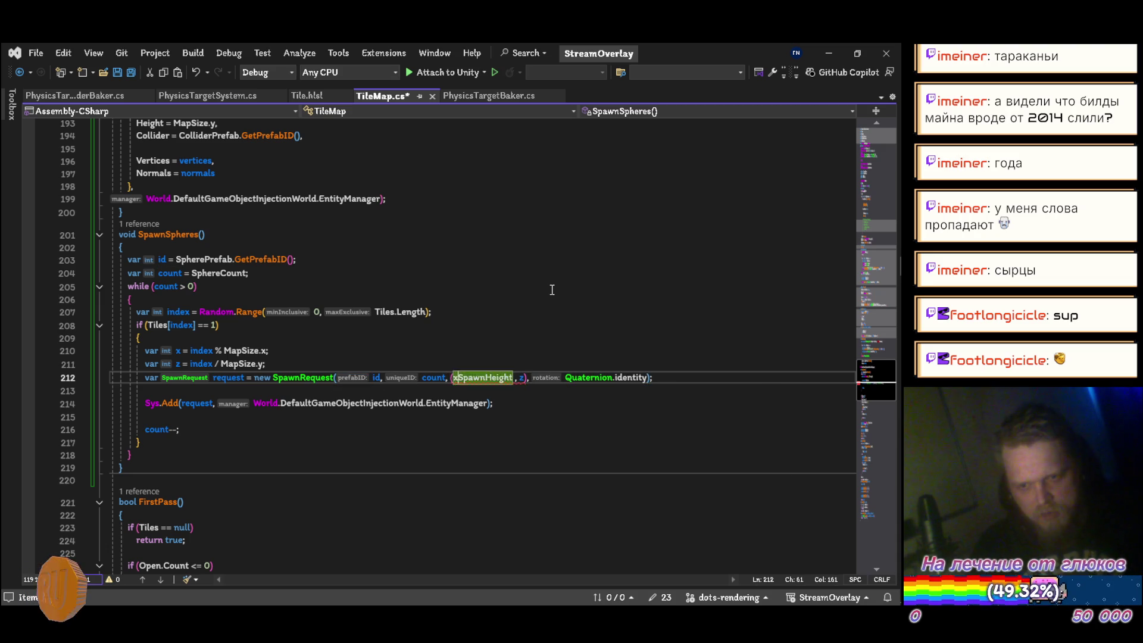
{"action": "type", "text": ","}
{"action": "type", "text": "new ve"}
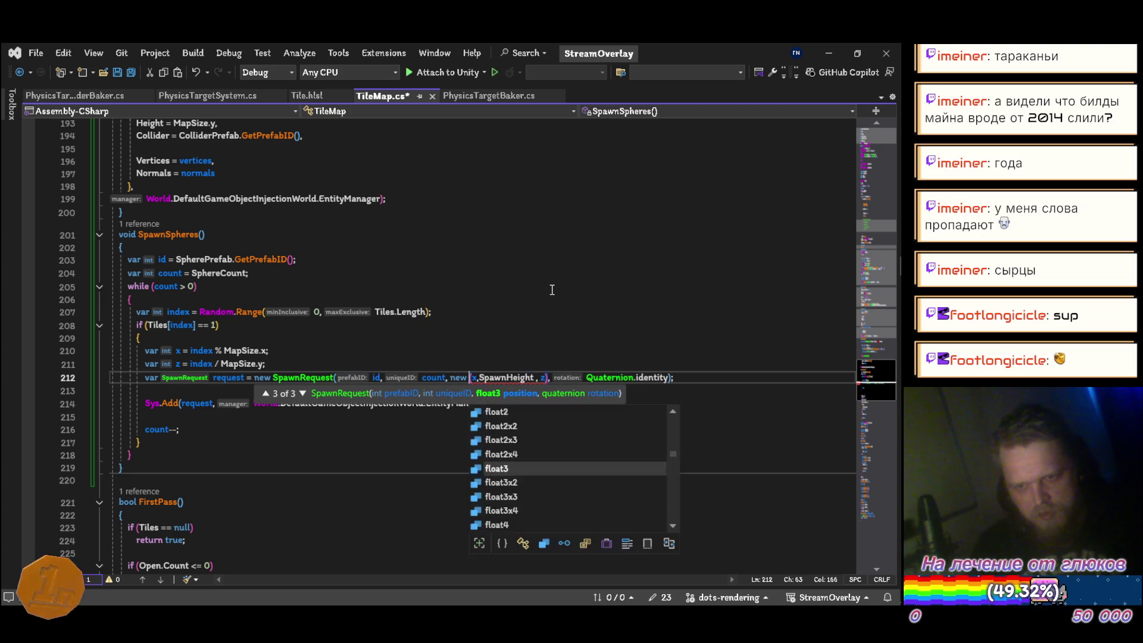
{"action": "type", "text": "c3"}
{"action": "key", "text": "Tab"}
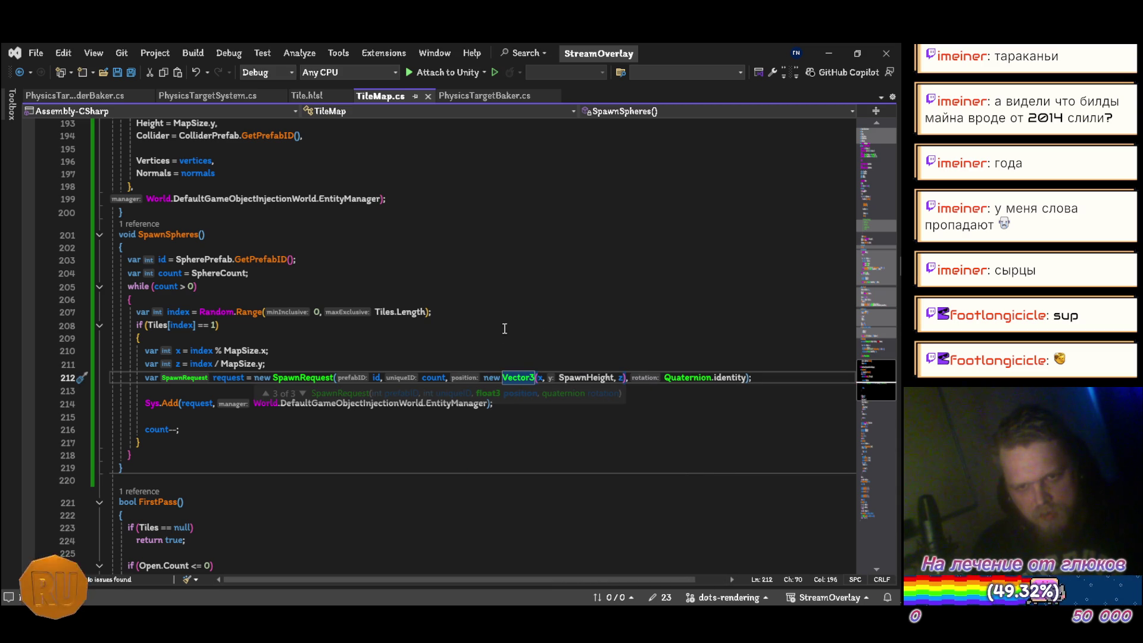
{"action": "left_click", "coordinate": [481, 348]}
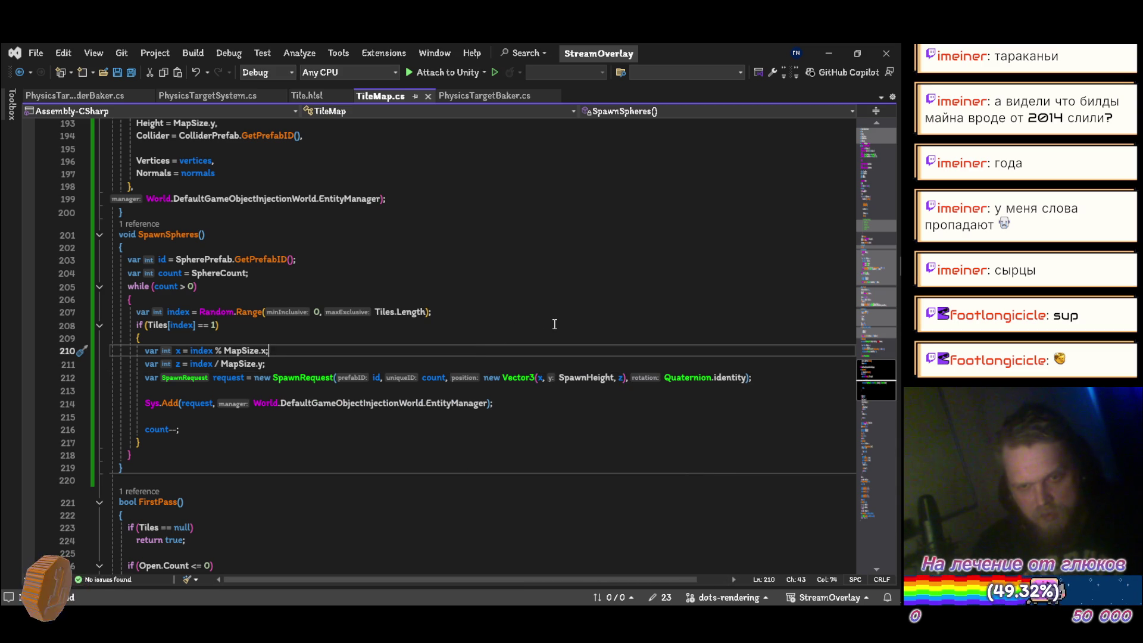
{"action": "key", "text": "alt+Tab"}
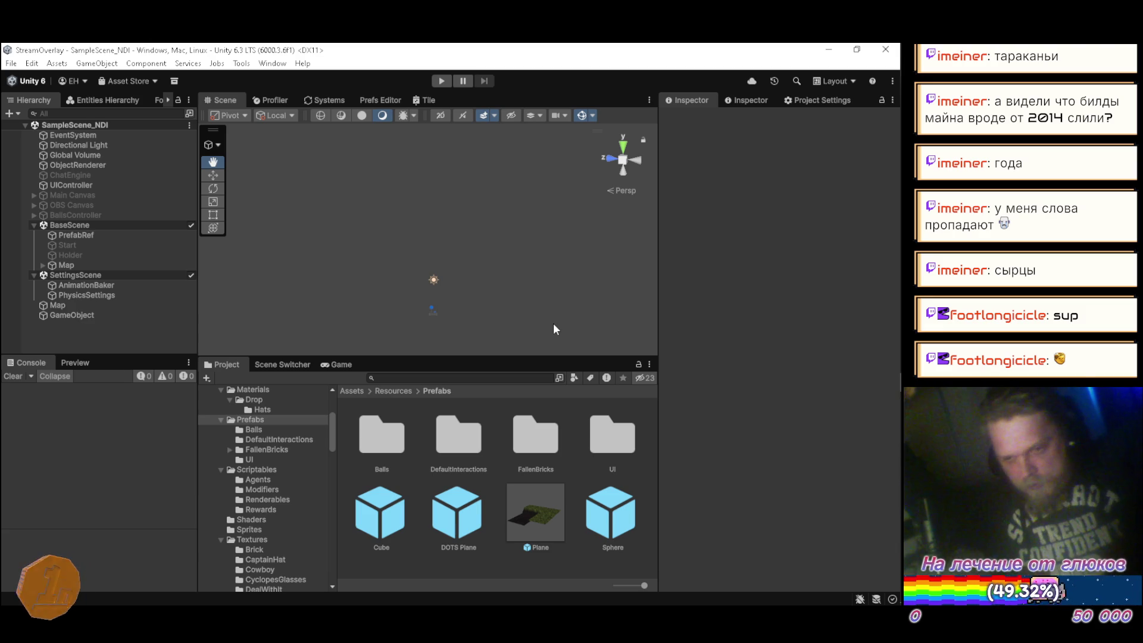
Delete the Plane prefab from Prefabs and start play mode
{"action": "left_click", "coordinate": [530, 515]}
{"action": "key", "text": "Delete"}
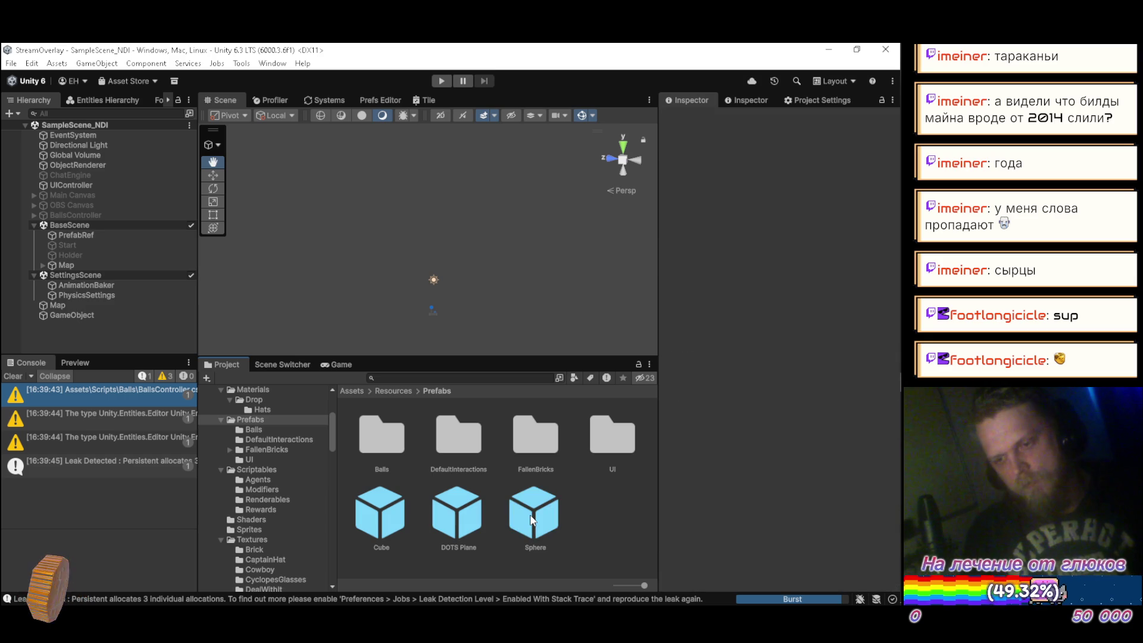
{"action": "left_click", "coordinate": [441, 82]}
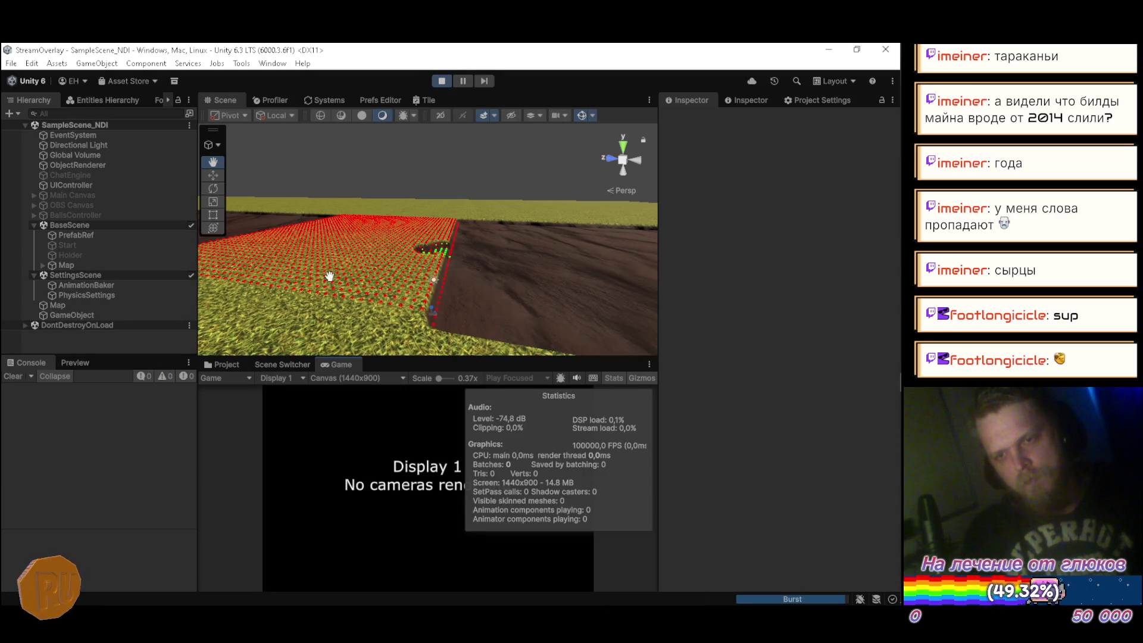
Orbit across the terrain to watch spheres roll through the trenches, then stop playback
{"action": "mouse_move", "coordinate": [417, 238]}
{"action": "left_mouse_down"}
{"action": "mouse_move", "coordinate": [412, 204]}
{"action": "mouse_move", "coordinate": [324, 222]}
{"action": "mouse_move", "coordinate": [281, 301]}
{"action": "mouse_move", "coordinate": [310, 292]}
{"action": "left_mouse_up"}
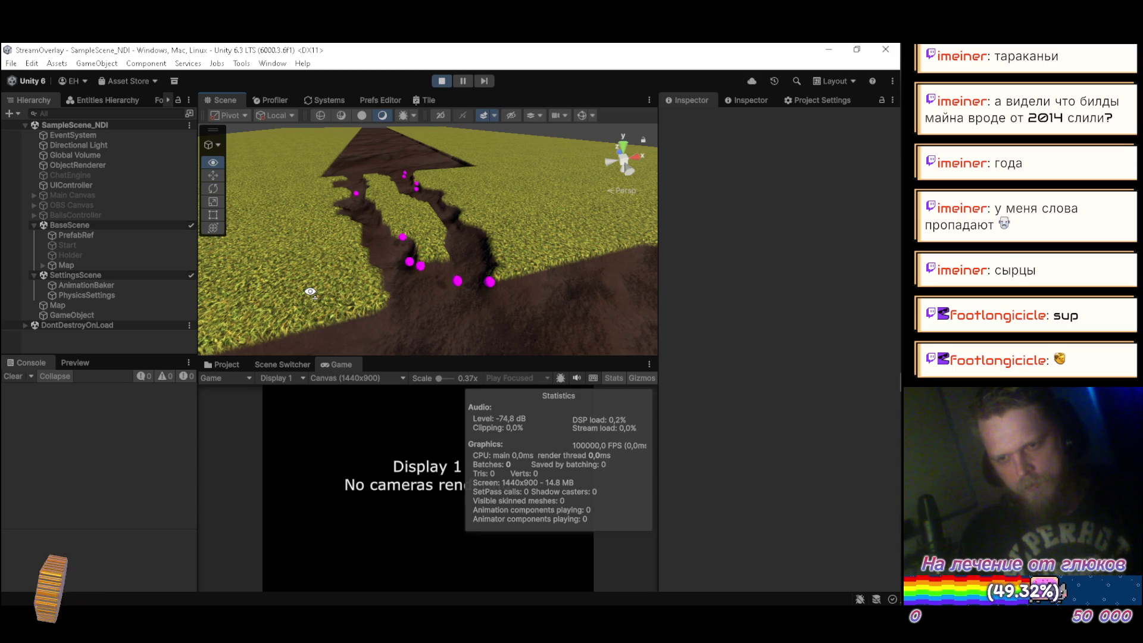
{"action": "mouse_move", "coordinate": [310, 292]}
{"action": "left_mouse_down"}
{"action": "mouse_move", "coordinate": [446, 273]}
{"action": "mouse_move", "coordinate": [449, 259]}
{"action": "mouse_move", "coordinate": [376, 233]}
{"action": "mouse_move", "coordinate": [591, 264]}
{"action": "mouse_move", "coordinate": [553, 354]}
{"action": "mouse_move", "coordinate": [481, 315]}
{"action": "mouse_move", "coordinate": [432, 250]}
{"action": "mouse_move", "coordinate": [404, 272]}
{"action": "mouse_move", "coordinate": [429, 297]}
{"action": "mouse_move", "coordinate": [428, 206]}
{"action": "mouse_move", "coordinate": [560, 268]}
{"action": "left_mouse_up"}
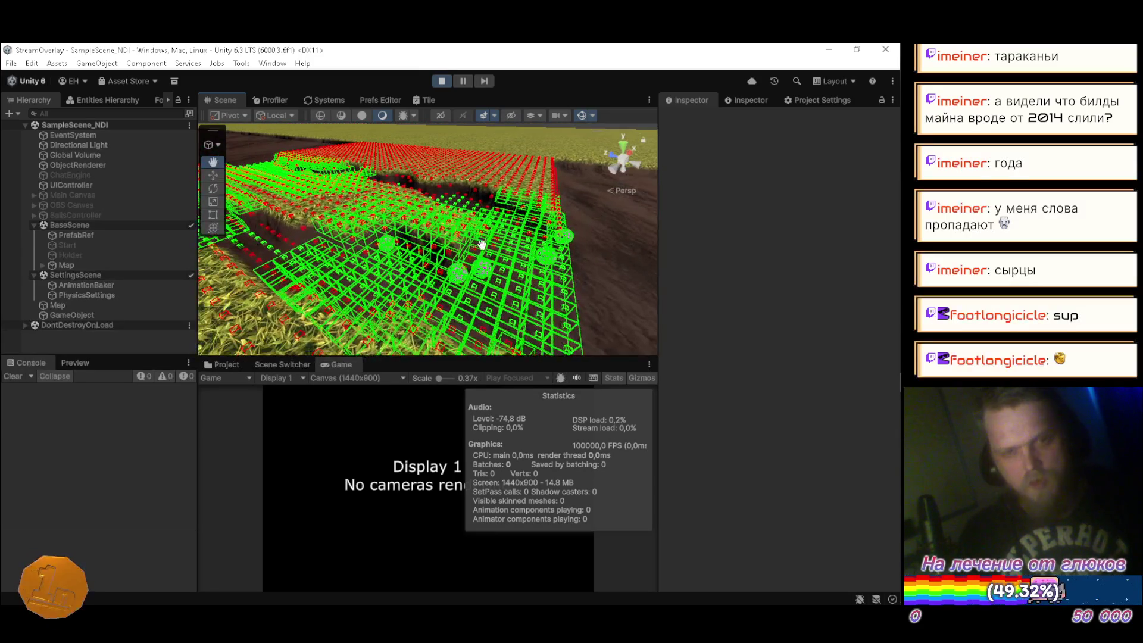
{"action": "left_click", "coordinate": [447, 81]}
{"action": "left_click", "coordinate": [222, 364]}
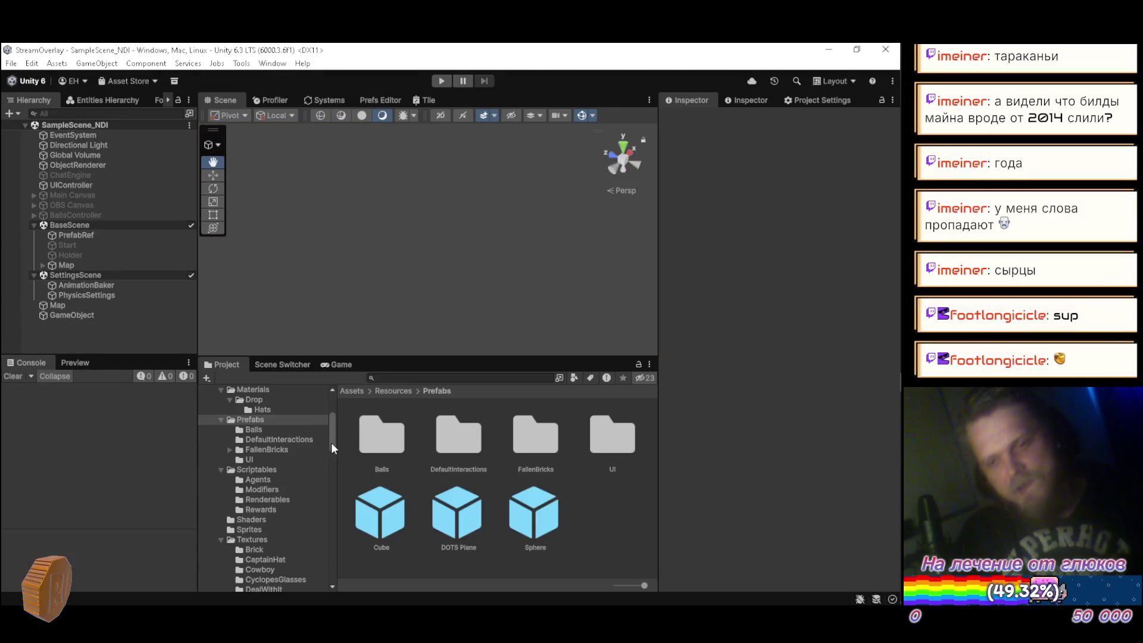
Raise the Map's Tile Map Step Iterations from 1 to 10 and run the scene
{"action": "left_click", "coordinate": [562, 517]}
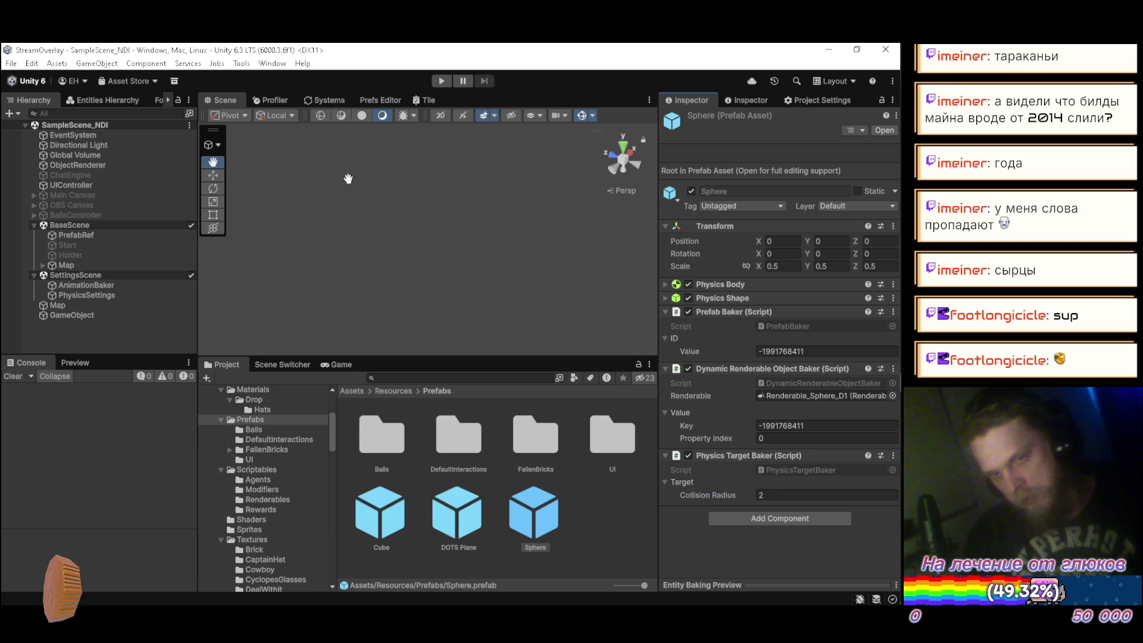
{"action": "left_click", "coordinate": [77, 303]}
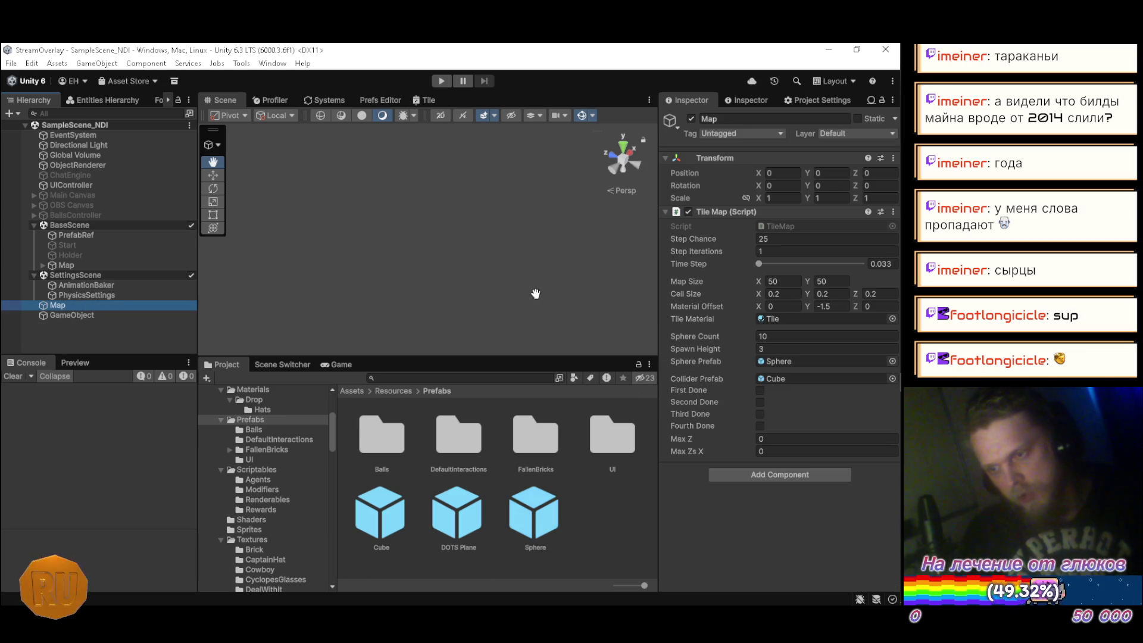
{"action": "left_click", "coordinate": [796, 284]}
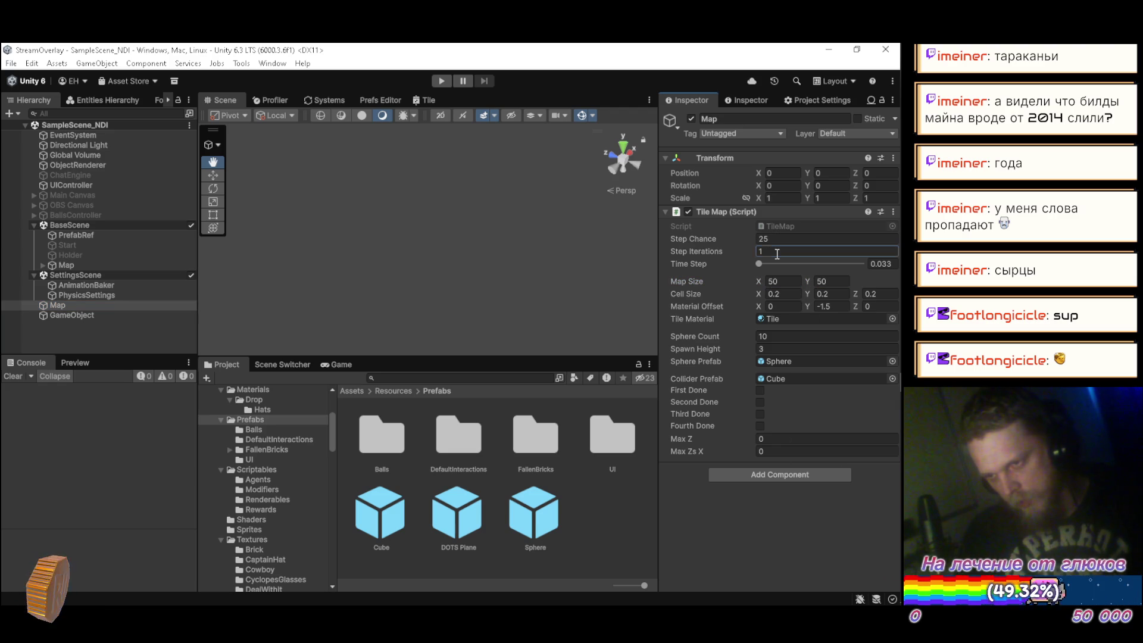
{"action": "type", "text": "10"}
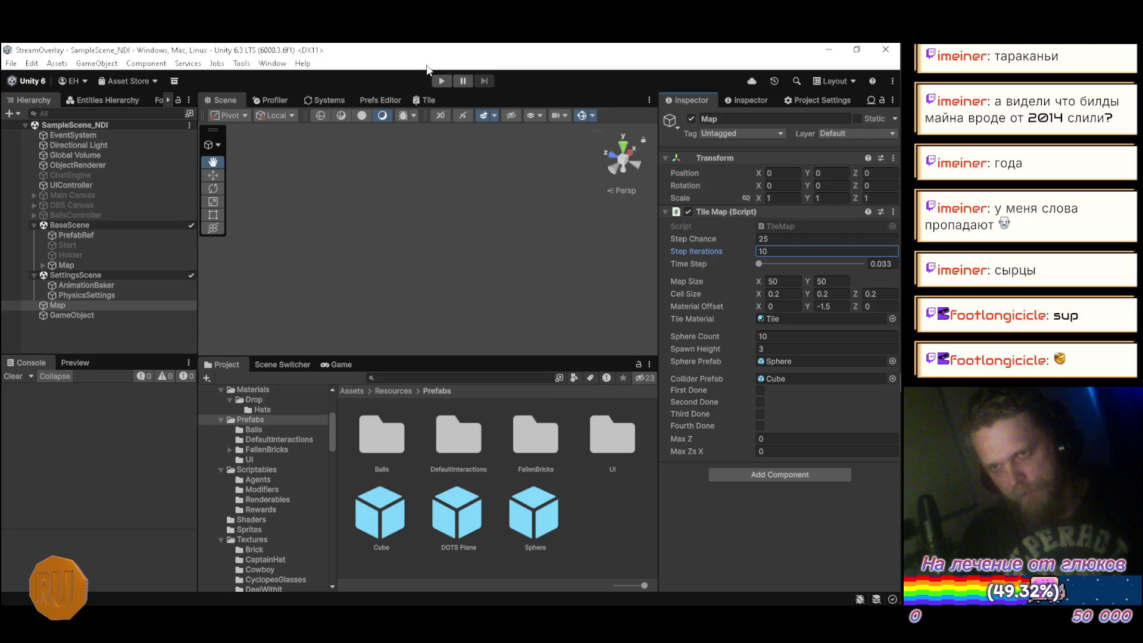
{"action": "left_click", "coordinate": [441, 81]}
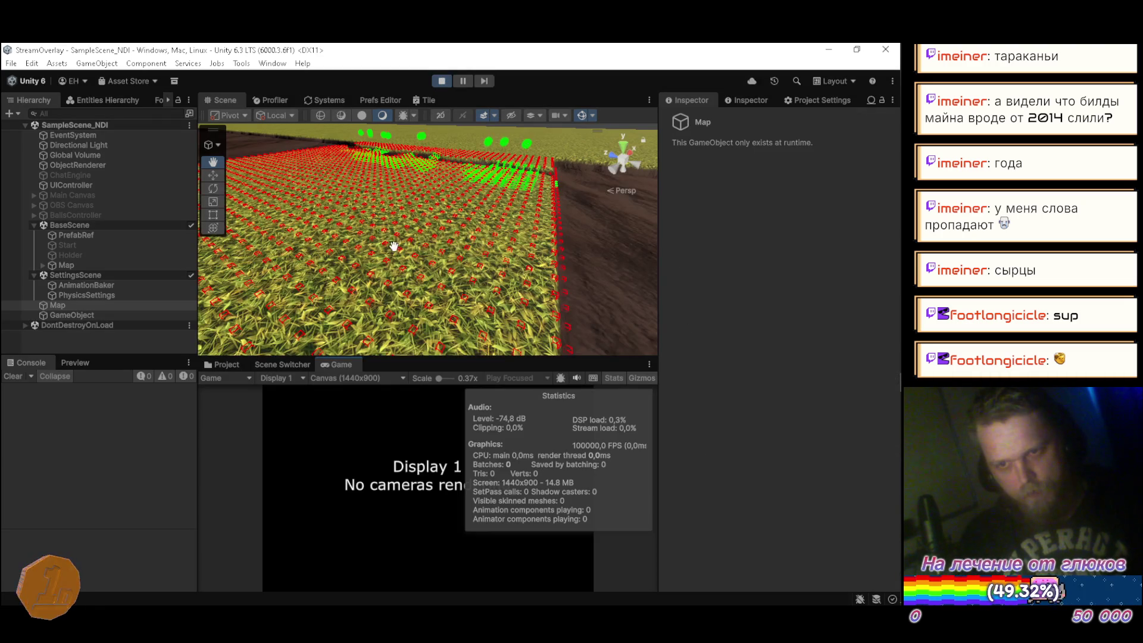
Fly the Scene view around the magenta spheres in the dirt trenches, then stop playback
{"action": "mouse_move", "coordinate": [454, 235]}
{"action": "left_mouse_down"}
{"action": "mouse_move", "coordinate": [475, 250]}
{"action": "mouse_move", "coordinate": [361, 285]}
{"action": "mouse_move", "coordinate": [472, 294]}
{"action": "mouse_move", "coordinate": [569, 223]}
{"action": "mouse_move", "coordinate": [455, 198]}
{"action": "mouse_move", "coordinate": [457, 144]}
{"action": "left_mouse_up"}
{"action": "key", "text": "w"}
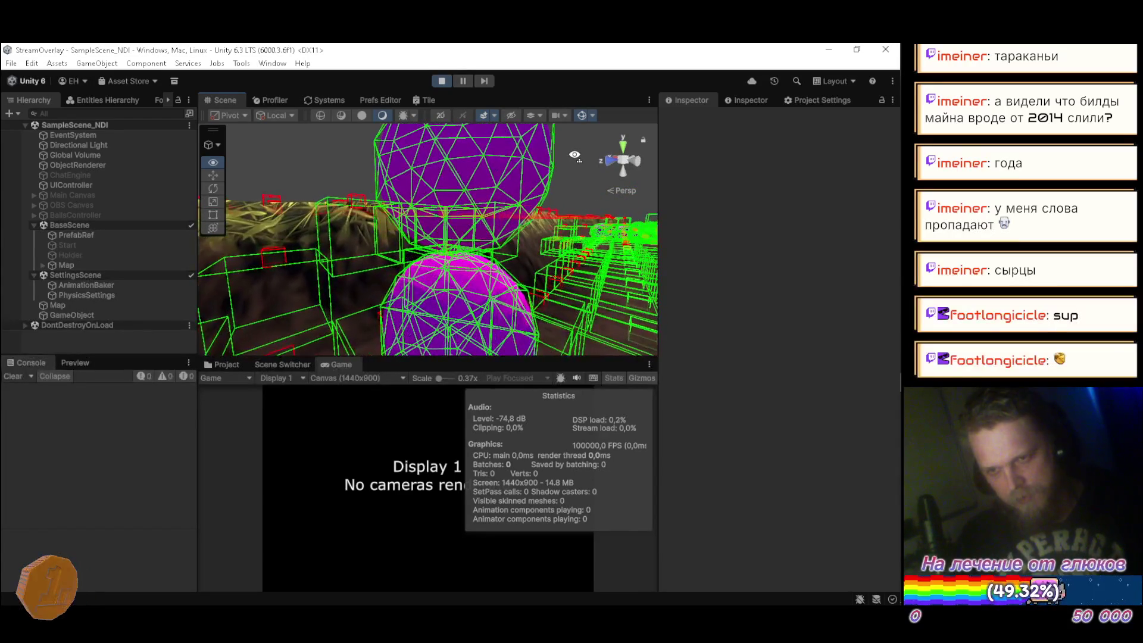
{"action": "mouse_move", "coordinate": [574, 156]}
{"action": "left_mouse_down"}
{"action": "mouse_move", "coordinate": [421, 255]}
{"action": "mouse_move", "coordinate": [483, 241]}
{"action": "mouse_move", "coordinate": [447, 278]}
{"action": "left_mouse_up"}
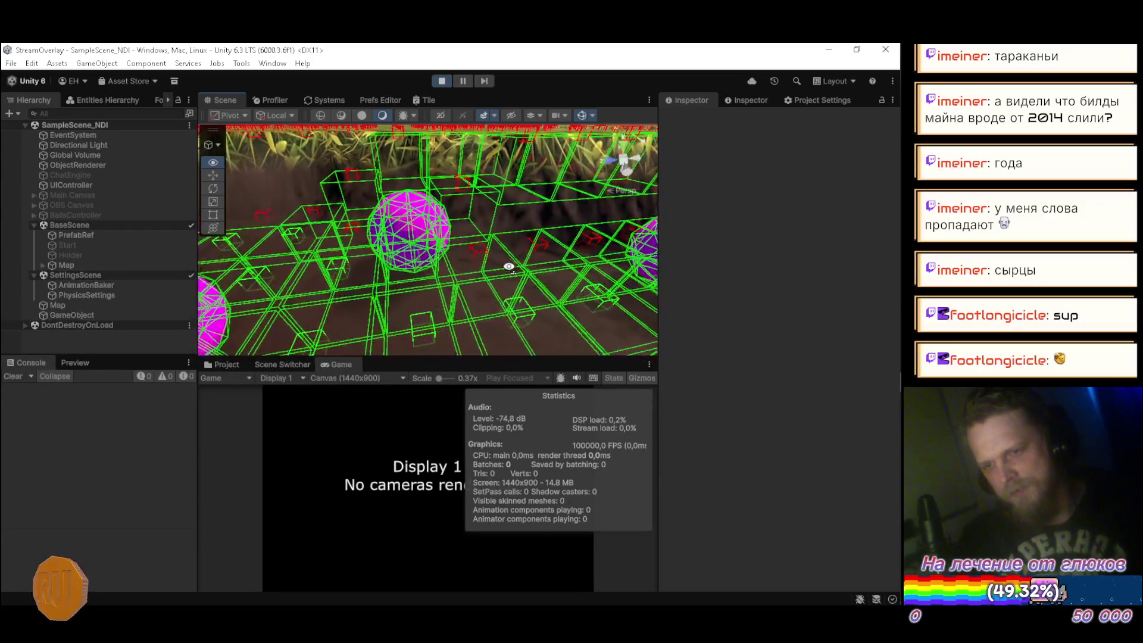
{"action": "mouse_move", "coordinate": [458, 251]}
{"action": "left_mouse_down"}
{"action": "mouse_move", "coordinate": [458, 220]}
{"action": "mouse_move", "coordinate": [476, 238]}
{"action": "mouse_move", "coordinate": [457, 257]}
{"action": "mouse_move", "coordinate": [560, 282]}
{"action": "mouse_move", "coordinate": [529, 304]}
{"action": "mouse_move", "coordinate": [554, 256]}
{"action": "mouse_move", "coordinate": [601, 290]}
{"action": "mouse_move", "coordinate": [587, 196]}
{"action": "mouse_move", "coordinate": [671, 197]}
{"action": "mouse_move", "coordinate": [385, 306]}
{"action": "mouse_move", "coordinate": [519, 307]}
{"action": "mouse_move", "coordinate": [451, 305]}
{"action": "mouse_move", "coordinate": [583, 265]}
{"action": "mouse_move", "coordinate": [587, 293]}
{"action": "mouse_move", "coordinate": [515, 229]}
{"action": "left_mouse_up"}
{"action": "scroll", "coordinate": [458, 247], "scroll_direction": "up", "scroll_amount": 2}
{"action": "scroll", "coordinate": [473, 241], "scroll_direction": "up", "scroll_amount": 5}
{"action": "left_click", "coordinate": [445, 79]}
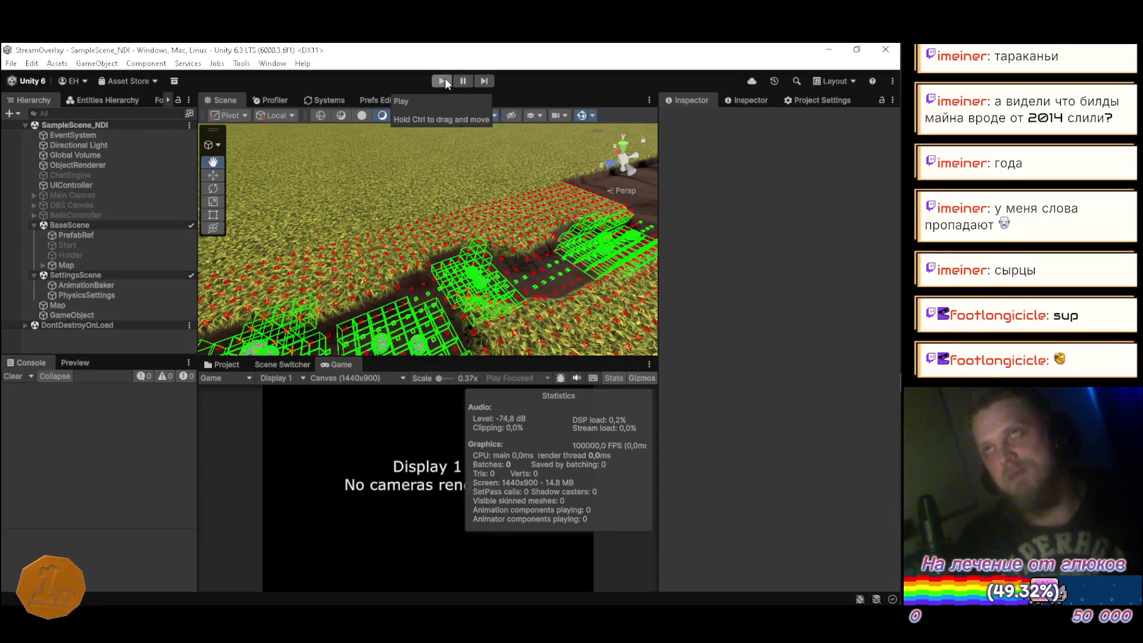
In TileMap.cs, move the CellSize declaration below ColliderPrefab and add a [Space] line above it
{"action": "key", "text": "alt+Tab"}
{"action": "scroll", "coordinate": [885, 268], "scroll_direction": "up", "scroll_amount": 10}
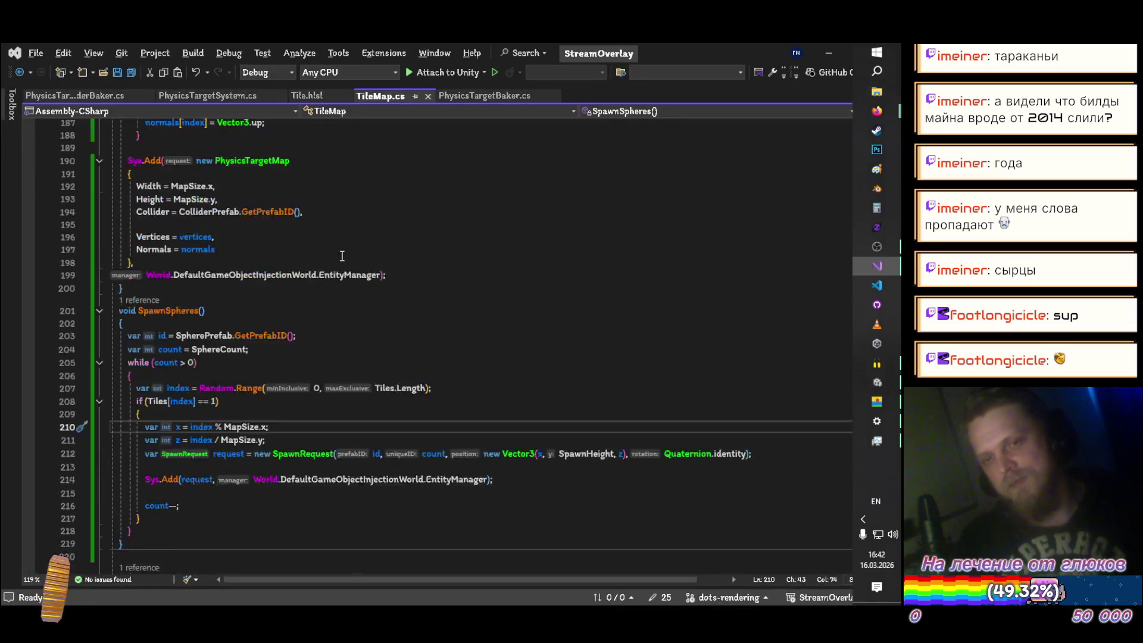
{"action": "scroll", "coordinate": [351, 280], "scroll_direction": "up", "scroll_amount": 15}
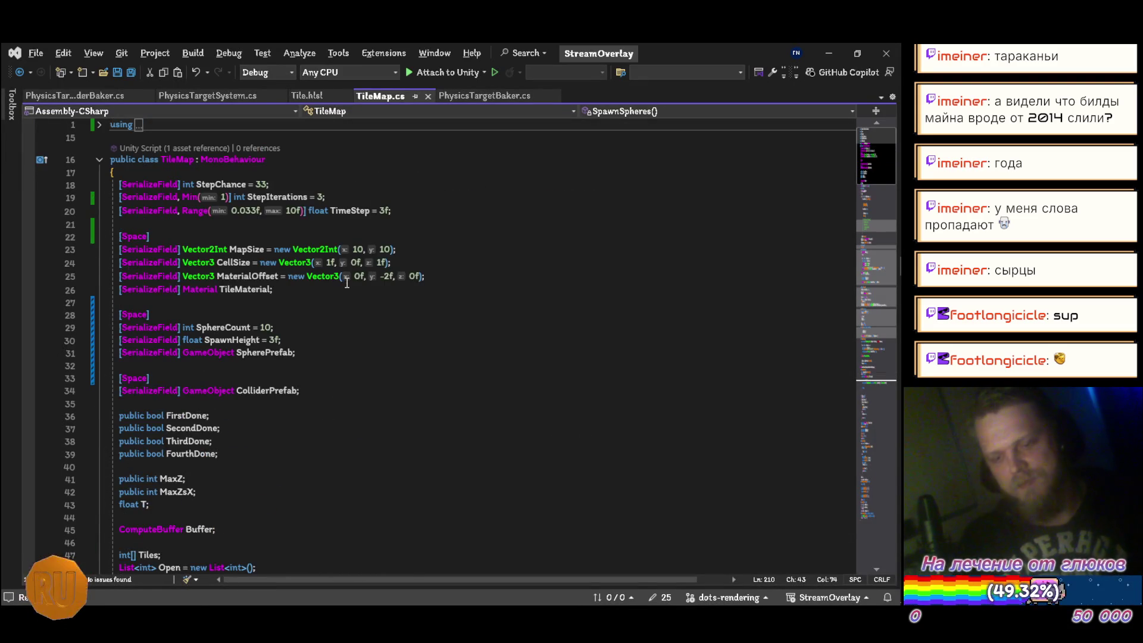
{"action": "scroll", "coordinate": [347, 283], "scroll_direction": "down", "scroll_amount": 6}
{"action": "scroll", "coordinate": [347, 283], "scroll_direction": "up", "scroll_amount": 6}
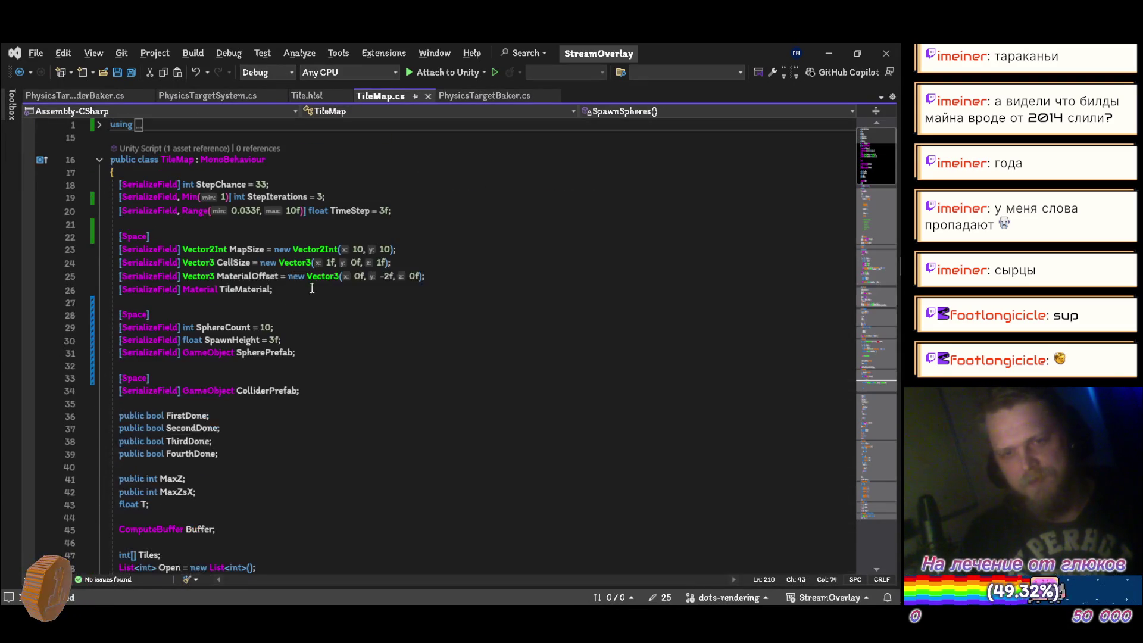
{"action": "left_click", "coordinate": [425, 263]}
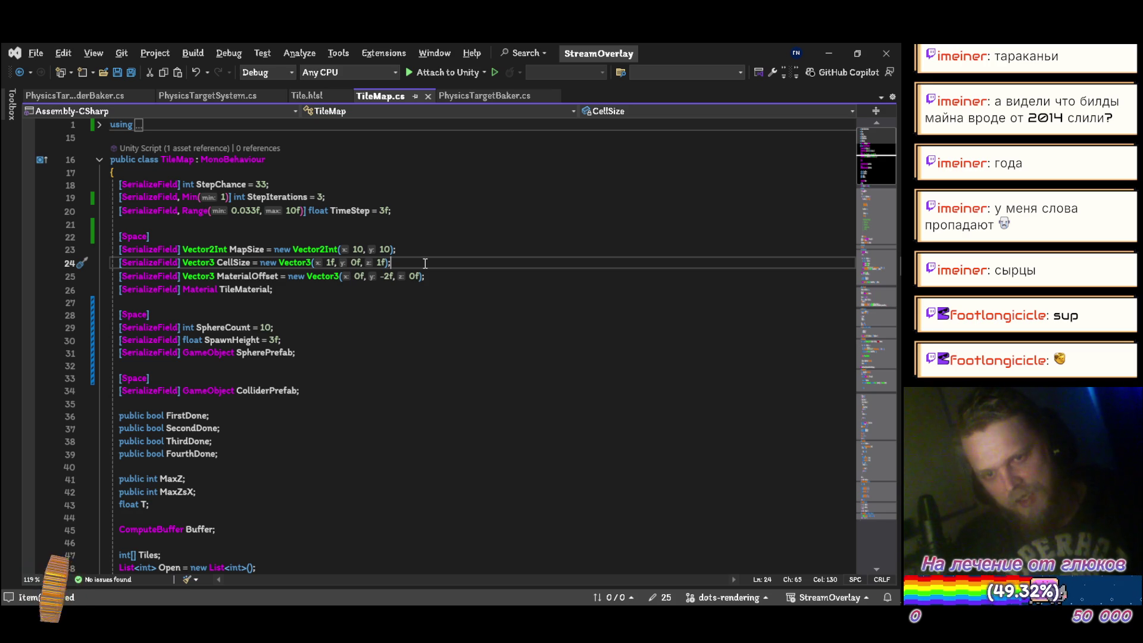
{"action": "key", "text": "alt+Down"}
{"action": "key", "text": "alt+Down"}
{"action": "key", "text": "alt+Down"}
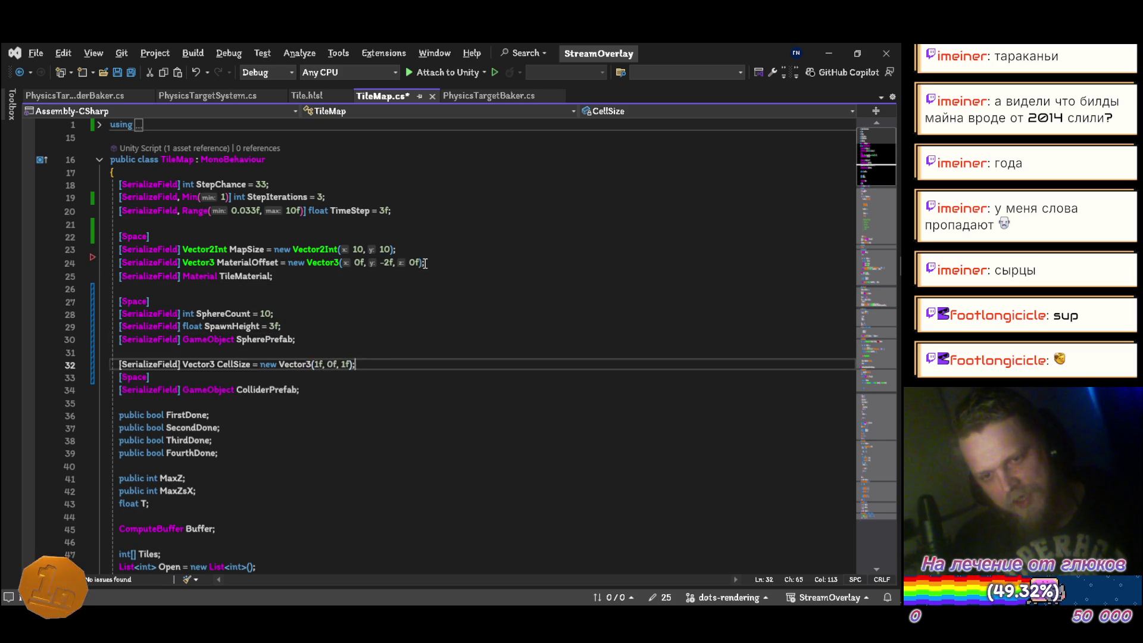
{"action": "key", "text": "alt+Down"}
{"action": "key", "text": "alt+Down"}
{"action": "key", "text": "Up"}
{"action": "key", "text": "Up"}
{"action": "key", "text": "ctrl+c"}
{"action": "key", "text": "Down"}
{"action": "key", "text": "Down"}
{"action": "key", "text": "ctrl+v"}
{"action": "key", "text": "Up"}
{"action": "key", "text": "Up"}
{"action": "key", "text": "End"}
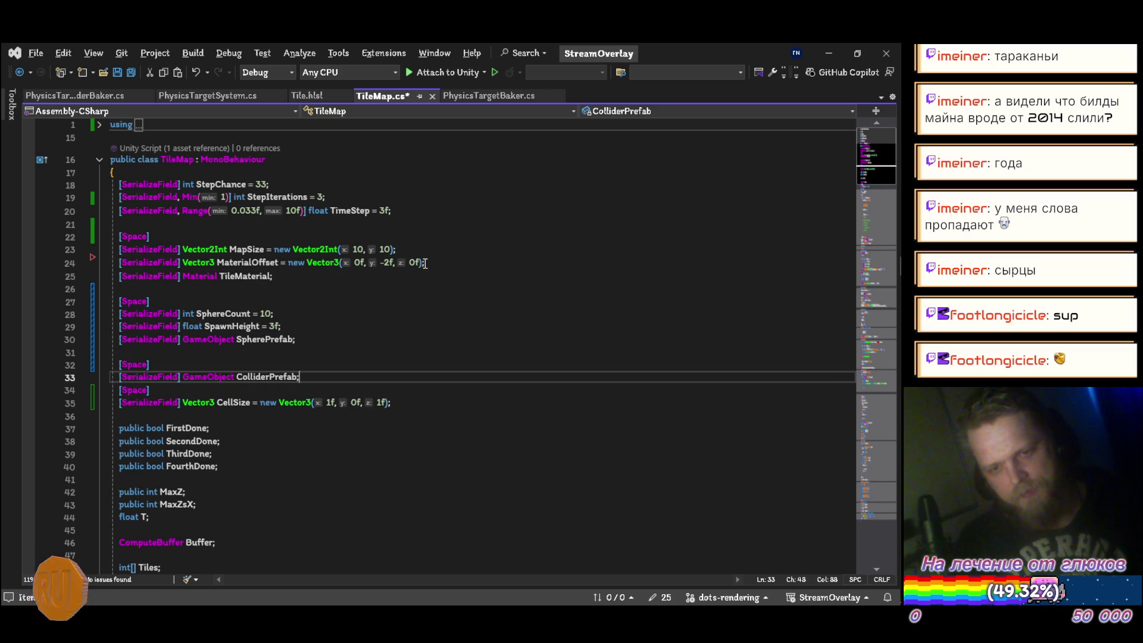
Add a [SerializeField] bool DebugCells field and save the script
{"action": "key", "text": "Return"}
{"action": "key", "text": "Down"}
{"action": "key", "text": "End"}
{"action": "key", "text": "Return"}
{"action": "type", "text": "["}
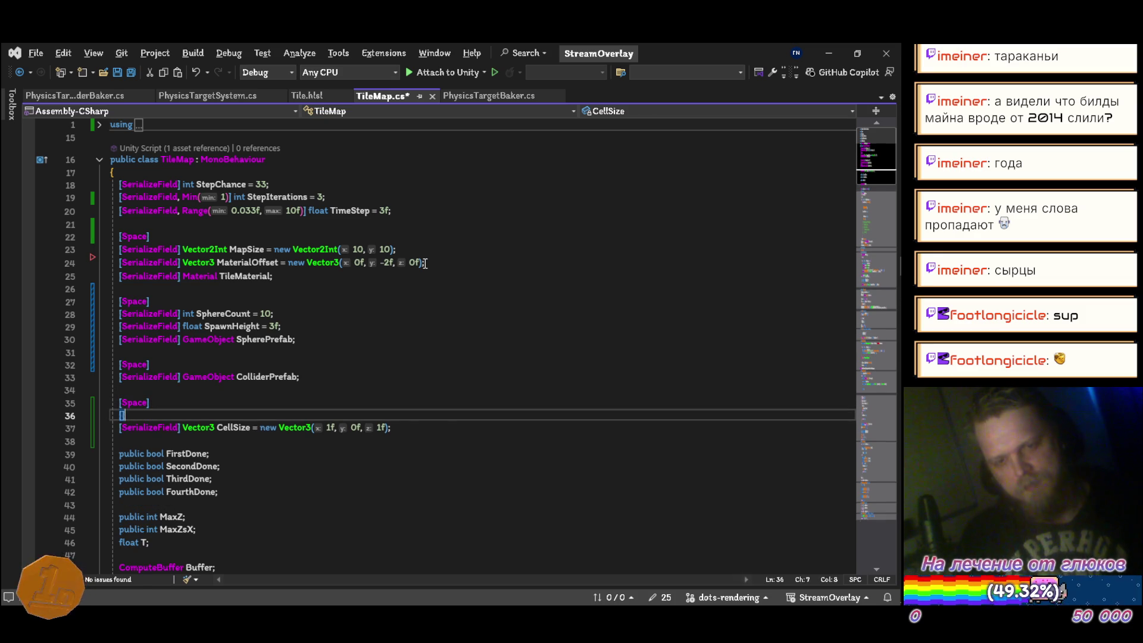
{"action": "type", "text": "Ser"}
{"action": "key", "text": "Tab"}
{"action": "key", "text": "End"}
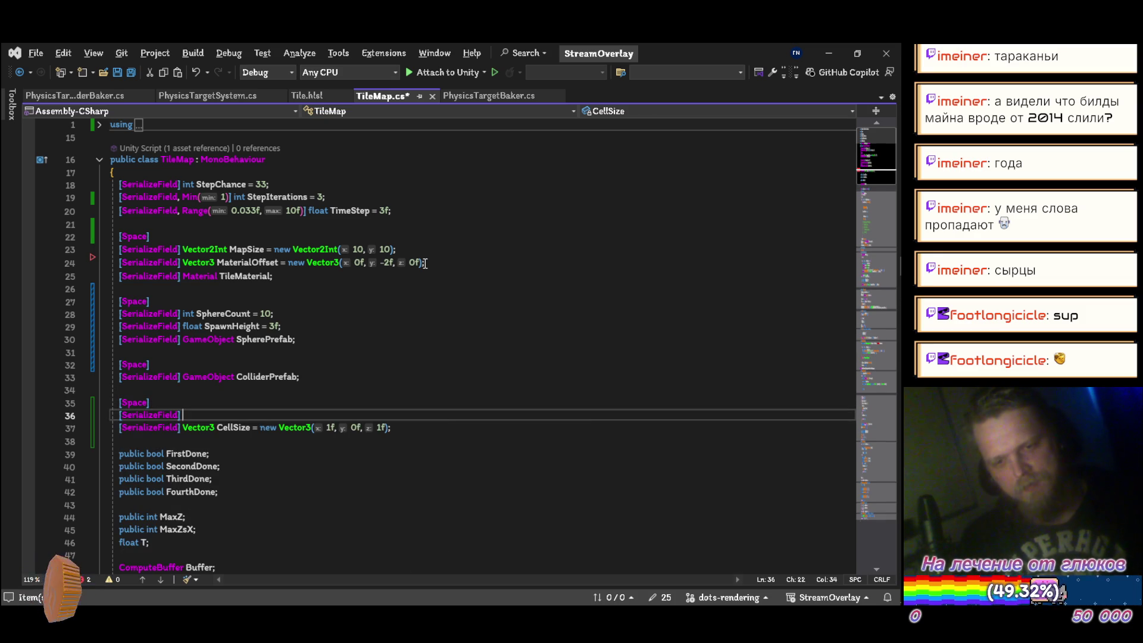
{"action": "type", "text": "bool Deb"}
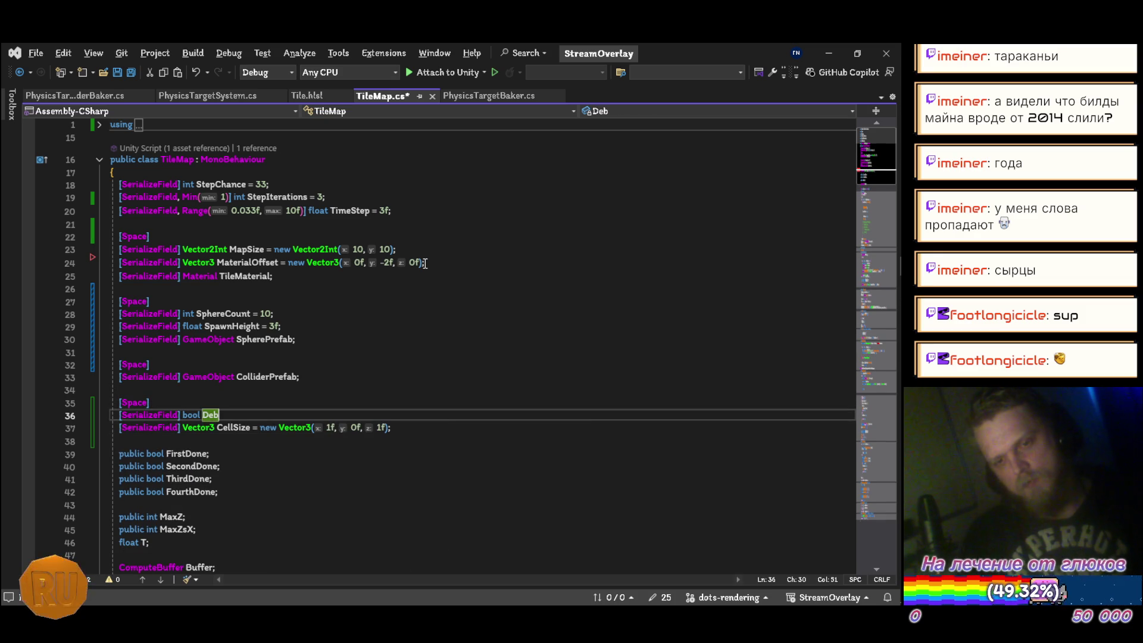
{"action": "type", "text": "ugCells;"}
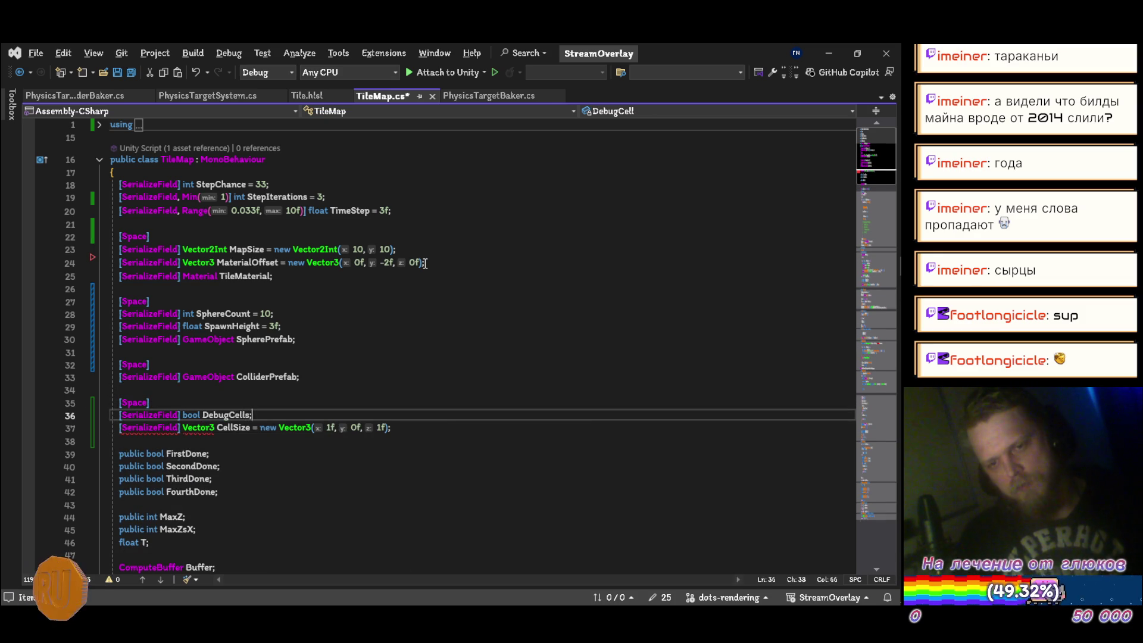
{"action": "key", "text": "ctrl+s"}
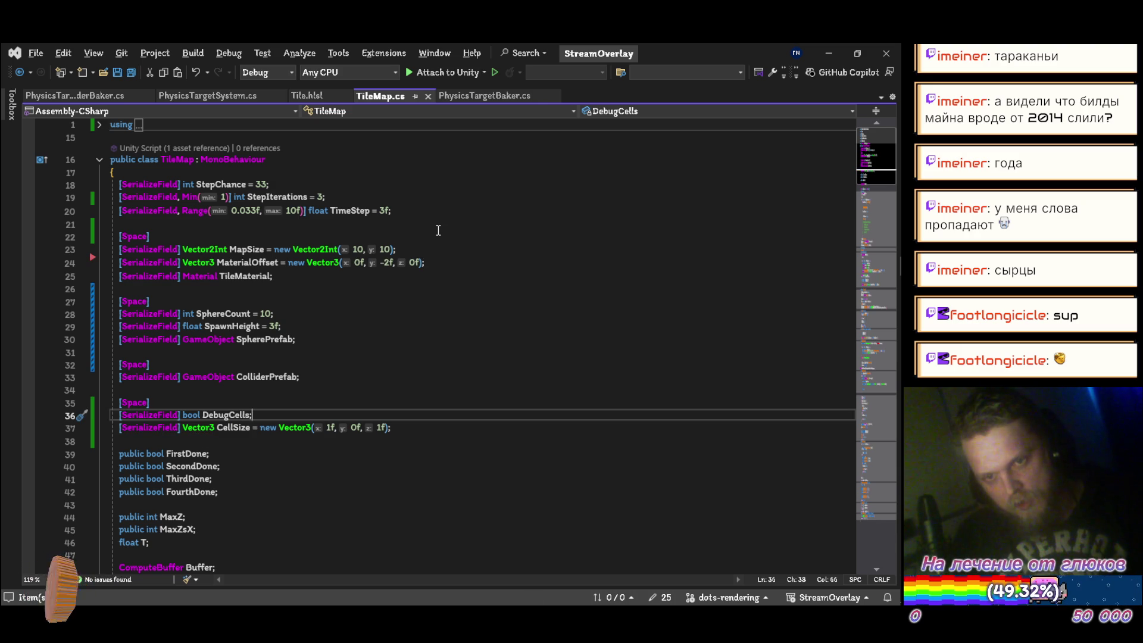
Add DebugCells with || to OnDrawGizmos' early-return condition, putting the isPlaying check on its own line
{"action": "scroll", "coordinate": [431, 234], "scroll_direction": "down", "scroll_amount": 9}
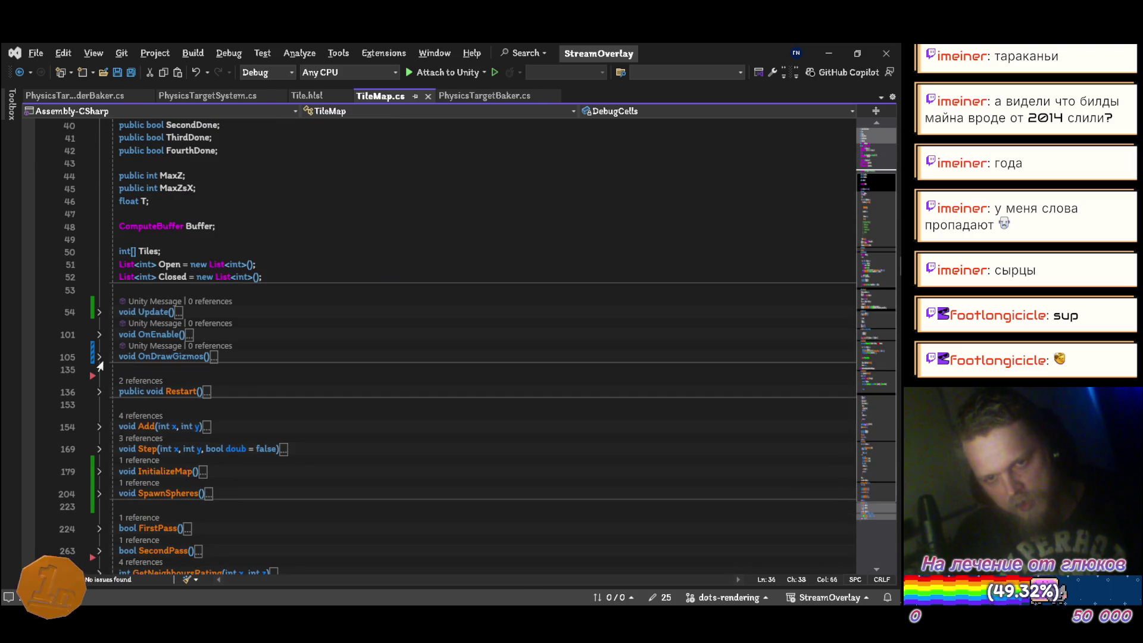
{"action": "left_click", "coordinate": [100, 359]}
{"action": "scroll", "coordinate": [301, 330], "scroll_direction": "down", "scroll_amount": 3}
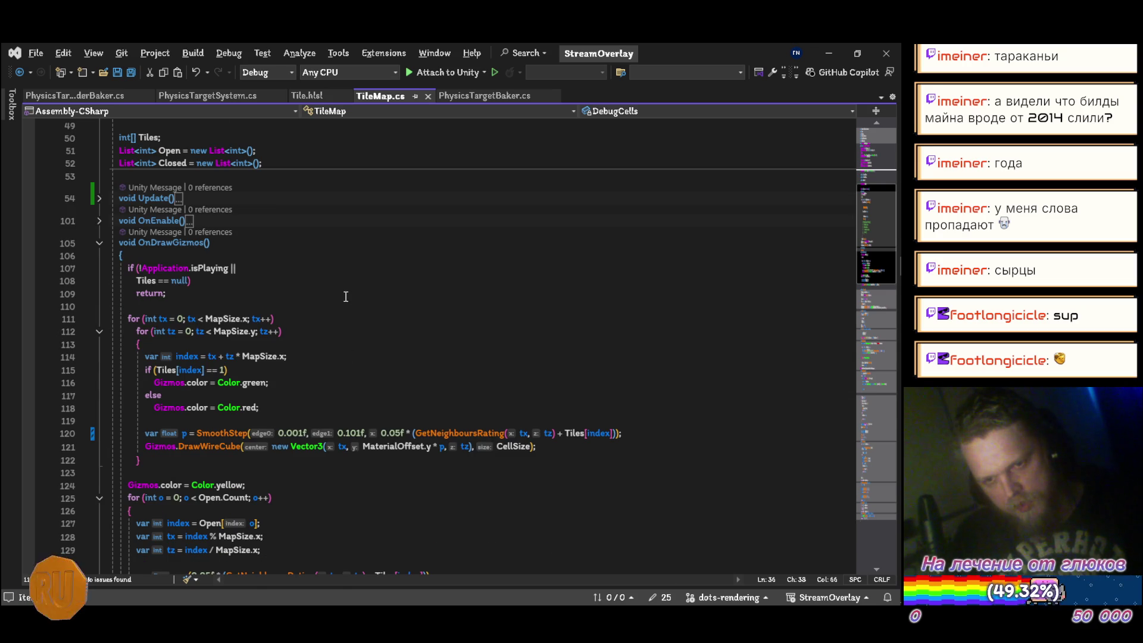
{"action": "scroll", "coordinate": [334, 304], "scroll_direction": "up", "scroll_amount": 8}
{"action": "scroll", "coordinate": [319, 311], "scroll_direction": "down", "scroll_amount": 10}
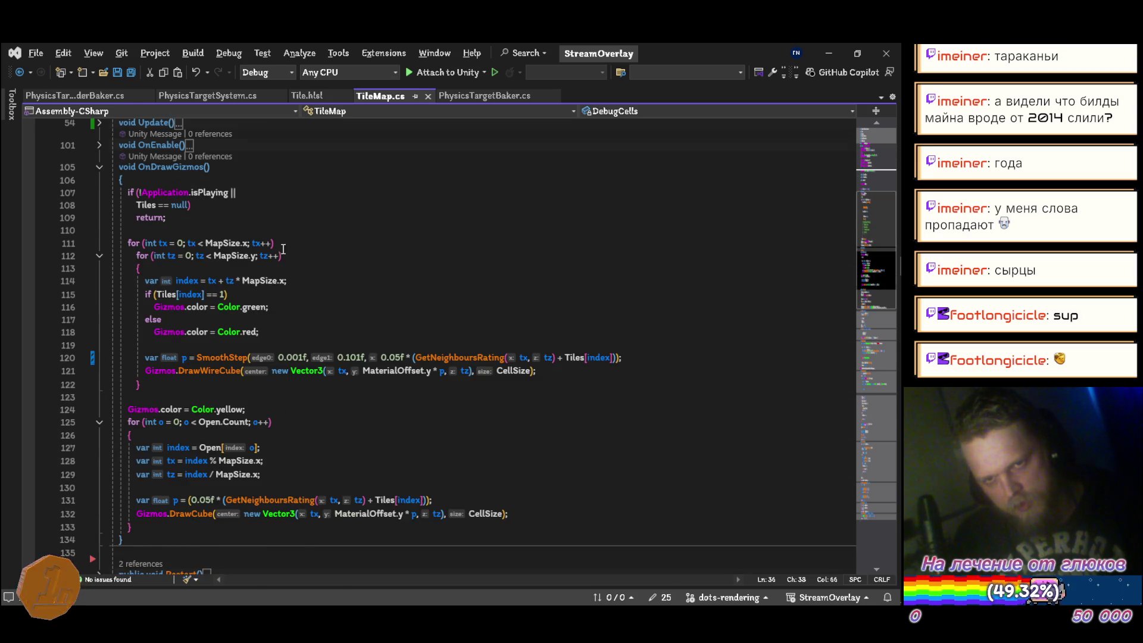
{"action": "scroll", "coordinate": [283, 248], "scroll_direction": "up", "scroll_amount": 2}
{"action": "left_click", "coordinate": [144, 269]}
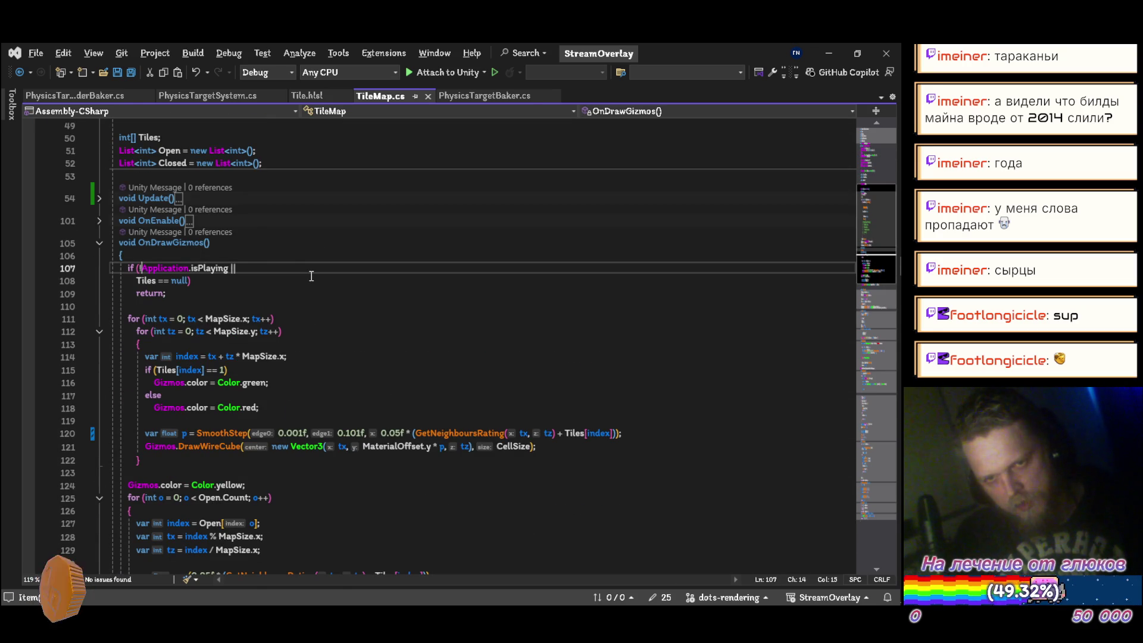
{"action": "type", "text": "deb"}
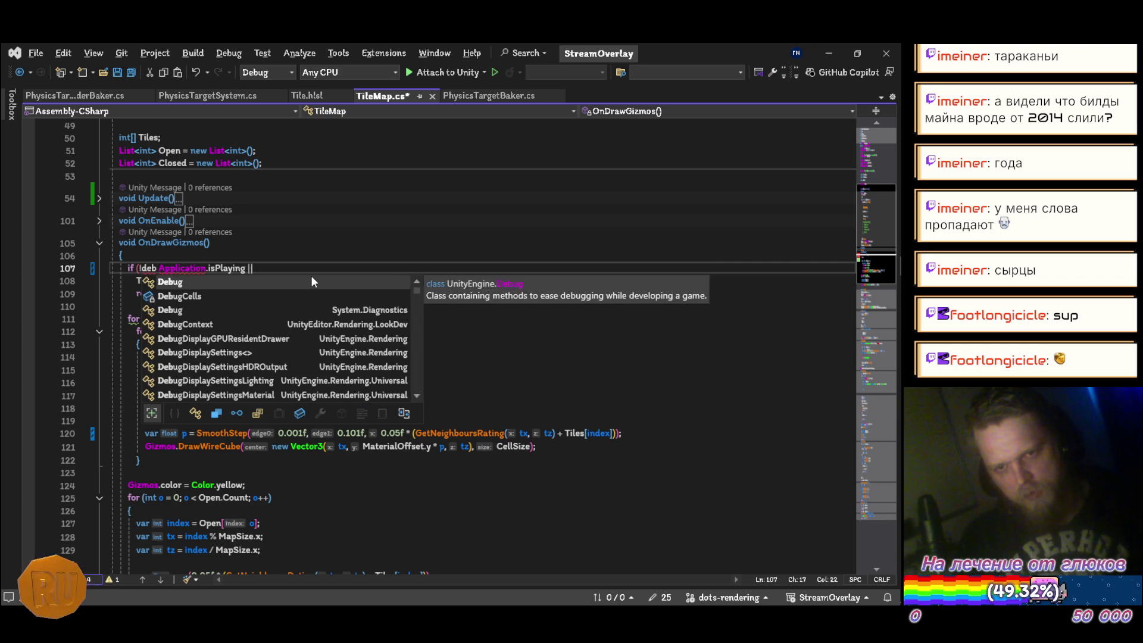
{"action": "key", "text": "Down"}
{"action": "key", "text": "Down"}
{"action": "key", "text": "Up"}
{"action": "key", "text": "Tab"}
{"action": "type", "text": "\"\""}
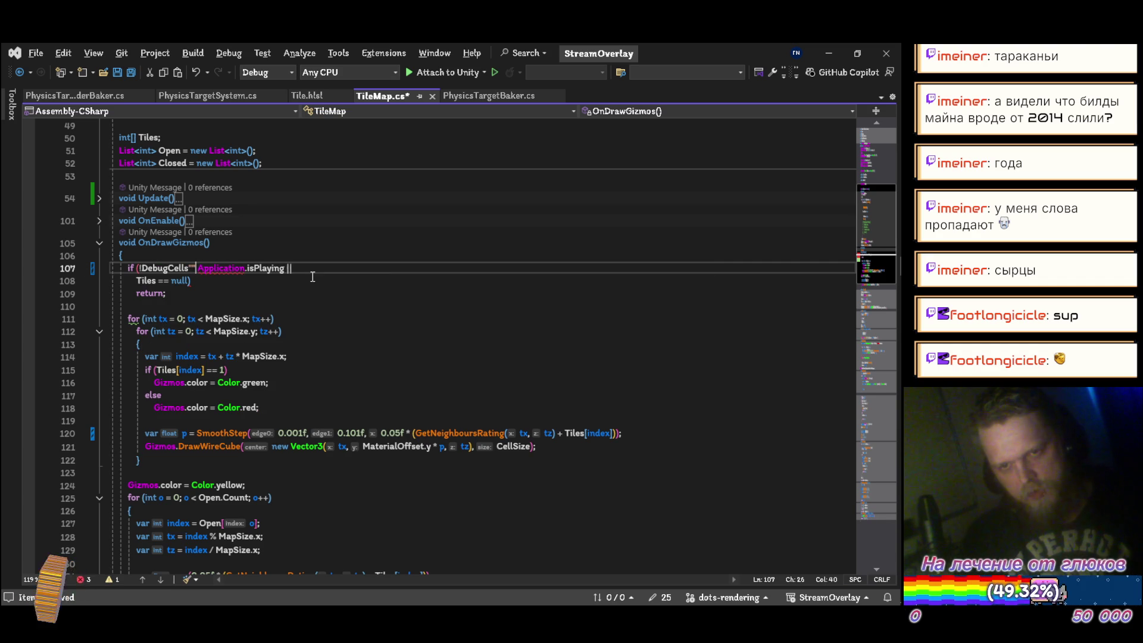
{"action": "key", "text": "BackSpace"}
{"action": "key", "text": "BackSpace"}
{"action": "type", "text": "||"}
{"action": "key", "text": "Left"}
{"action": "key", "text": "Left"}
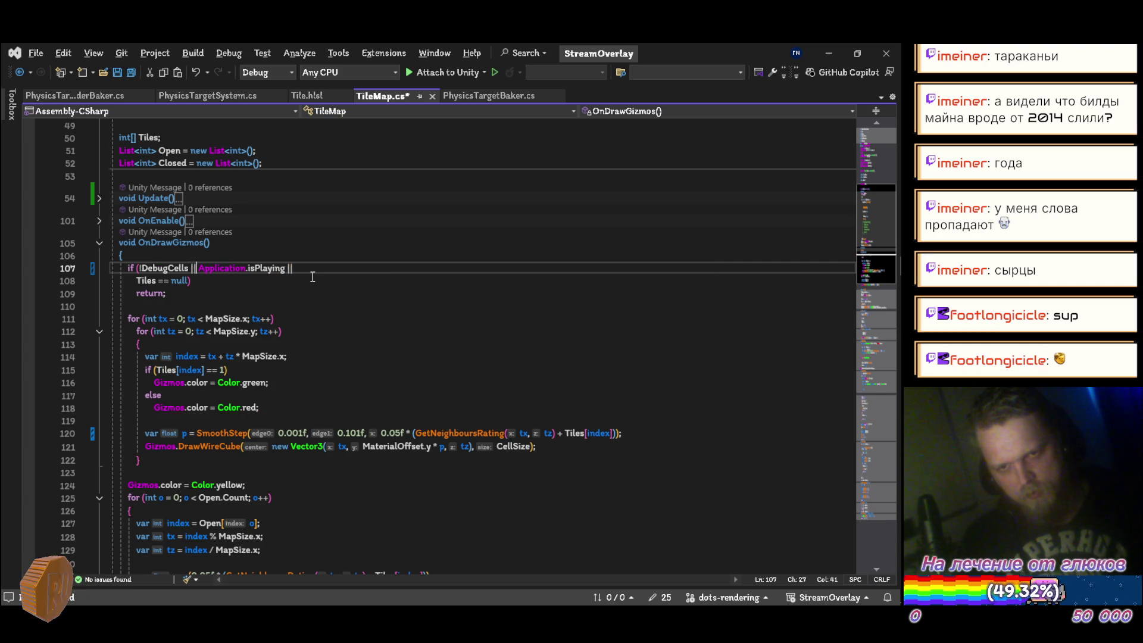
{"action": "key", "text": "Return"}
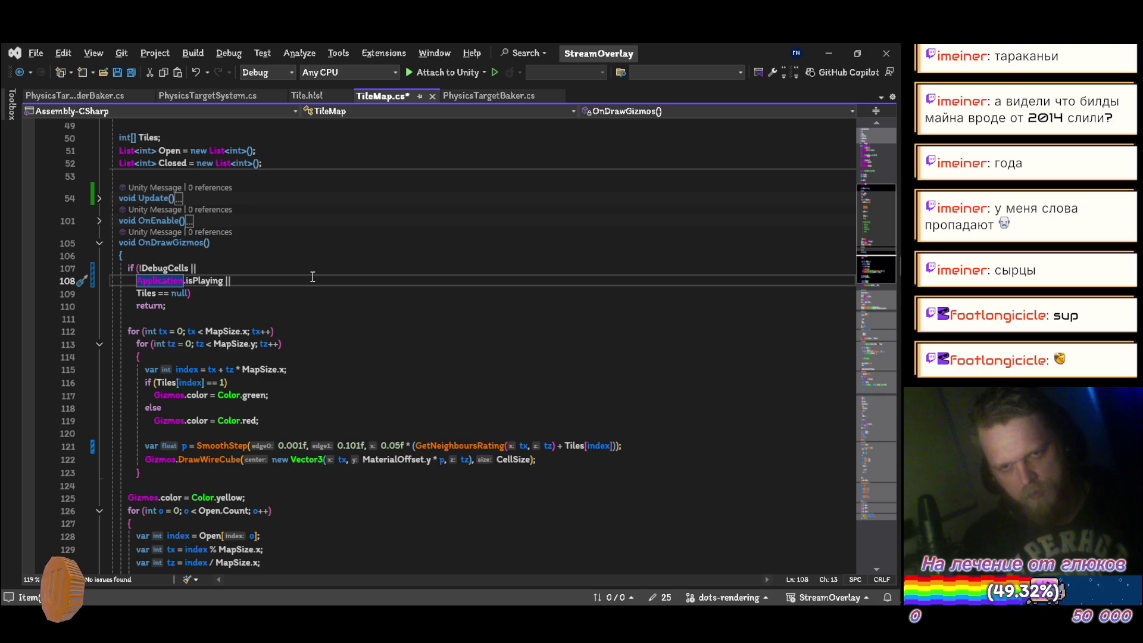
Indent the isPlaying and Tiles null checks one level and save TileMap.cs
{"action": "key", "text": "Tab"}
{"action": "key", "text": "Down"}
{"action": "key", "text": "Home"}
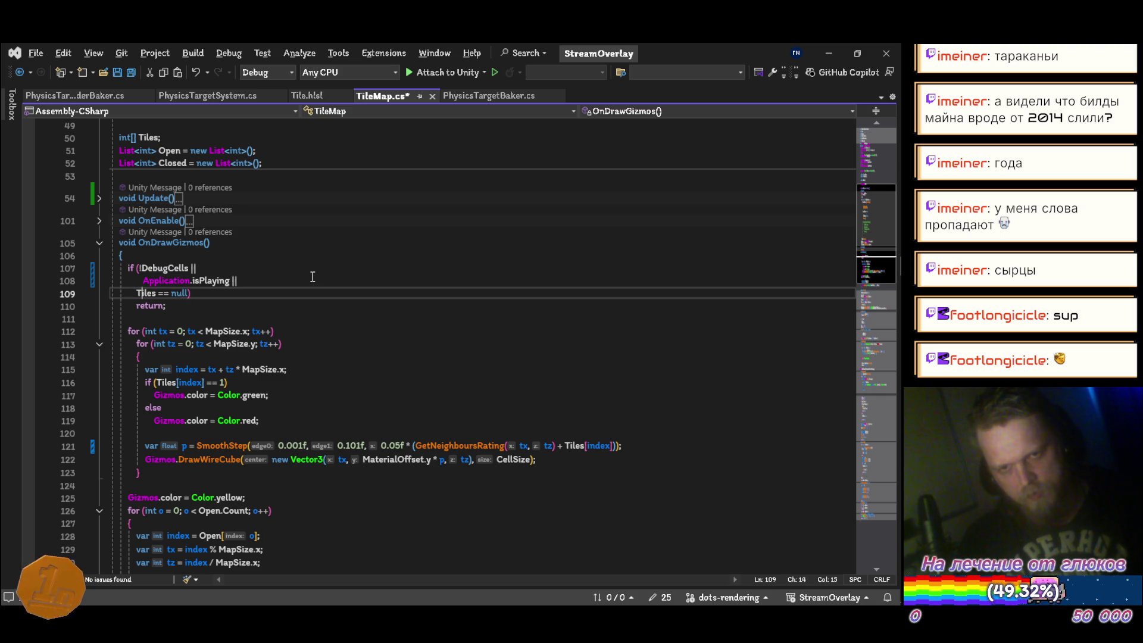
{"action": "key", "text": "Tab"}
{"action": "key", "text": "Up"}
{"action": "key", "text": "Up"}
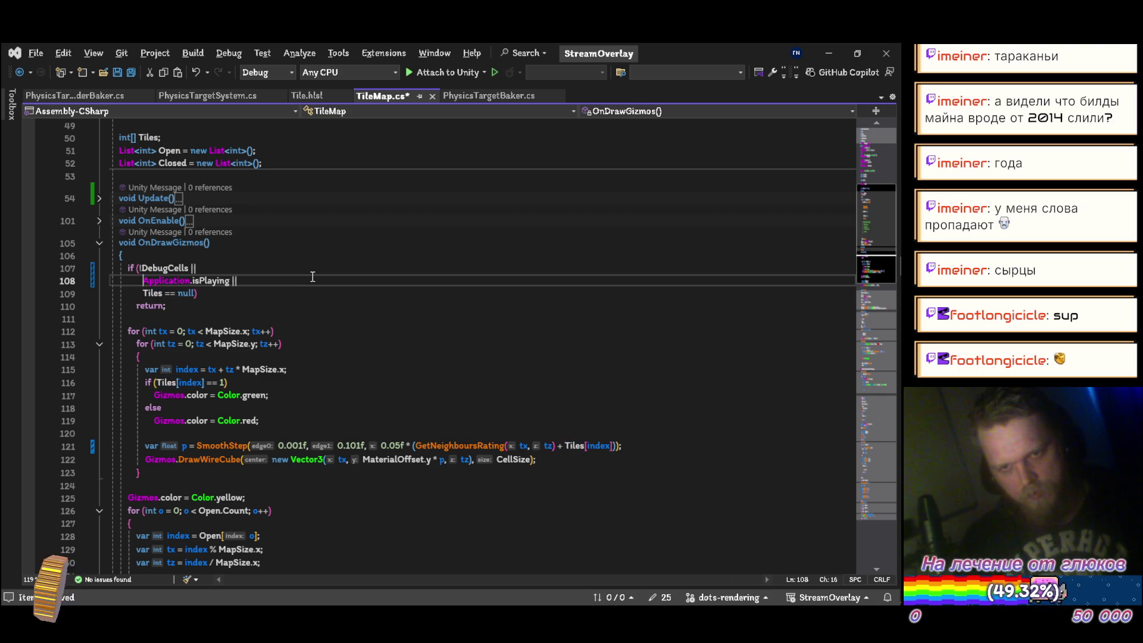
{"action": "key", "text": "ctrl+k"}
{"action": "key", "text": "ctrl+s"}
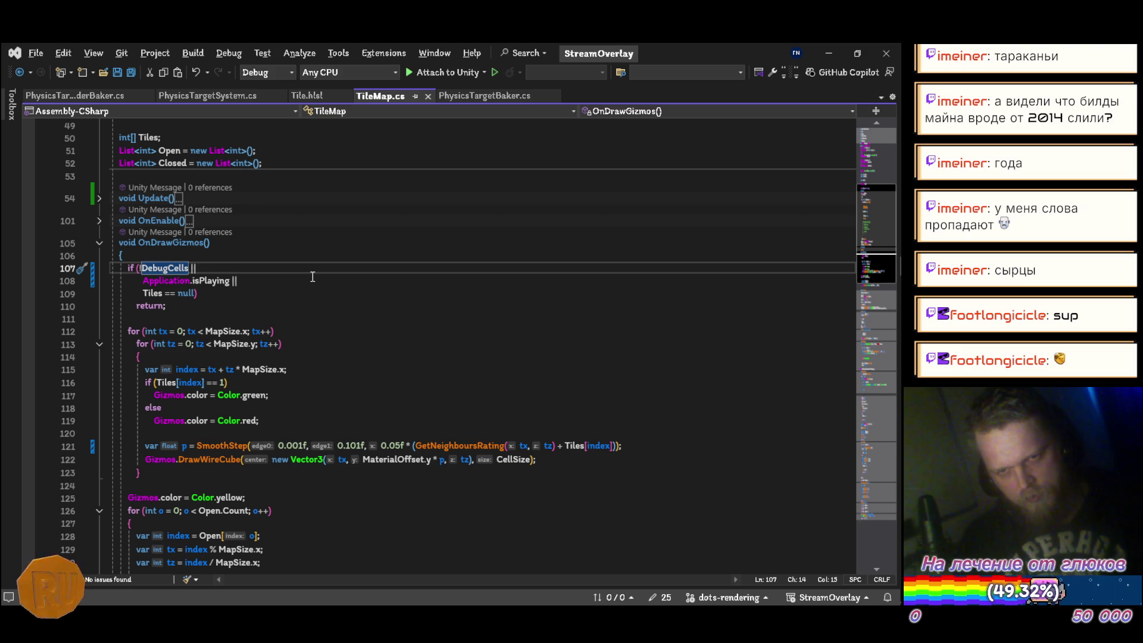
Delete the '!' before Application.isPlaying and save the script
{"action": "key", "text": "Down"}
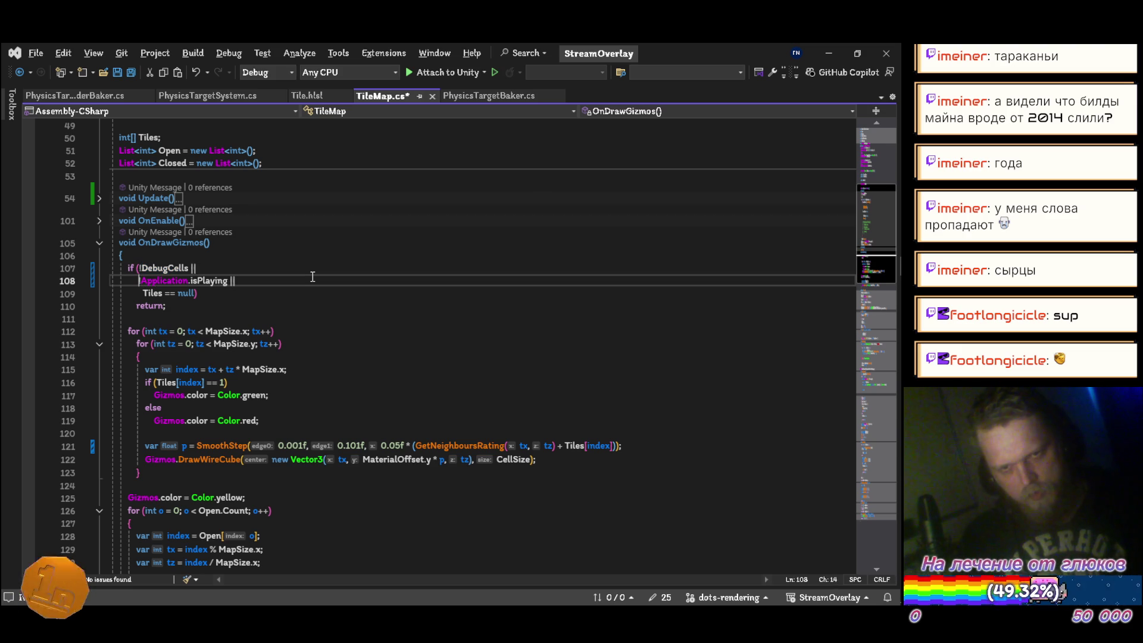
{"action": "key", "text": "ctrl+s"}
{"action": "key", "text": "Up"}
{"action": "key", "text": "Down"}
{"action": "key", "text": "Up"}
{"action": "key", "text": "Down"}
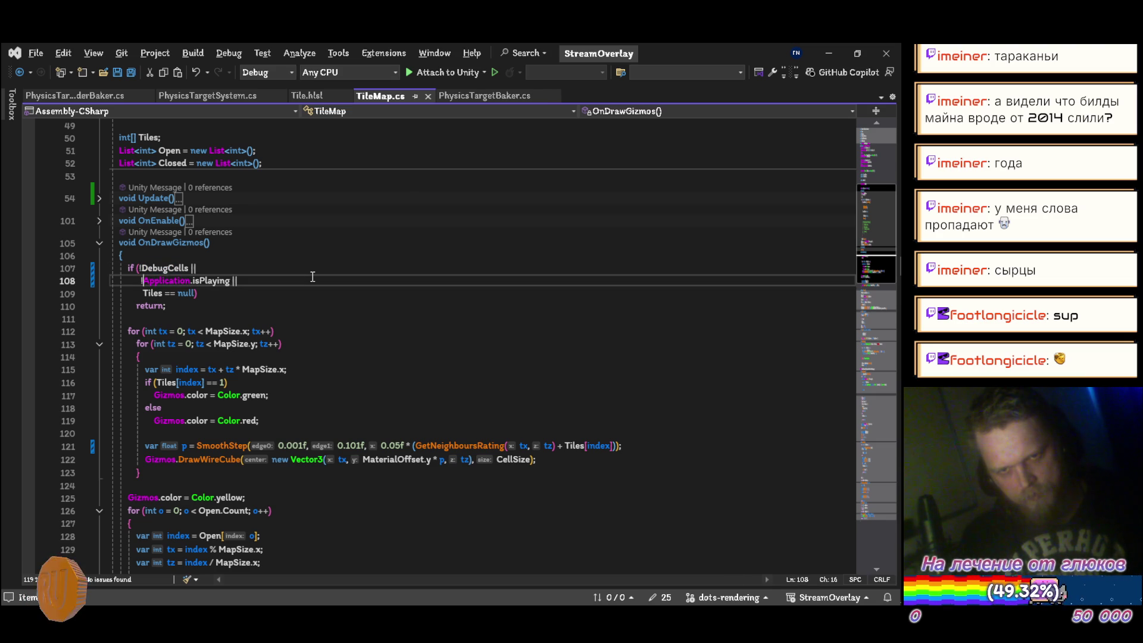
{"action": "key", "text": "Up"}
{"action": "key", "text": "Down"}
{"action": "key", "text": "Delete"}
{"action": "key", "text": "ctrl+s"}
Undo to restore the '!' on DebugCells and Application.isPlaying, then return to Unity
{"action": "key", "text": "Up"}
{"action": "key", "text": "Down"}
{"action": "key", "text": "Up"}
{"action": "key", "text": "ctrl+z"}
{"action": "key", "text": "ctrl+z"}
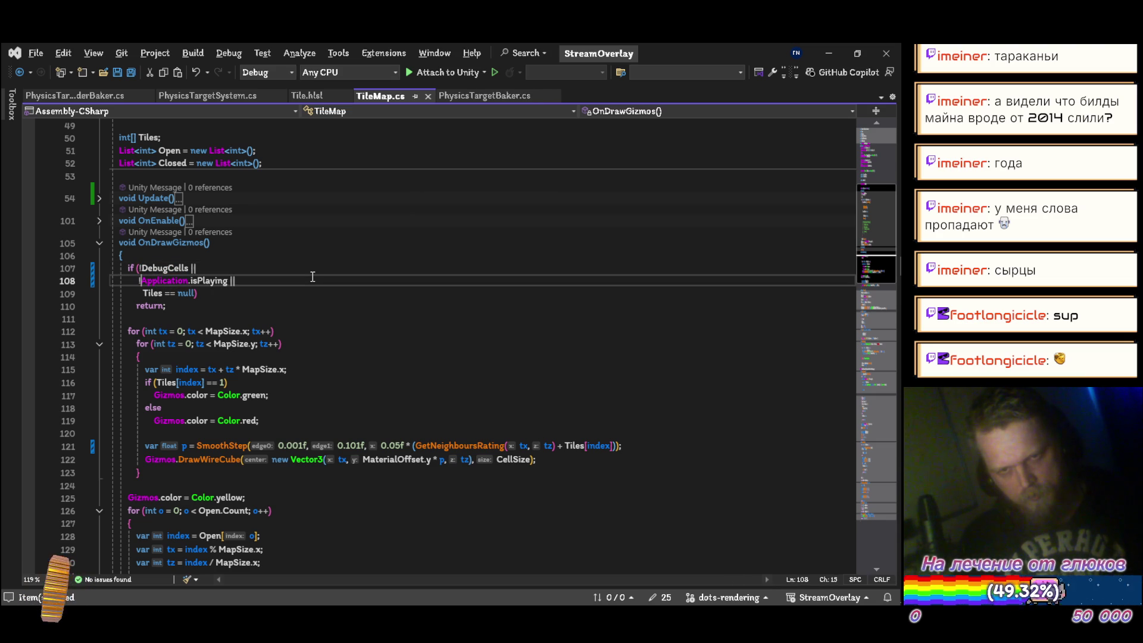
{"action": "key", "text": "Up"}
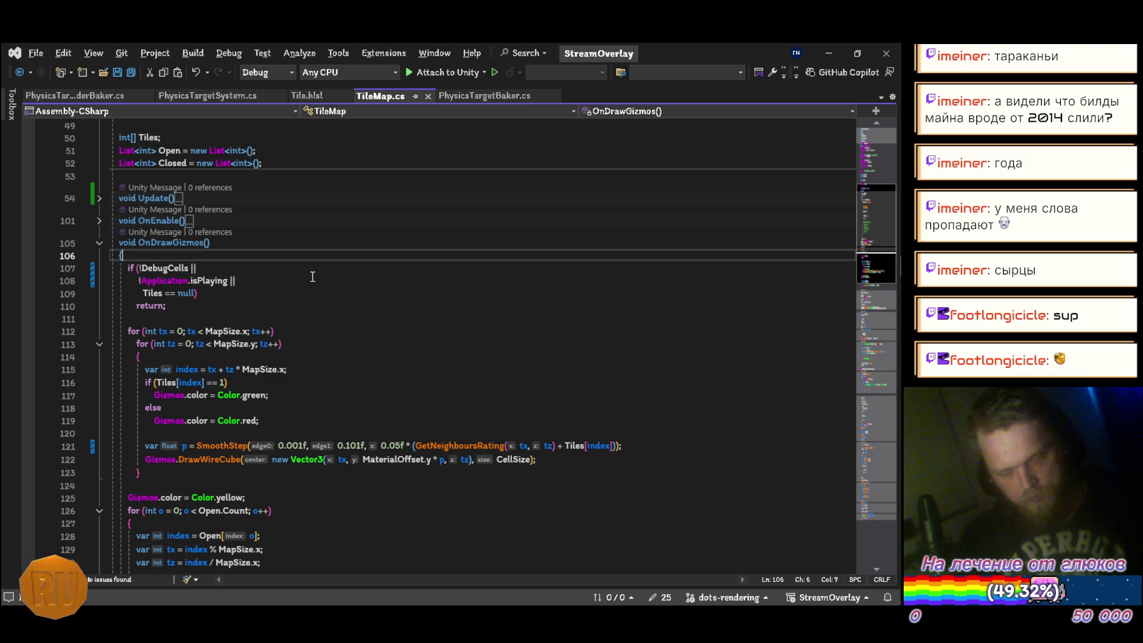
{"action": "key", "text": "Down"}
{"action": "key", "text": "Down"}
{"action": "key", "text": "Down"}
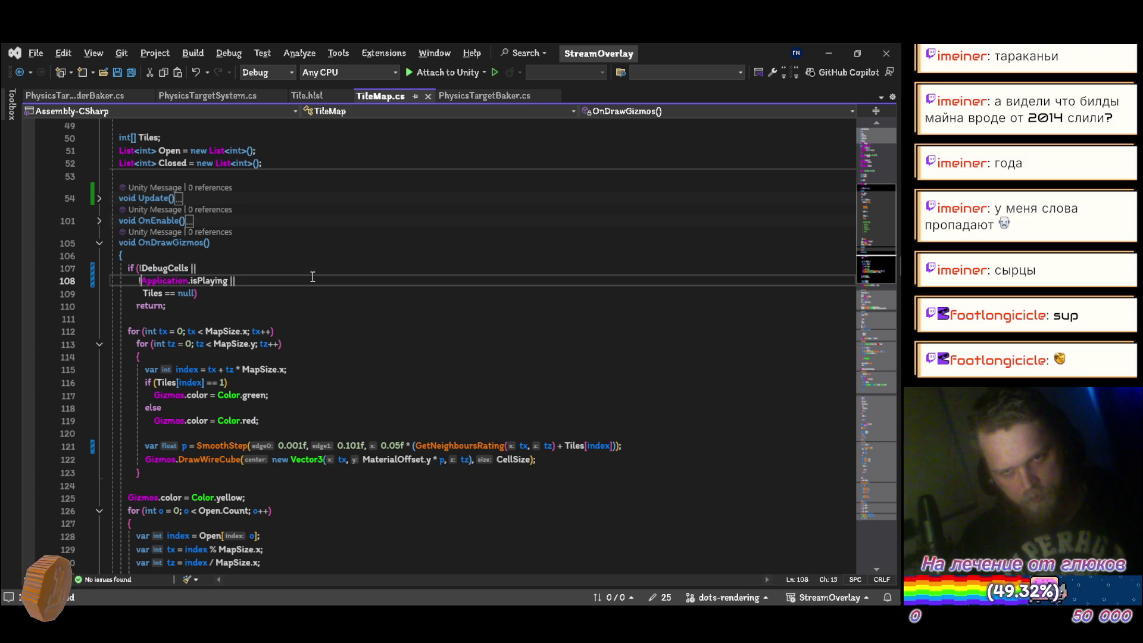
{"action": "key", "text": "Up"}
{"action": "key", "text": "Up"}
{"action": "key", "text": "Up"}
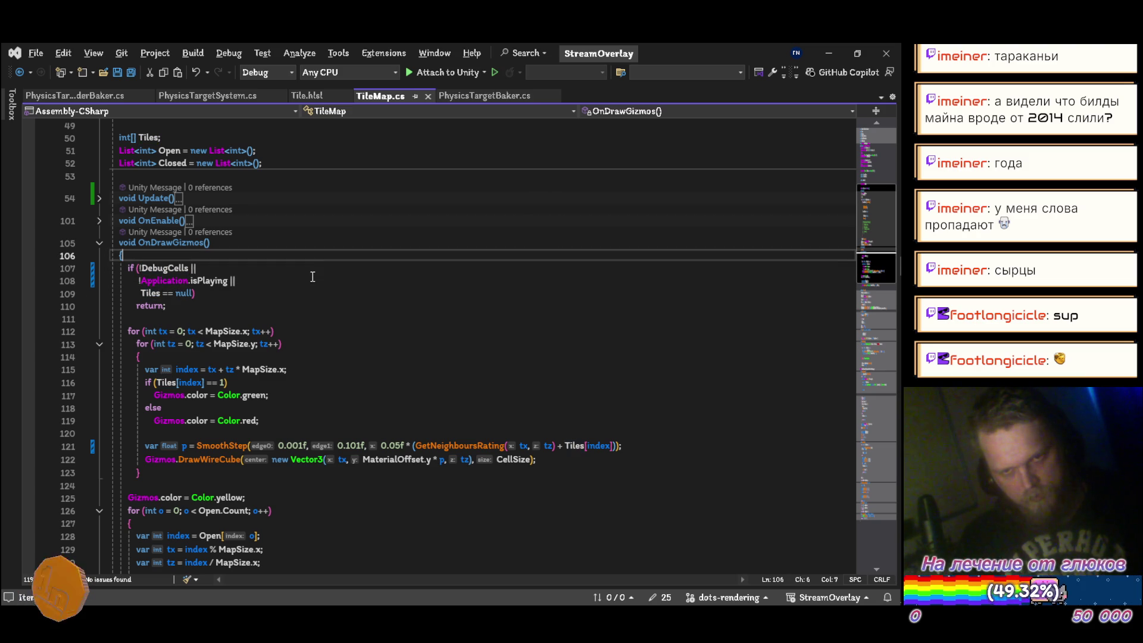
{"action": "key", "text": "alt+Tab"}
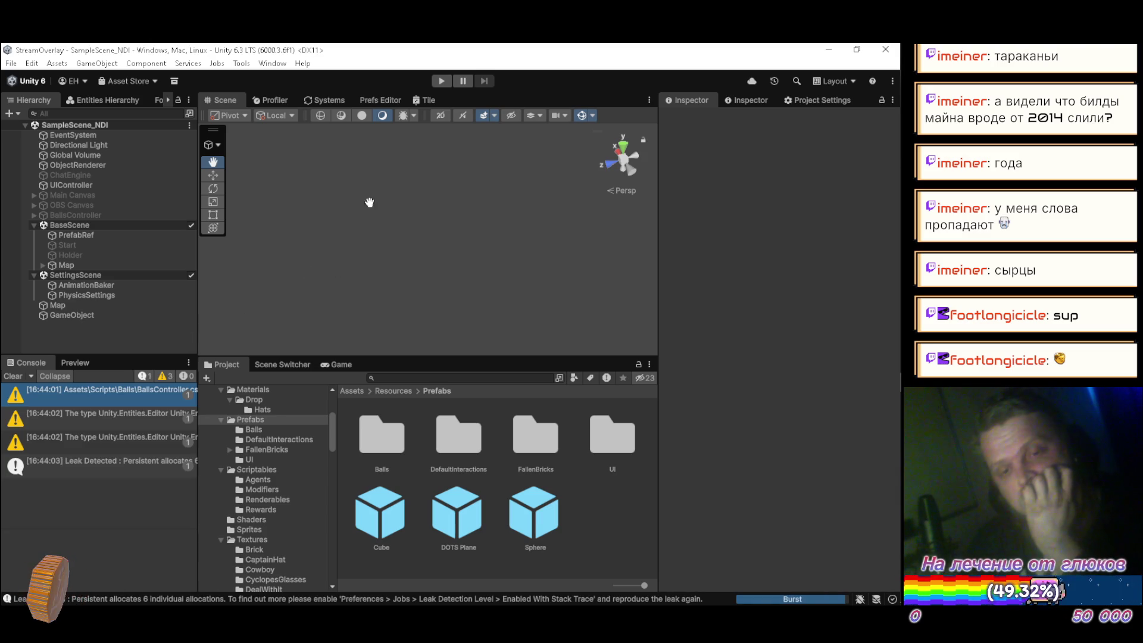
Enter Play mode, maximize the Scene view, and orbit over the dirt trenches and spheres
{"action": "left_click", "coordinate": [444, 81]}
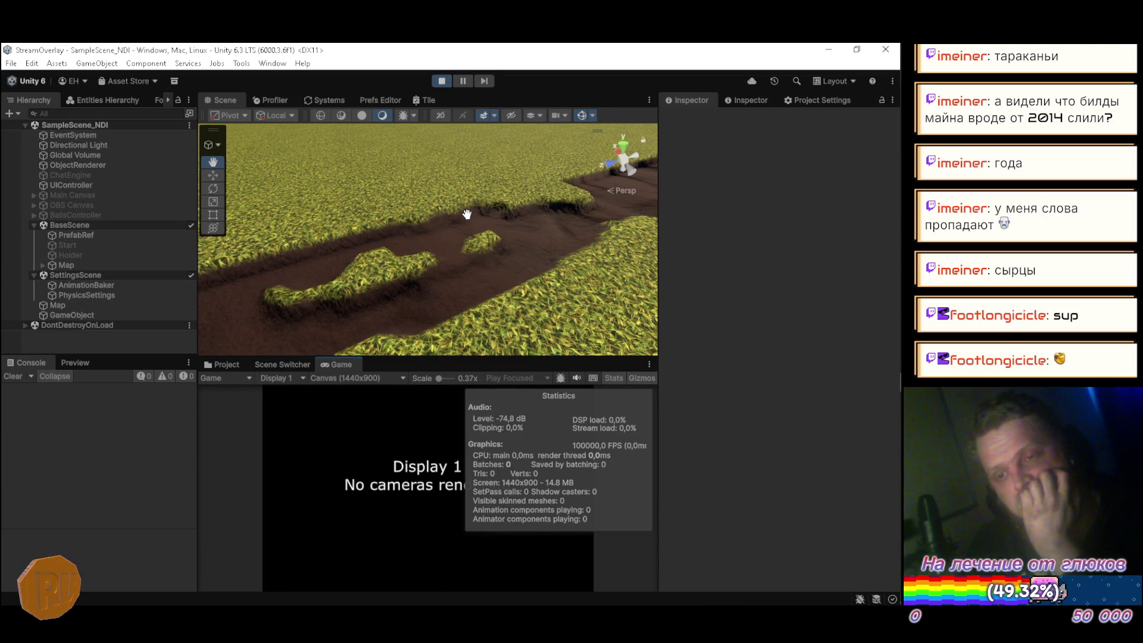
{"action": "mouse_move", "coordinate": [542, 198]}
{"action": "left_mouse_down"}
{"action": "mouse_move", "coordinate": [353, 206]}
{"action": "mouse_move", "coordinate": [479, 200]}
{"action": "mouse_move", "coordinate": [209, 171]}
{"action": "left_mouse_up"}
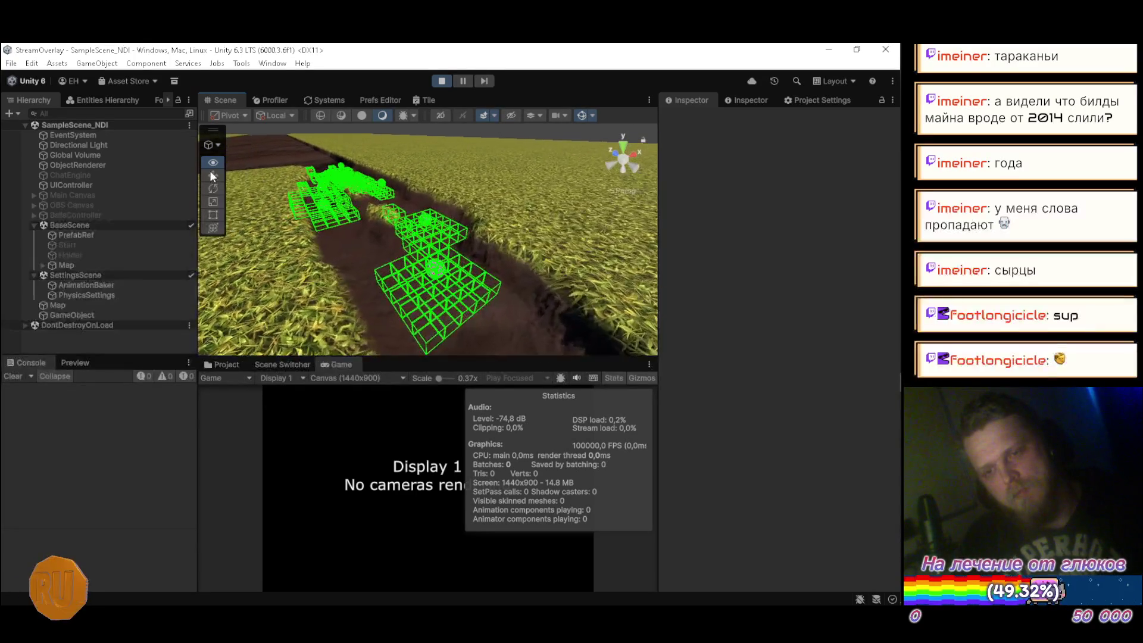
{"action": "double_click", "coordinate": [210, 98]}
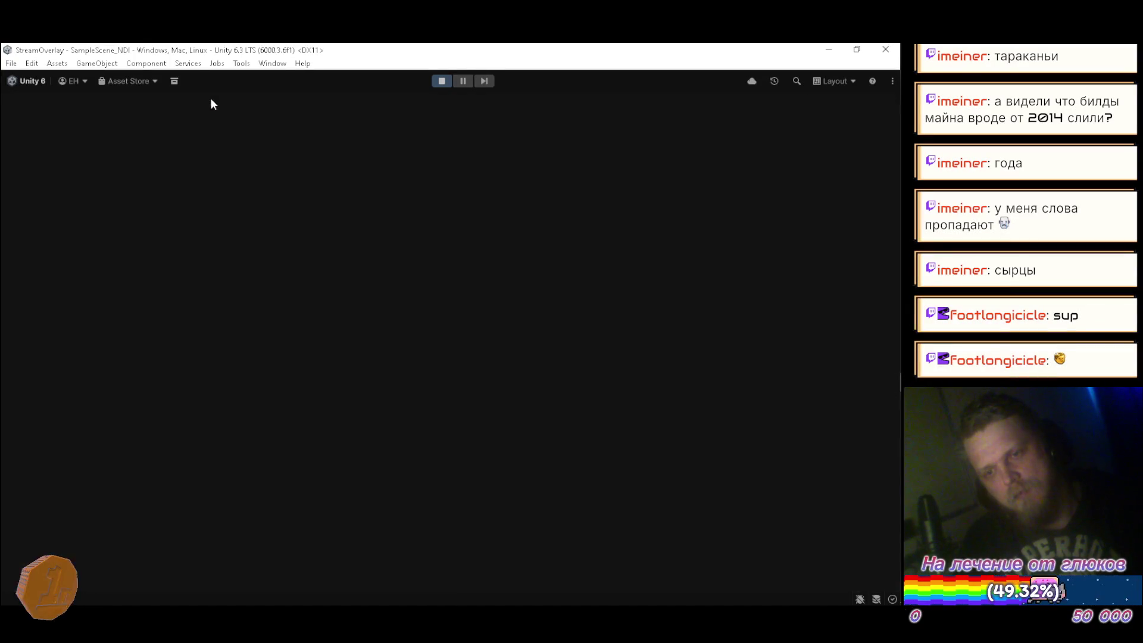
{"action": "mouse_move", "coordinate": [352, 234]}
{"action": "left_mouse_down"}
{"action": "mouse_move", "coordinate": [468, 241]}
{"action": "mouse_move", "coordinate": [545, 295]}
{"action": "mouse_move", "coordinate": [647, 232]}
{"action": "mouse_move", "coordinate": [468, 273]}
{"action": "mouse_move", "coordinate": [668, 258]}
{"action": "mouse_move", "coordinate": [432, 242]}
{"action": "left_mouse_up"}
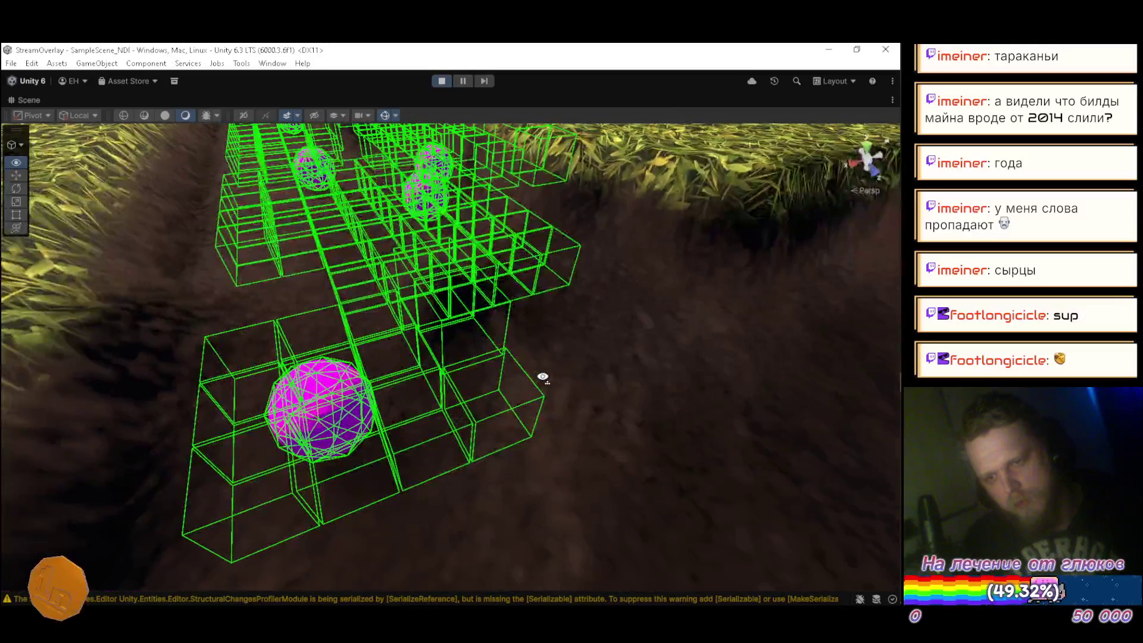
{"action": "left_click_drag", "start_coordinate": [543, 376], "coordinate": [373, 198]}
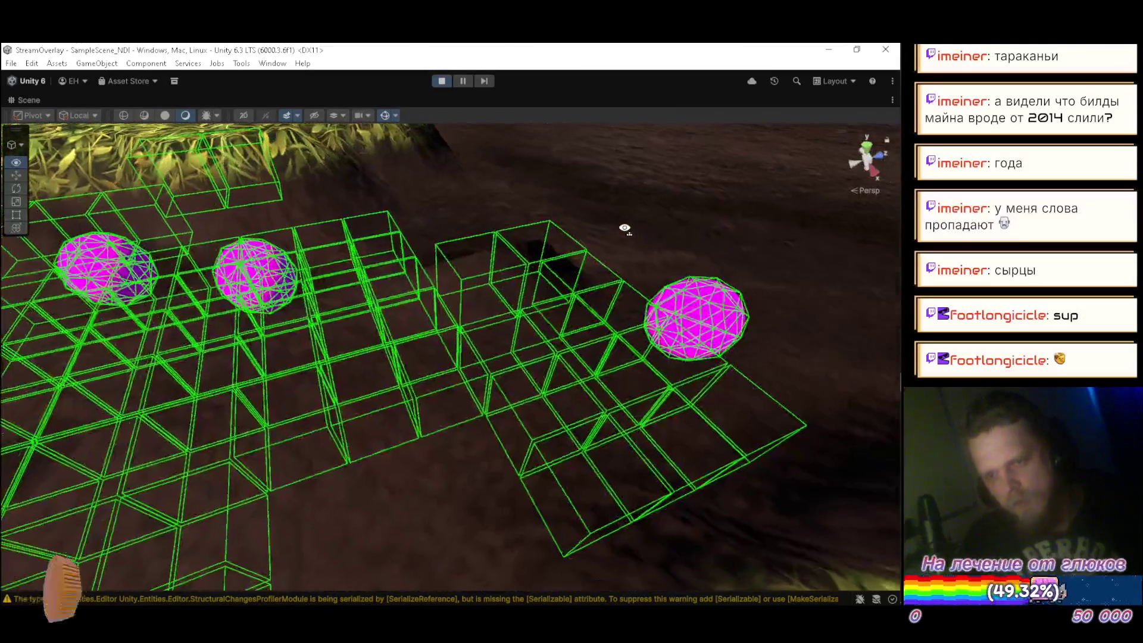
{"action": "left_click_drag", "start_coordinate": [625, 228], "coordinate": [635, 222]}
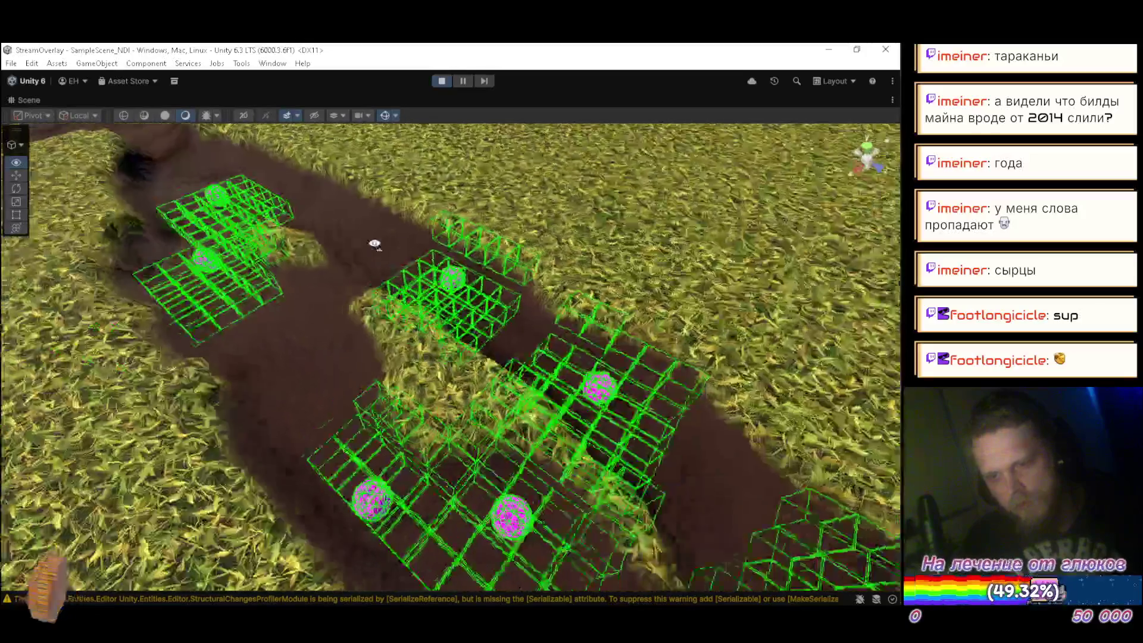
{"action": "mouse_move", "coordinate": [375, 244]}
{"action": "left_mouse_down"}
{"action": "mouse_move", "coordinate": [269, 222]}
{"action": "mouse_move", "coordinate": [353, 212]}
{"action": "left_mouse_up"}
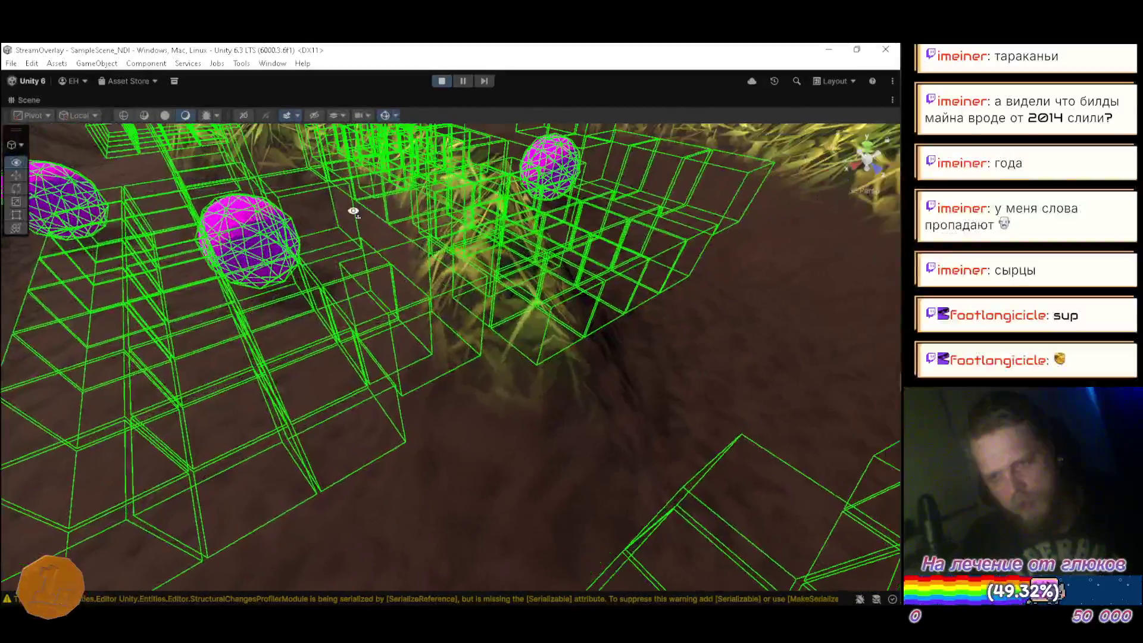
{"action": "left_click_drag", "start_coordinate": [475, 293], "coordinate": [515, 374]}
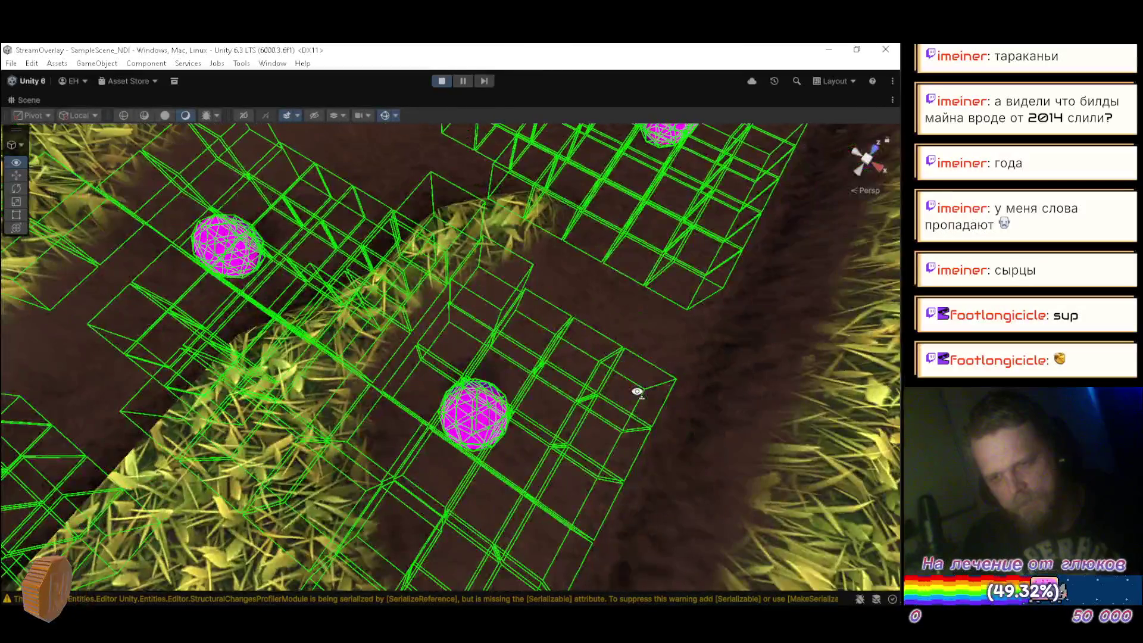
Re-angle the view low along the trench over the spheres, then restore the editor layout
{"action": "mouse_move", "coordinate": [637, 392]}
{"action": "left_mouse_down"}
{"action": "mouse_move", "coordinate": [461, 300]}
{"action": "mouse_move", "coordinate": [297, 386]}
{"action": "left_mouse_up"}
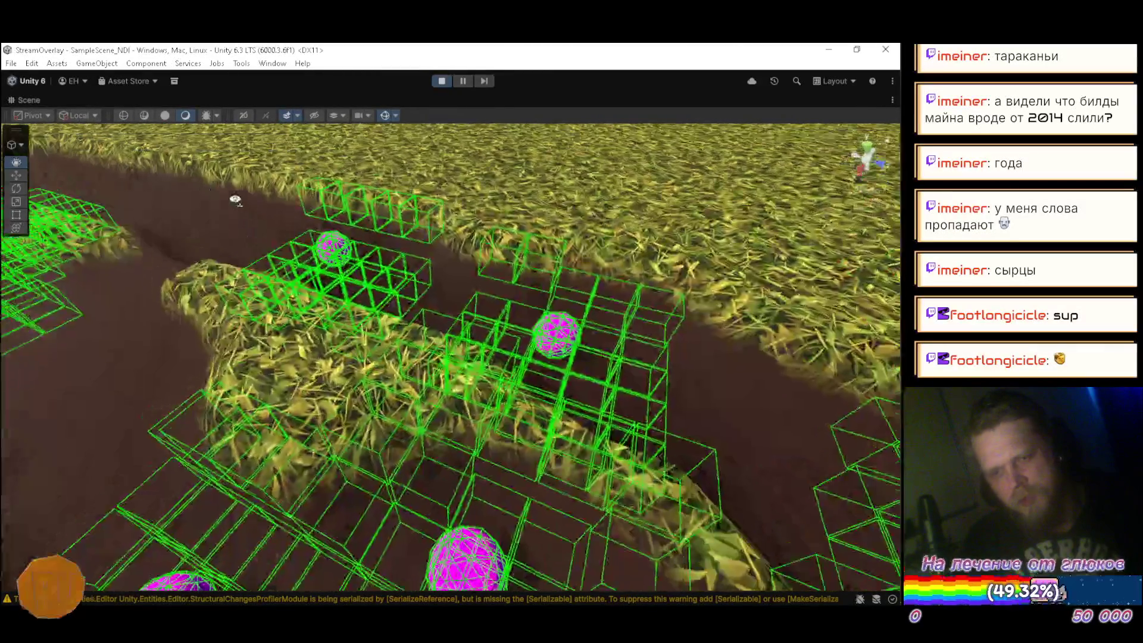
{"action": "left_click_drag", "start_coordinate": [235, 200], "coordinate": [205, 202]}
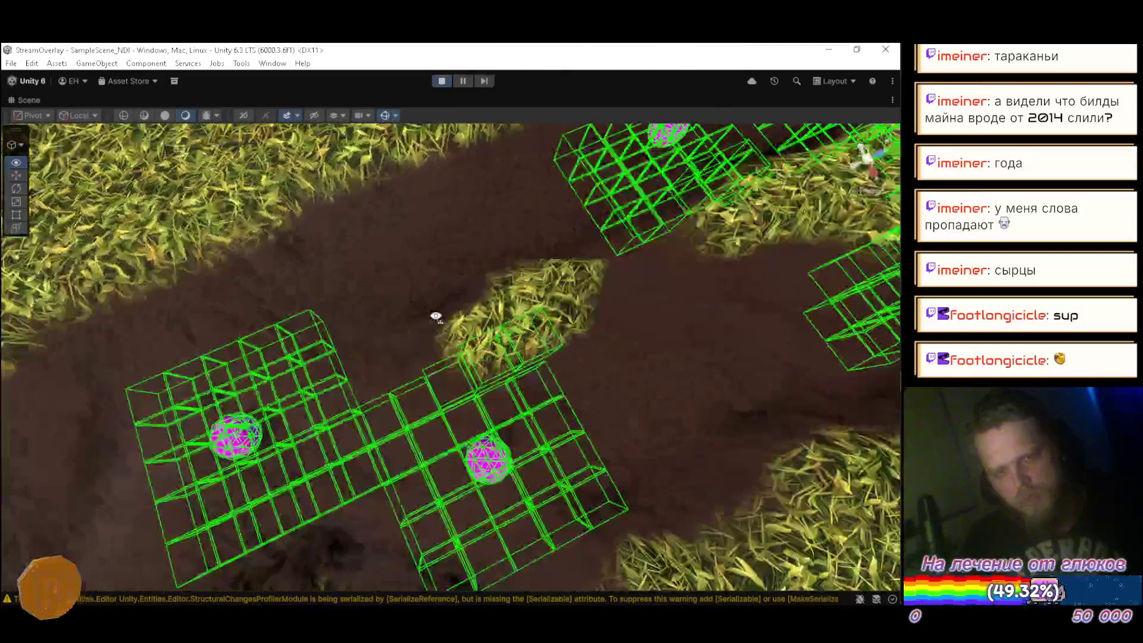
{"action": "scroll", "coordinate": [582, 257], "scroll_direction": "up", "scroll_amount": 3}
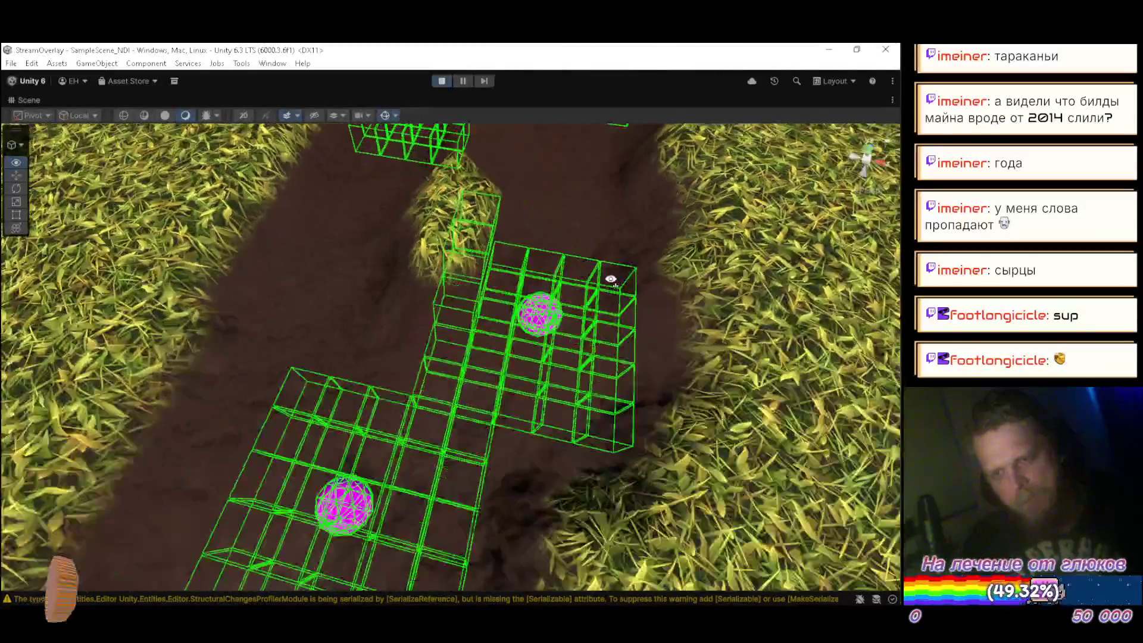
{"action": "scroll", "coordinate": [611, 279], "scroll_direction": "down", "scroll_amount": 10}
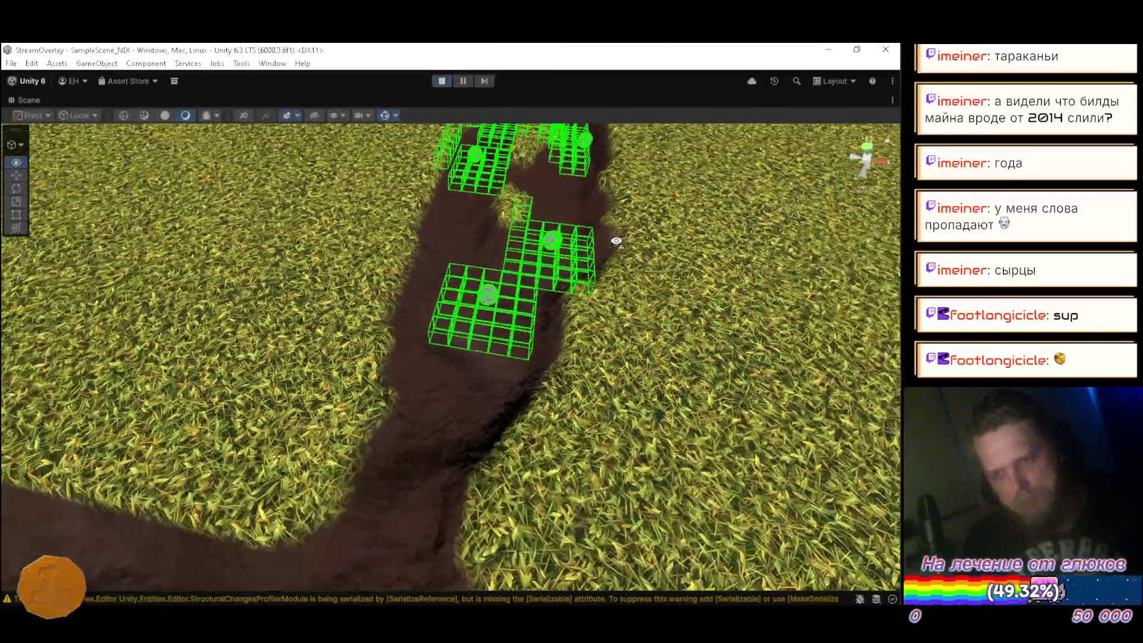
{"action": "mouse_move", "coordinate": [616, 242]}
{"action": "left_mouse_down"}
{"action": "mouse_move", "coordinate": [615, 224]}
{"action": "mouse_move", "coordinate": [654, 189]}
{"action": "mouse_move", "coordinate": [390, 234]}
{"action": "mouse_move", "coordinate": [275, 339]}
{"action": "mouse_move", "coordinate": [274, 220]}
{"action": "mouse_move", "coordinate": [60, 194]}
{"action": "mouse_move", "coordinate": [82, 146]}
{"action": "mouse_move", "coordinate": [212, 174]}
{"action": "mouse_move", "coordinate": [339, 171]}
{"action": "mouse_move", "coordinate": [297, 173]}
{"action": "left_mouse_up"}
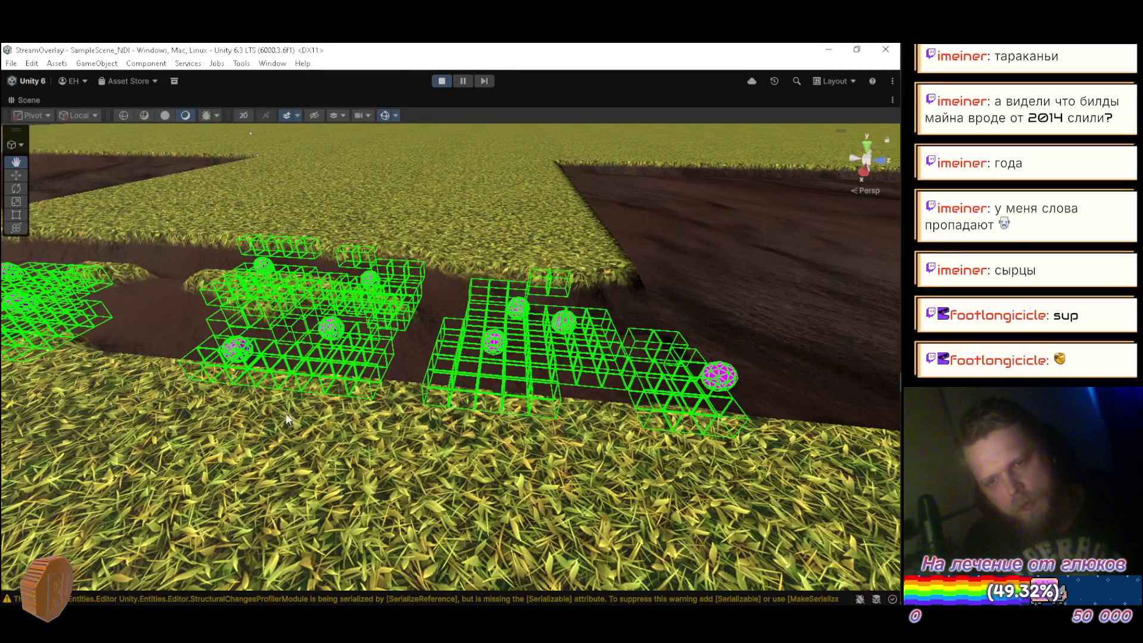
{"action": "double_click", "coordinate": [30, 100]}
Set PhysicsSettings gravity Z to 3 and watch the spheres roll over the collider grids
{"action": "left_click", "coordinate": [73, 296]}
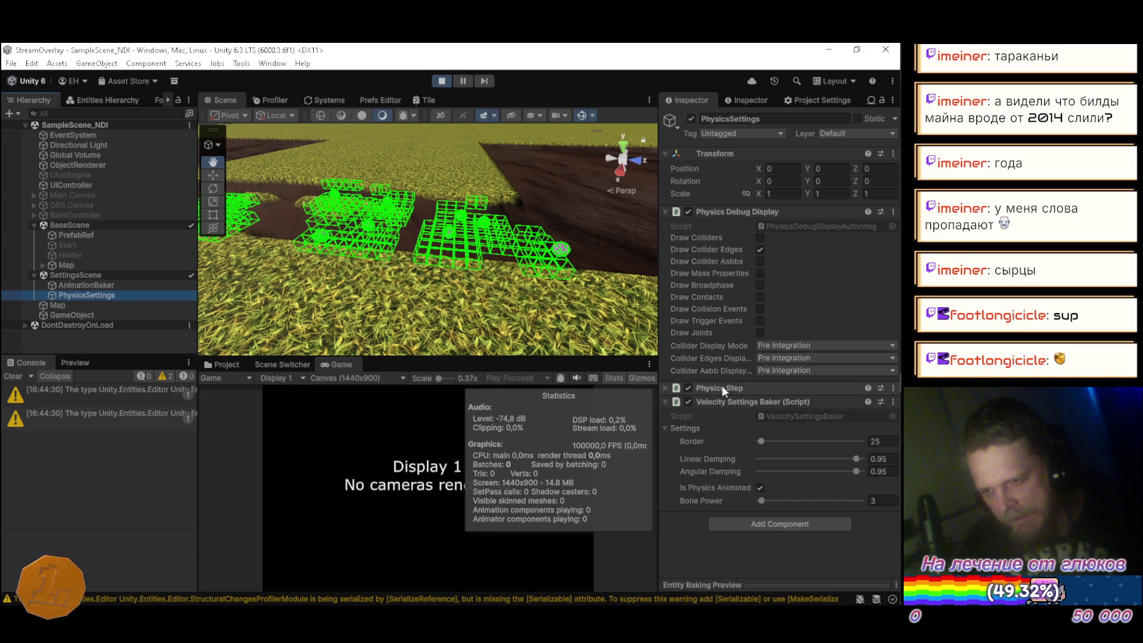
{"action": "left_click", "coordinate": [665, 388]}
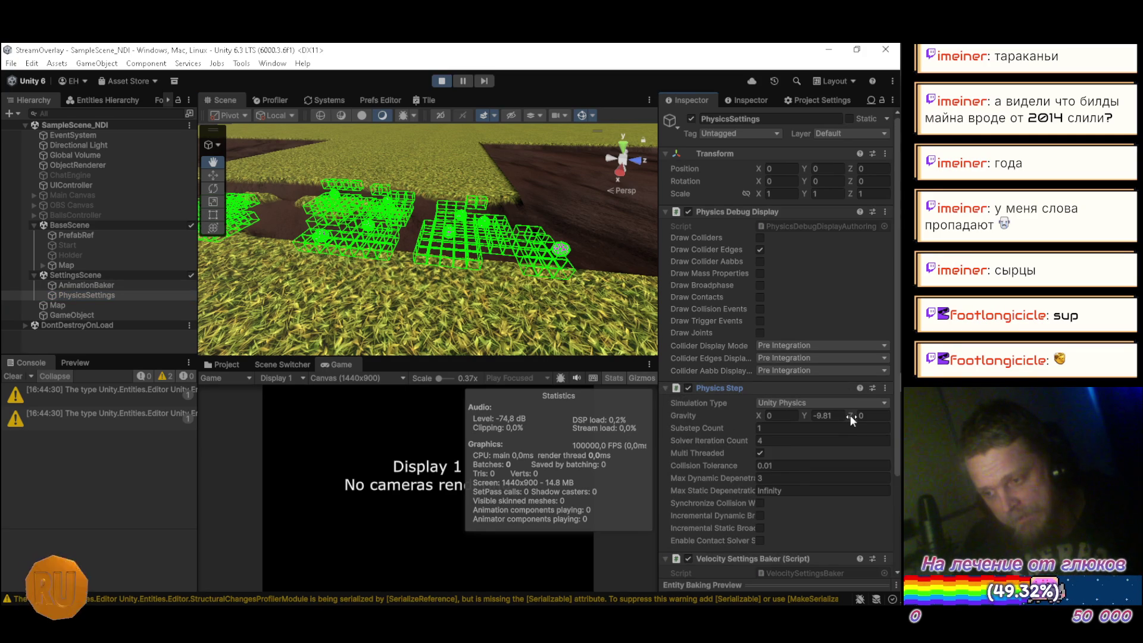
{"action": "left_click_drag", "start_coordinate": [850, 416], "coordinate": [857, 415]}
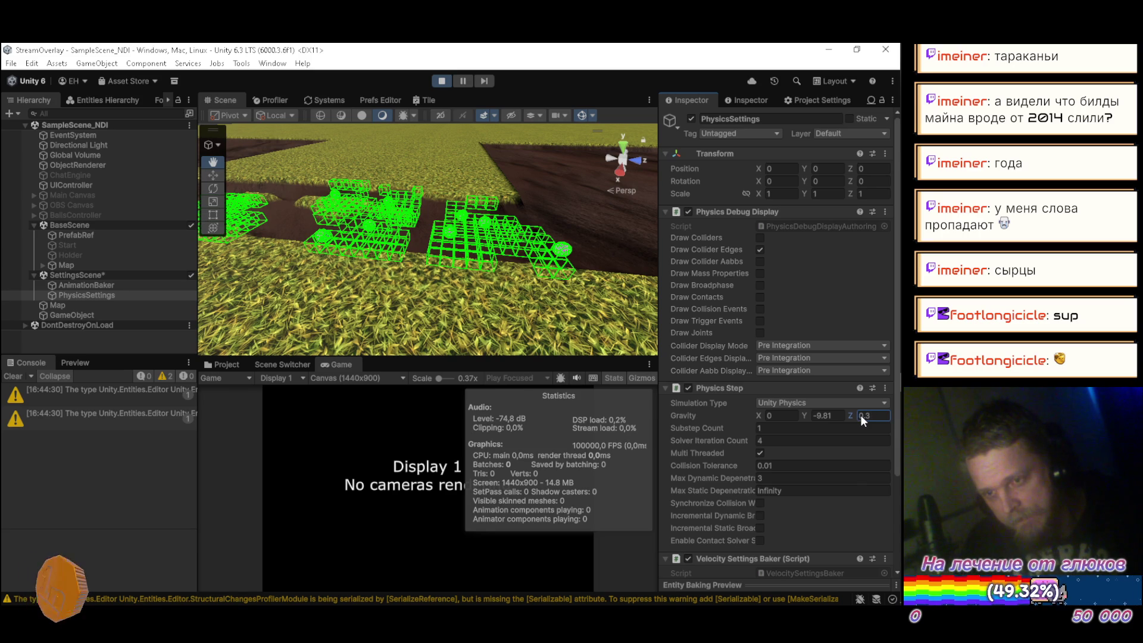
{"action": "type", "text": "3"}
{"action": "left_click_drag", "start_coordinate": [413, 240], "coordinate": [440, 197]}
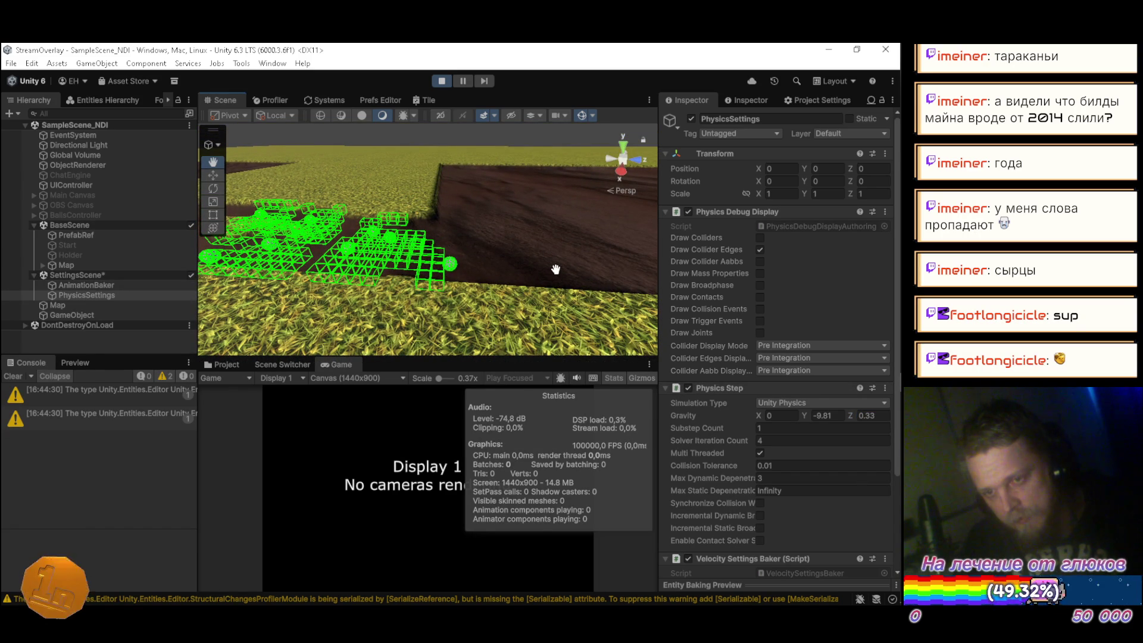
{"action": "mouse_move", "coordinate": [431, 256]}
{"action": "left_mouse_down"}
{"action": "mouse_move", "coordinate": [332, 184]}
{"action": "mouse_move", "coordinate": [397, 175]}
{"action": "mouse_move", "coordinate": [420, 191]}
{"action": "left_mouse_up"}
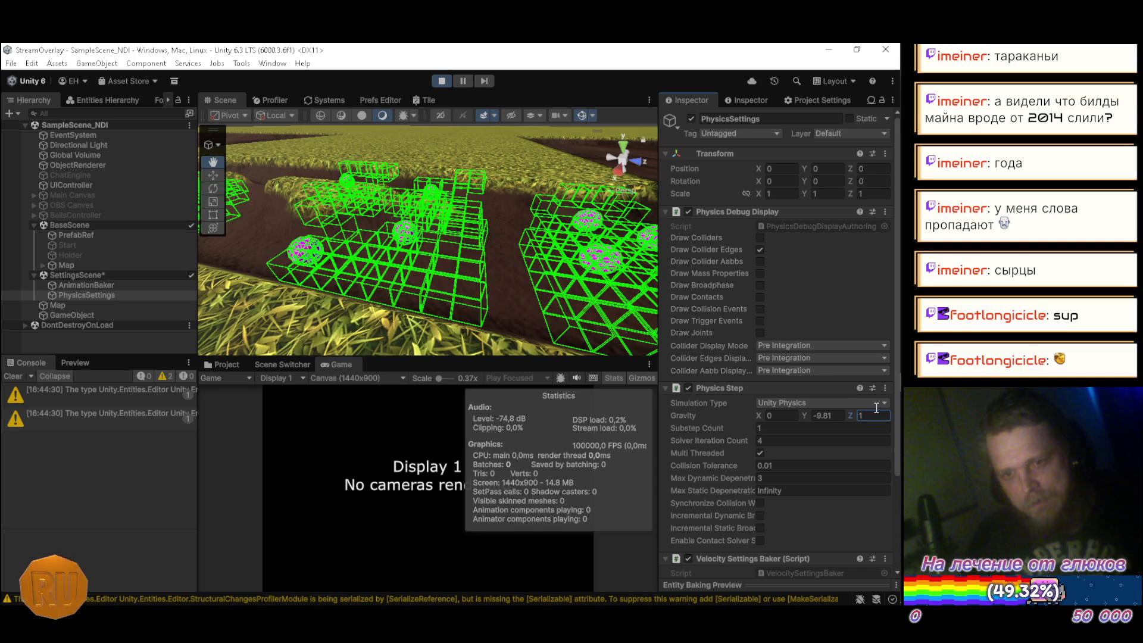
{"action": "left_click_drag", "start_coordinate": [473, 211], "coordinate": [514, 200]}
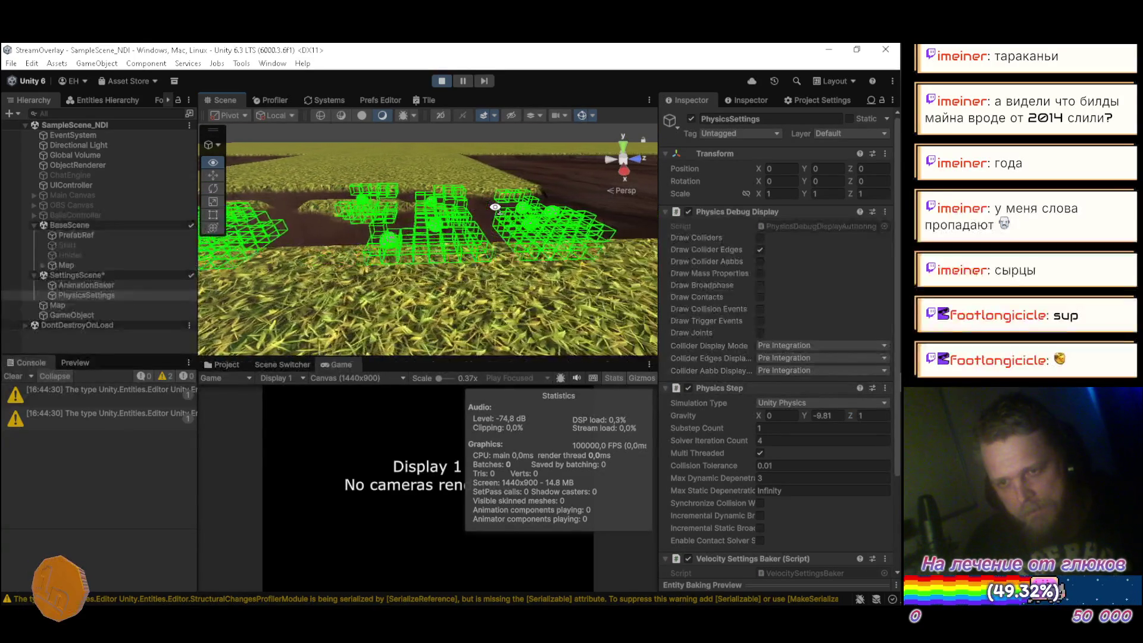
{"action": "mouse_move", "coordinate": [478, 203]}
{"action": "left_mouse_down"}
{"action": "mouse_move", "coordinate": [448, 242]}
{"action": "mouse_move", "coordinate": [301, 202]}
{"action": "mouse_move", "coordinate": [340, 241]}
{"action": "left_mouse_up"}
{"action": "type", "text": "3"}
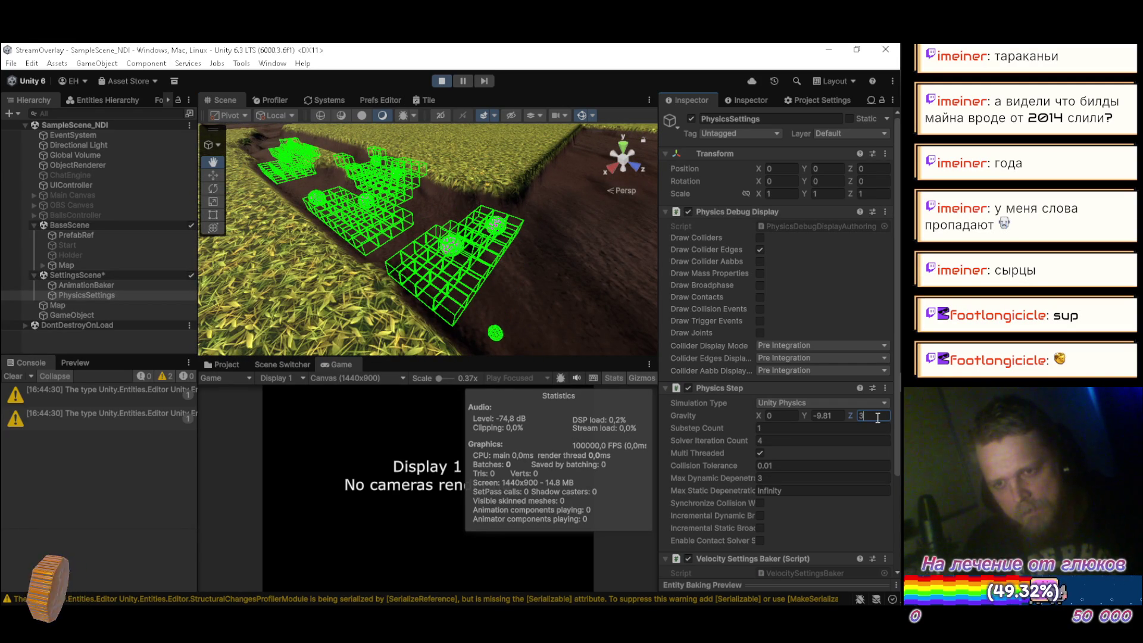
Raise gravity Z to 5, then stop Play mode and select the Map object
{"action": "type", "text": "5"}
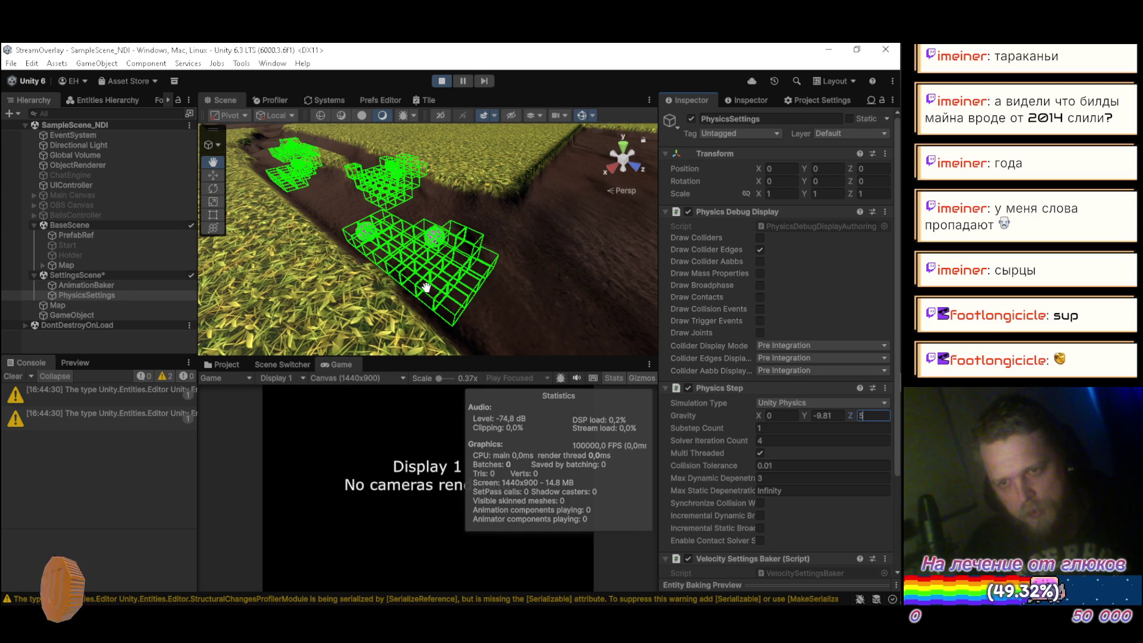
{"action": "mouse_move", "coordinate": [417, 240]}
{"action": "left_mouse_down"}
{"action": "mouse_move", "coordinate": [516, 177]}
{"action": "mouse_move", "coordinate": [444, 229]}
{"action": "mouse_move", "coordinate": [452, 273]}
{"action": "mouse_move", "coordinate": [544, 238]}
{"action": "mouse_move", "coordinate": [535, 224]}
{"action": "left_mouse_up"}
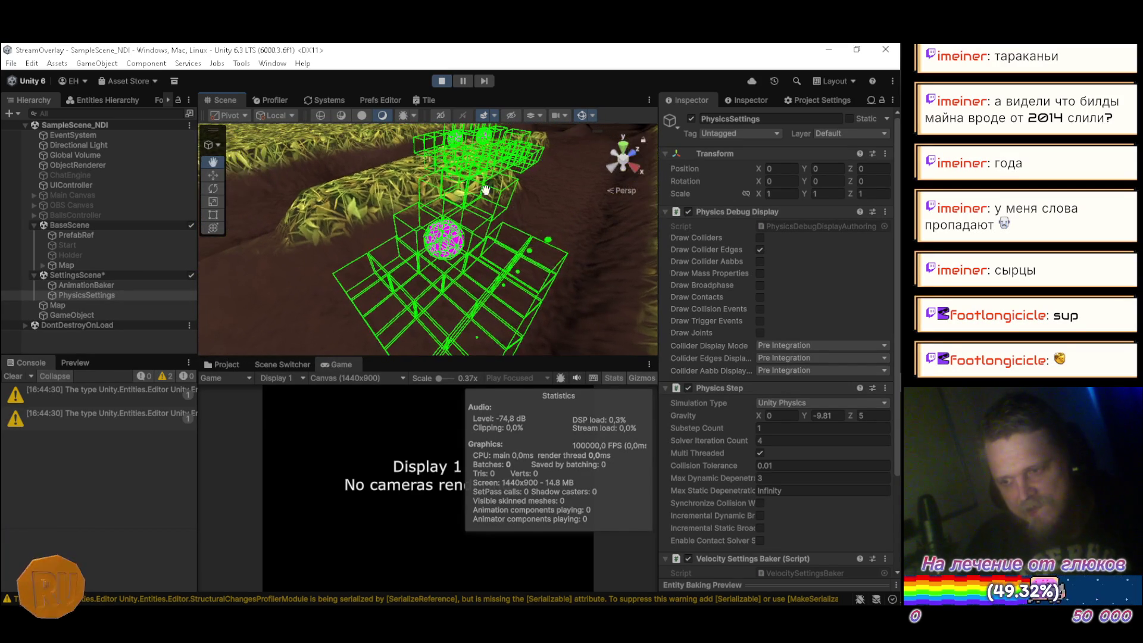
{"action": "left_click", "coordinate": [442, 81]}
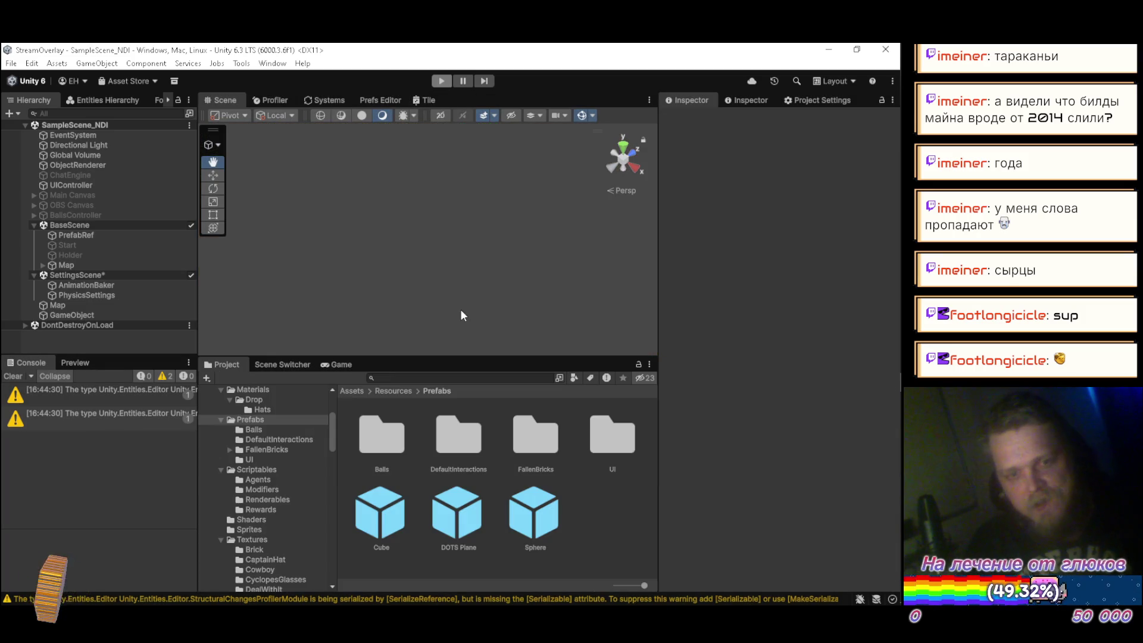
{"action": "left_click", "coordinate": [108, 305]}
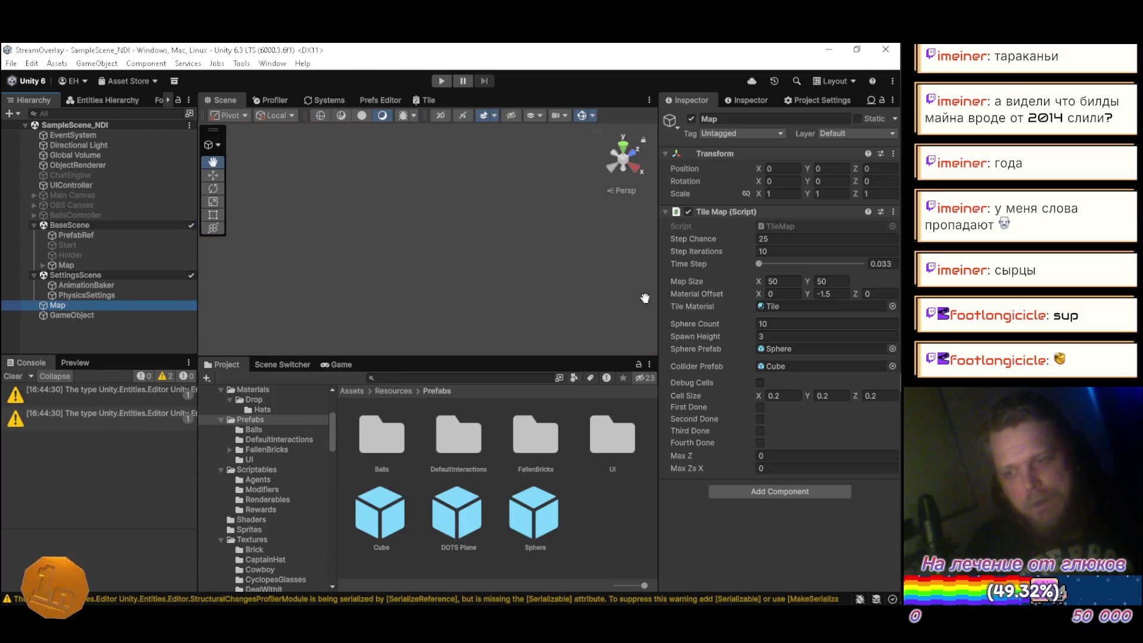
Set the Map's Map Size Y to 200 and bring up TileMap.cs at OnDrawGizmos in Visual Studio
{"action": "left_click", "coordinate": [821, 281]}
{"action": "type", "text": "200"}
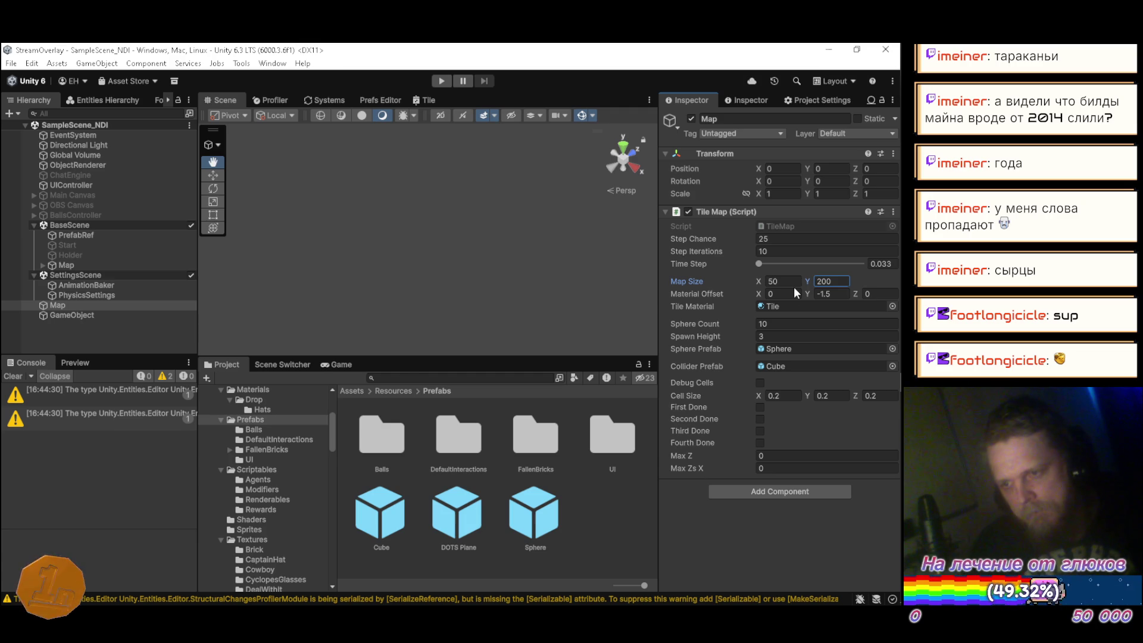
{"action": "key", "text": "alt+Tab"}
{"action": "key", "text": "alt+Tab"}
{"action": "key", "text": "ctrl+s"}
{"action": "key", "text": "alt+Tab"}
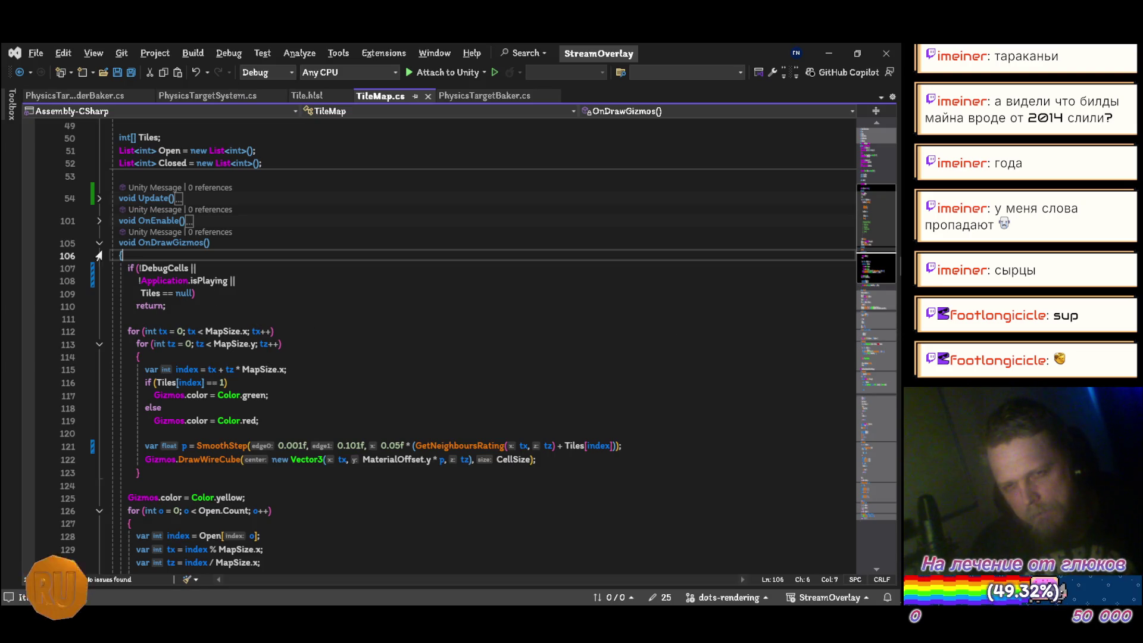
{"action": "left_click", "coordinate": [100, 243]}
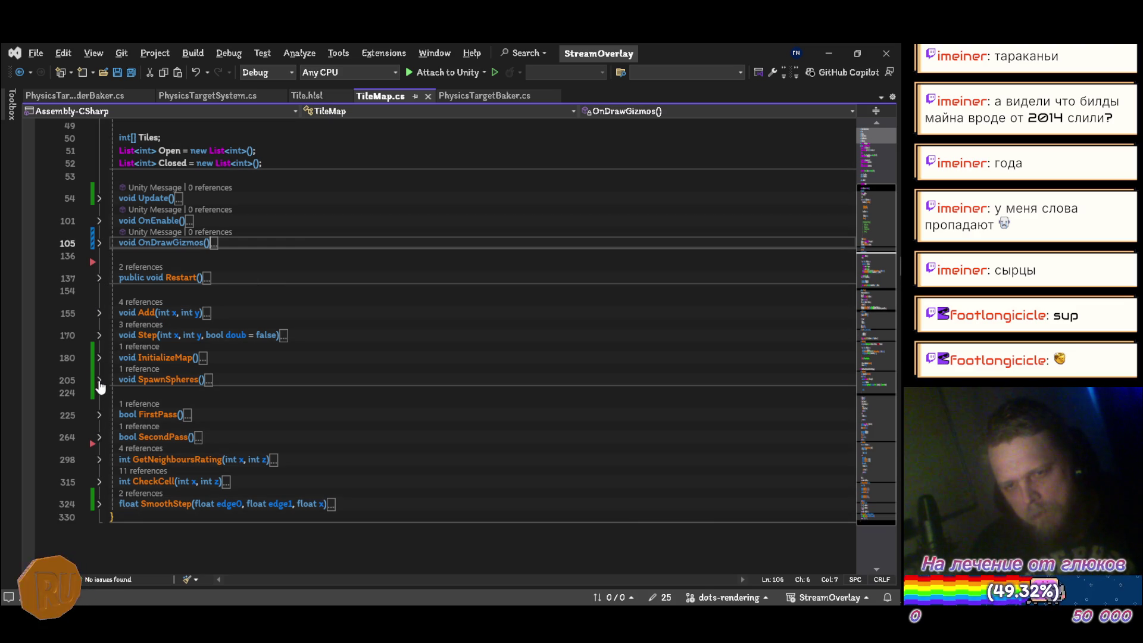
In SpawnSpheres, add 'if (z > MapSize.y) continue;' after the z calculation and save TileMap.cs
{"action": "left_click", "coordinate": [99, 380]}
{"action": "scroll", "coordinate": [213, 415], "scroll_direction": "down", "scroll_amount": 3}
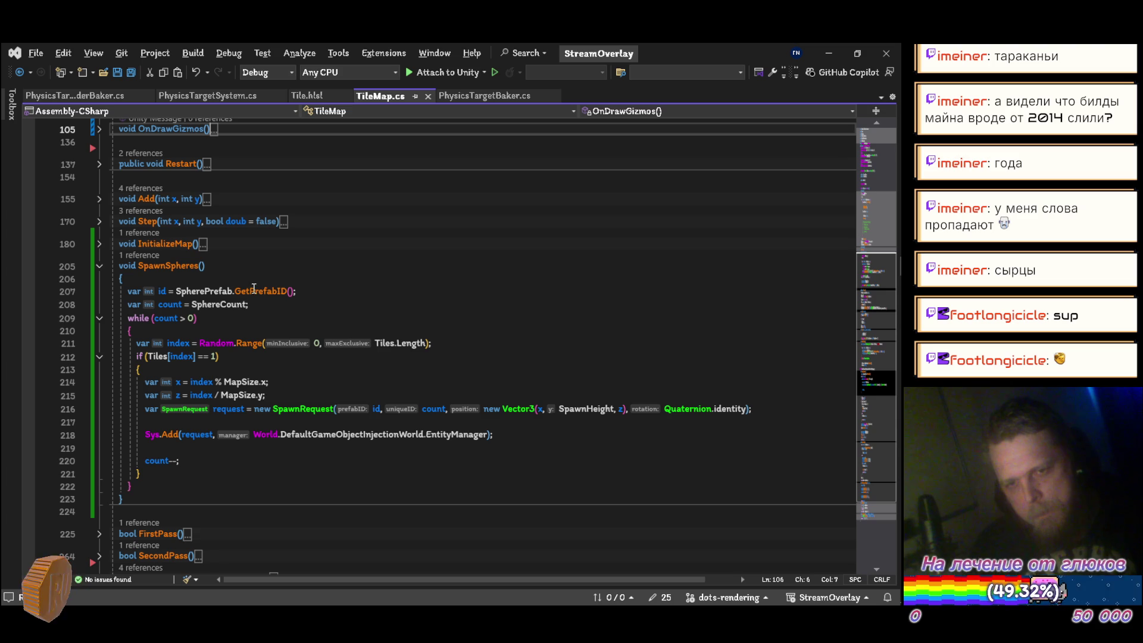
{"action": "left_click", "coordinate": [287, 395]}
{"action": "key", "text": "Return"}
{"action": "key", "text": "Return"}
{"action": "key", "text": "Up"}
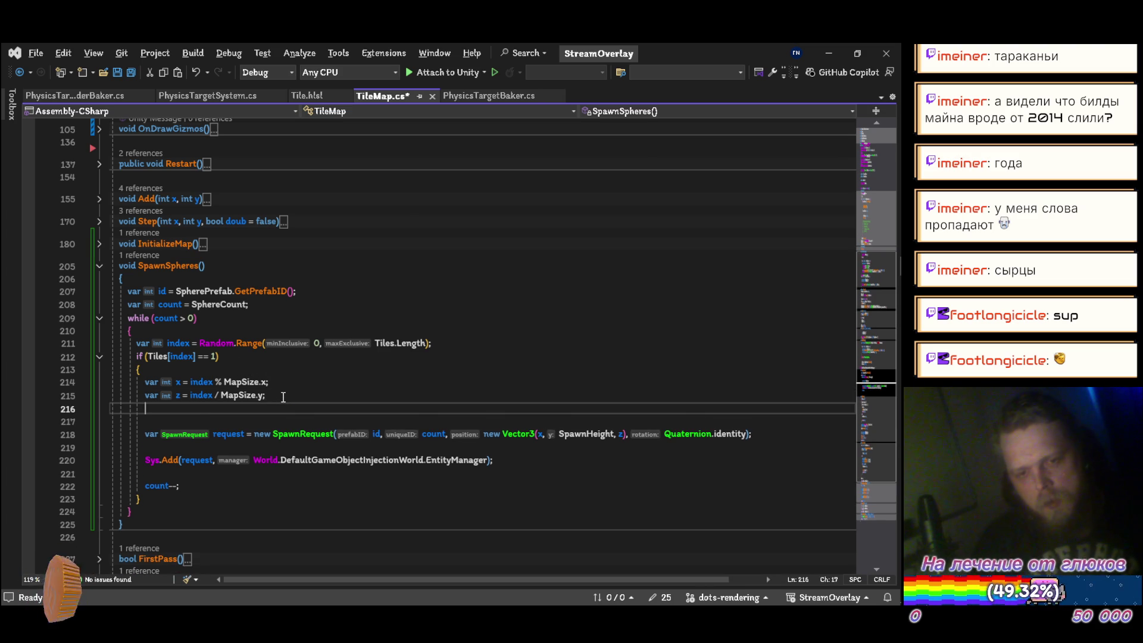
{"action": "type", "text": "if (z >"}
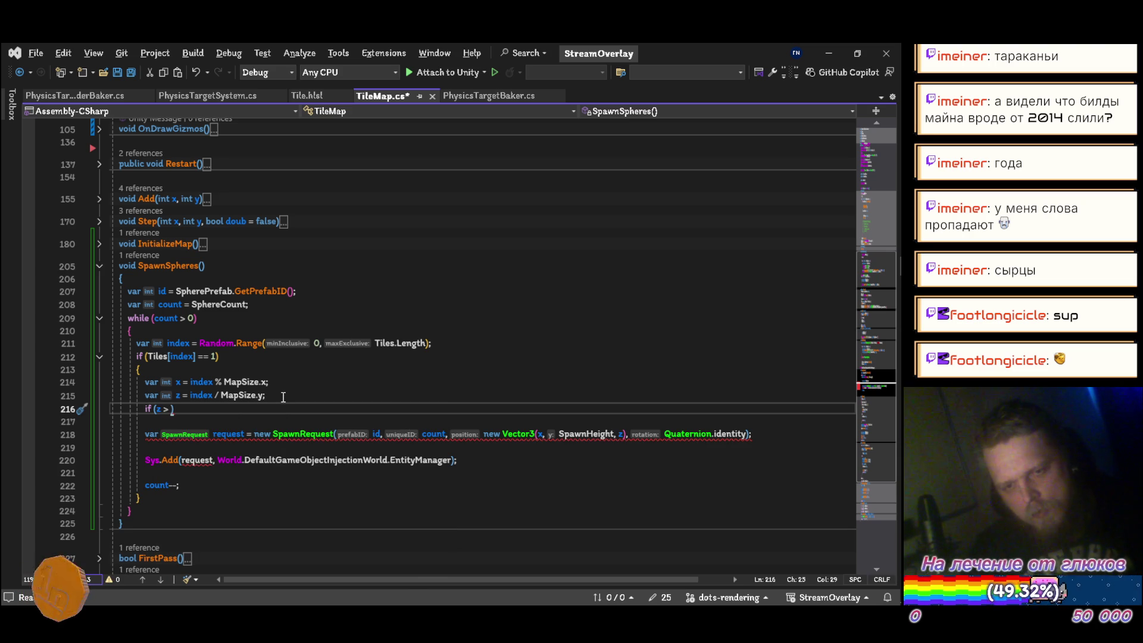
{"action": "type", "text": "p"}
{"action": "key", "text": "Tab"}
{"action": "type", "text": ".y)"}
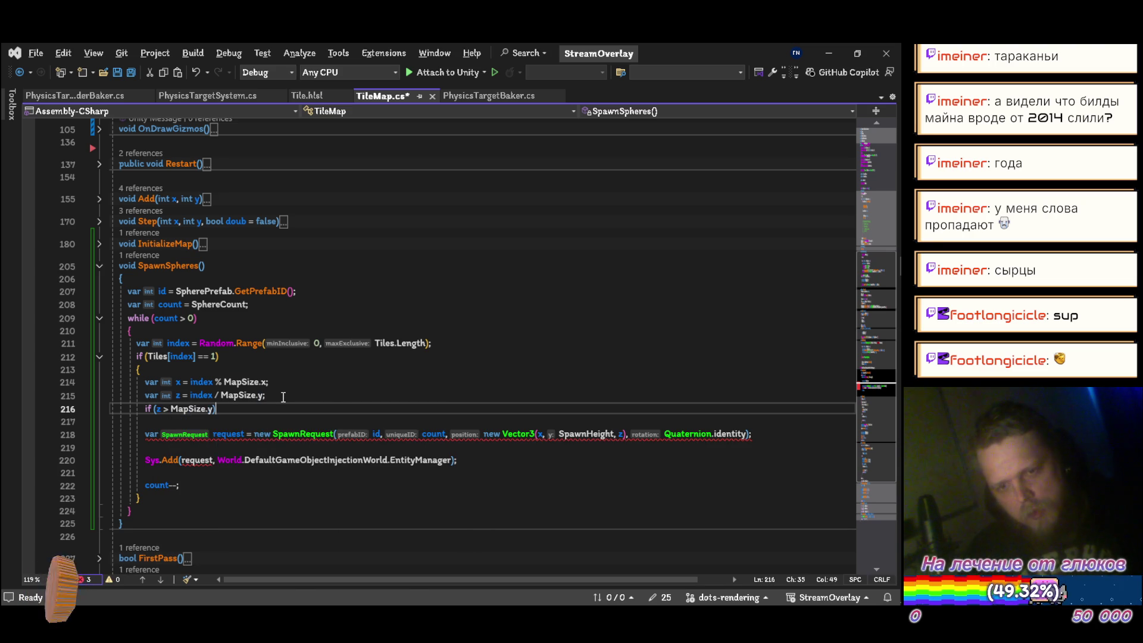
{"action": "key", "text": "Return"}
{"action": "type", "text": "continue;"}
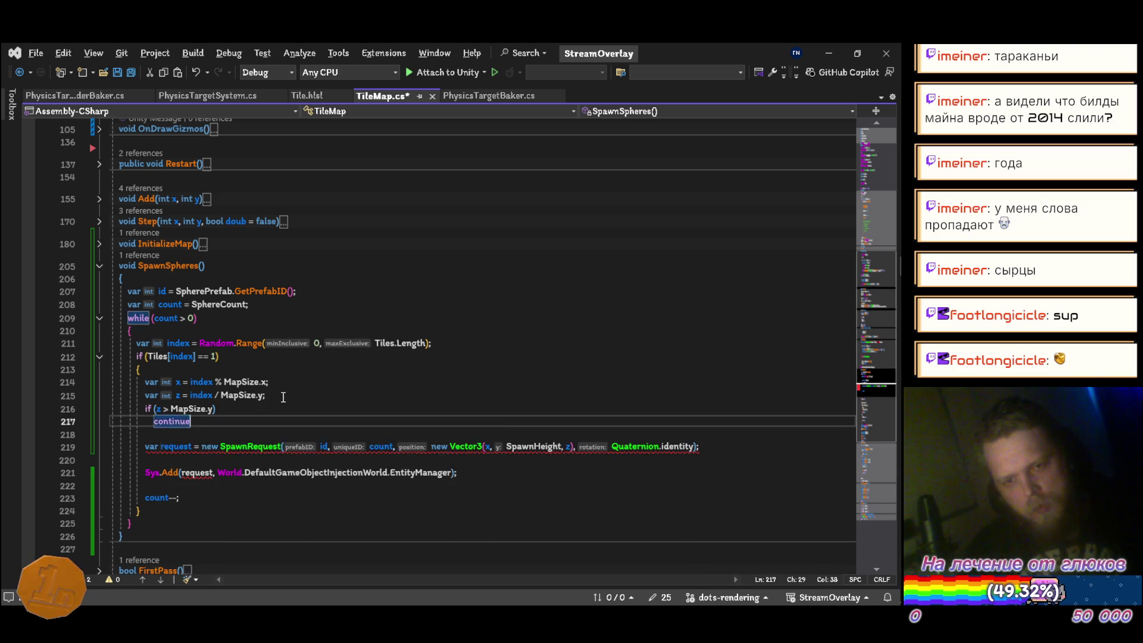
{"action": "key", "text": "ctrl+s"}
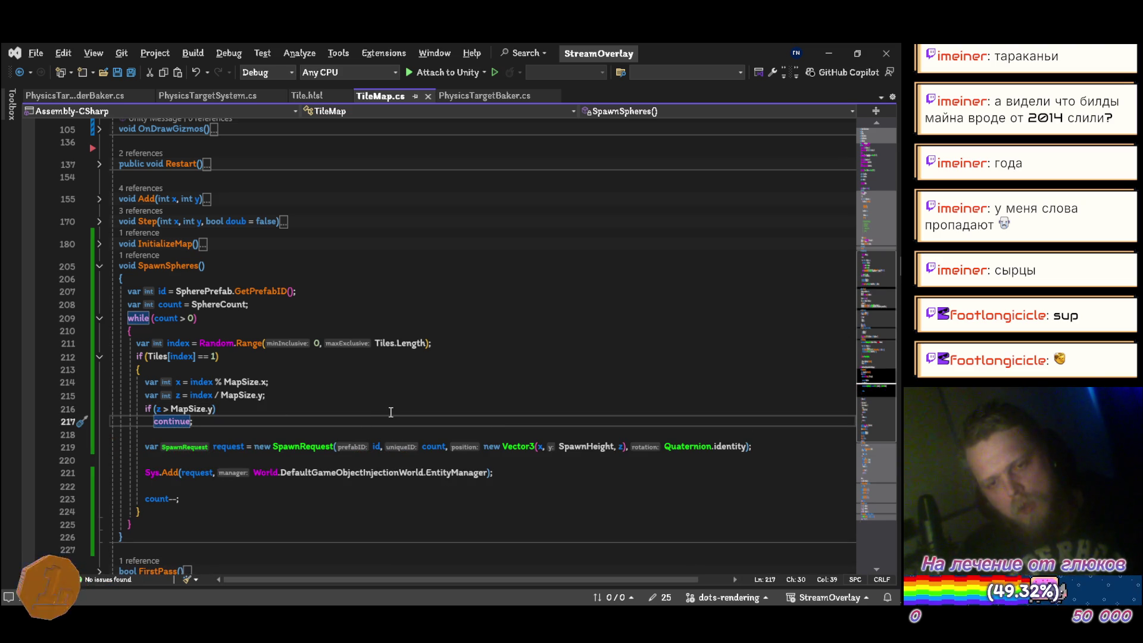
{"action": "key", "text": "alt+Tab"}
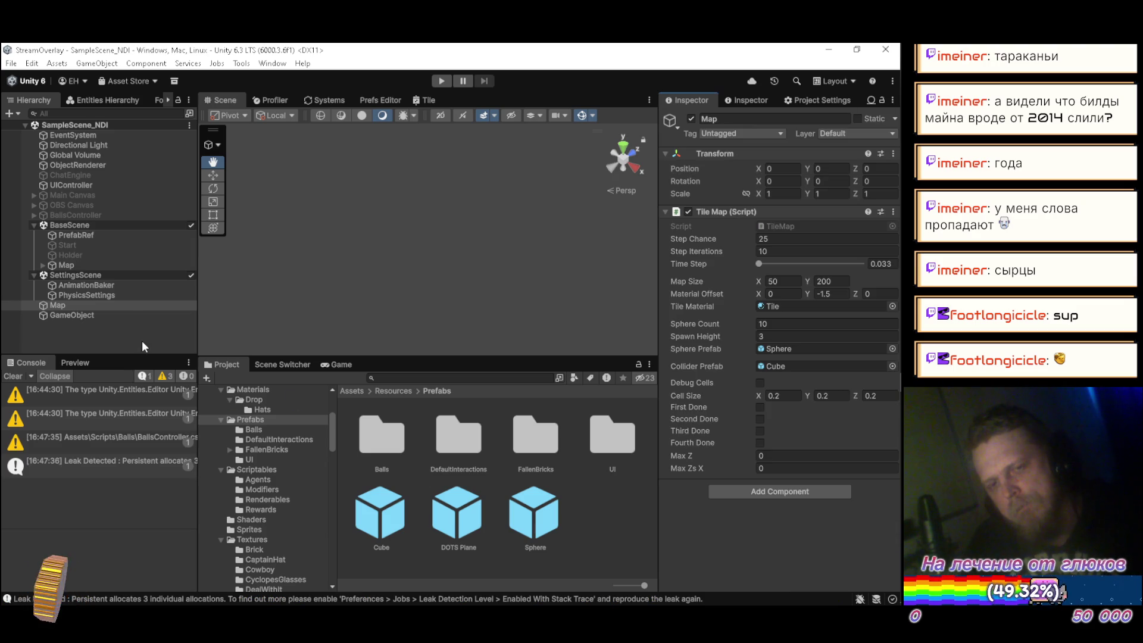
Set PhysicsSettings gravity Z to 9.81, save the scene, and start Play mode
{"action": "left_click", "coordinate": [119, 296]}
{"action": "left_click", "coordinate": [872, 415]}
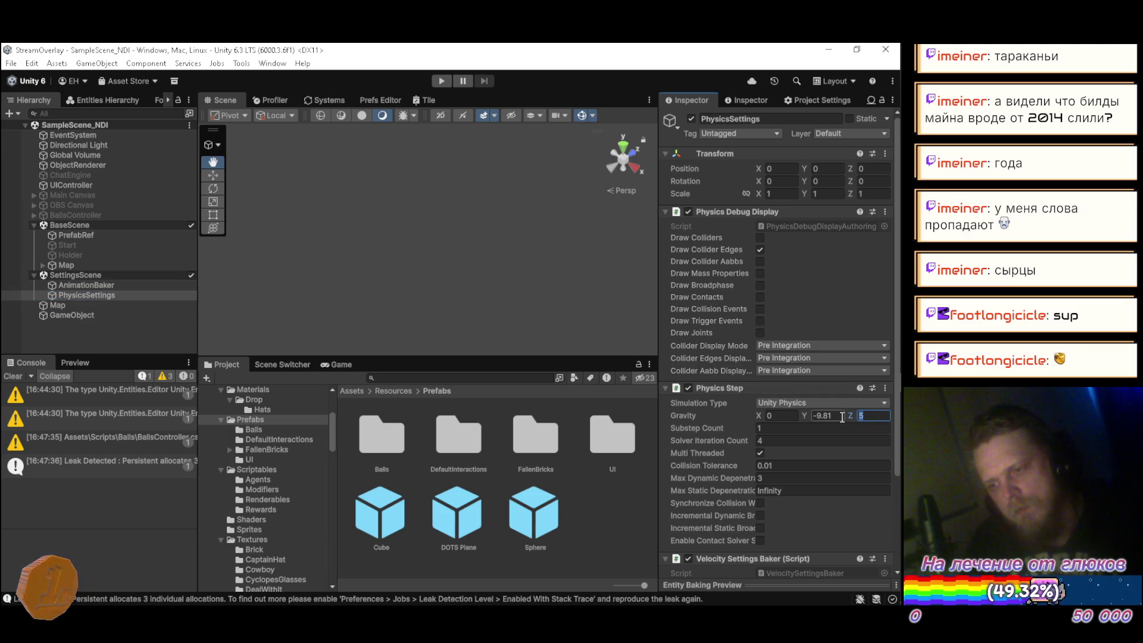
{"action": "type", "text": "9.81"}
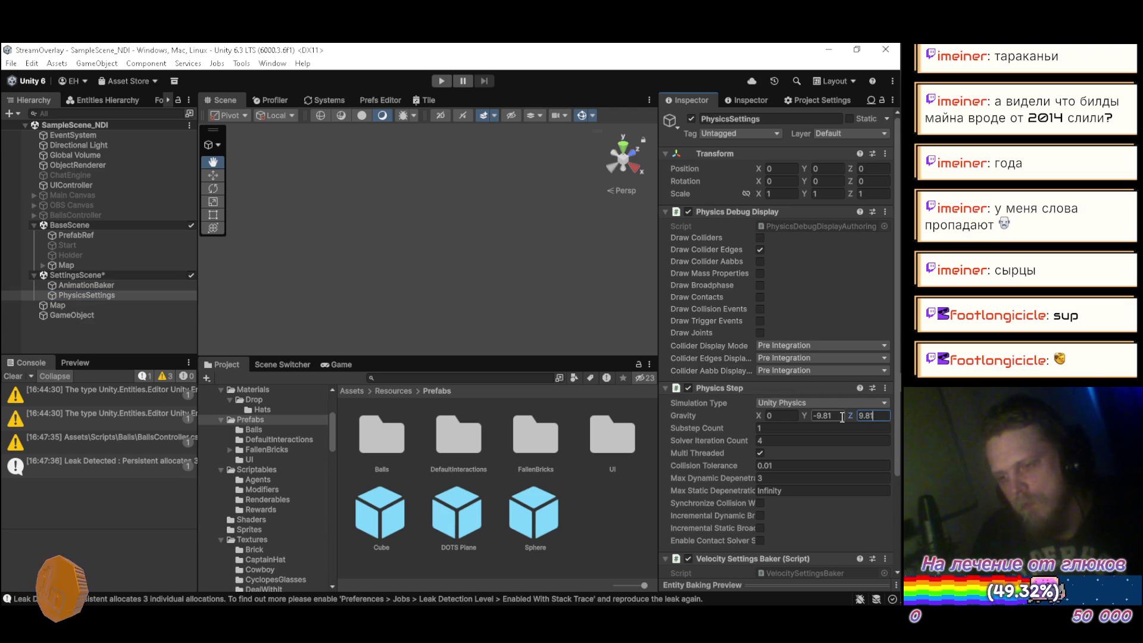
{"action": "key", "text": "ctrl+s"}
{"action": "left_click", "coordinate": [165, 334]}
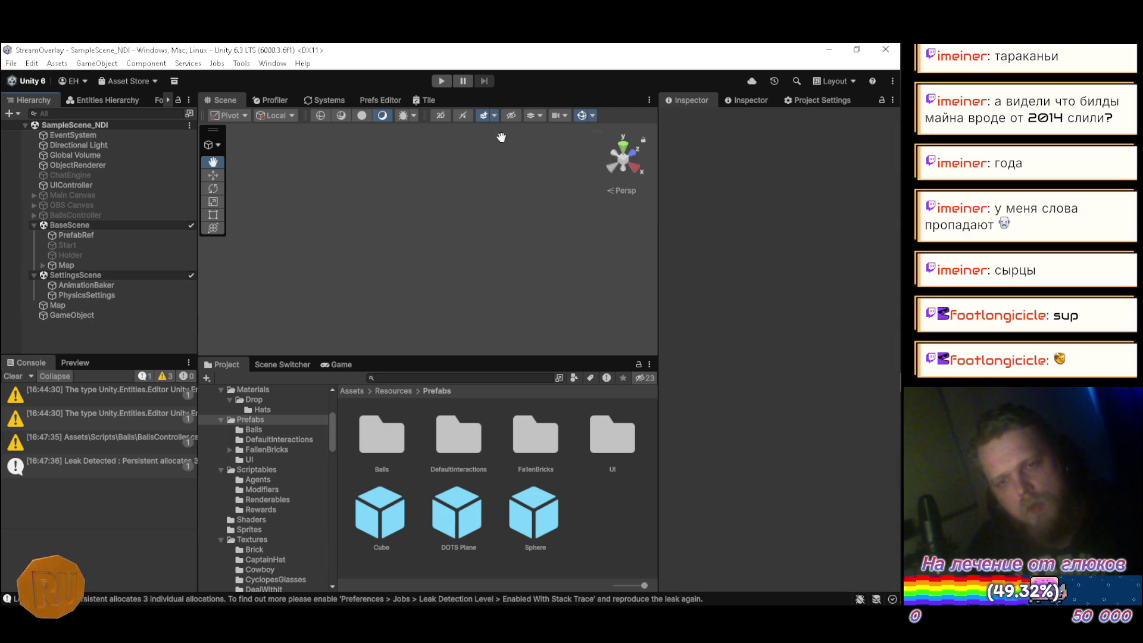
{"action": "left_click", "coordinate": [443, 81]}
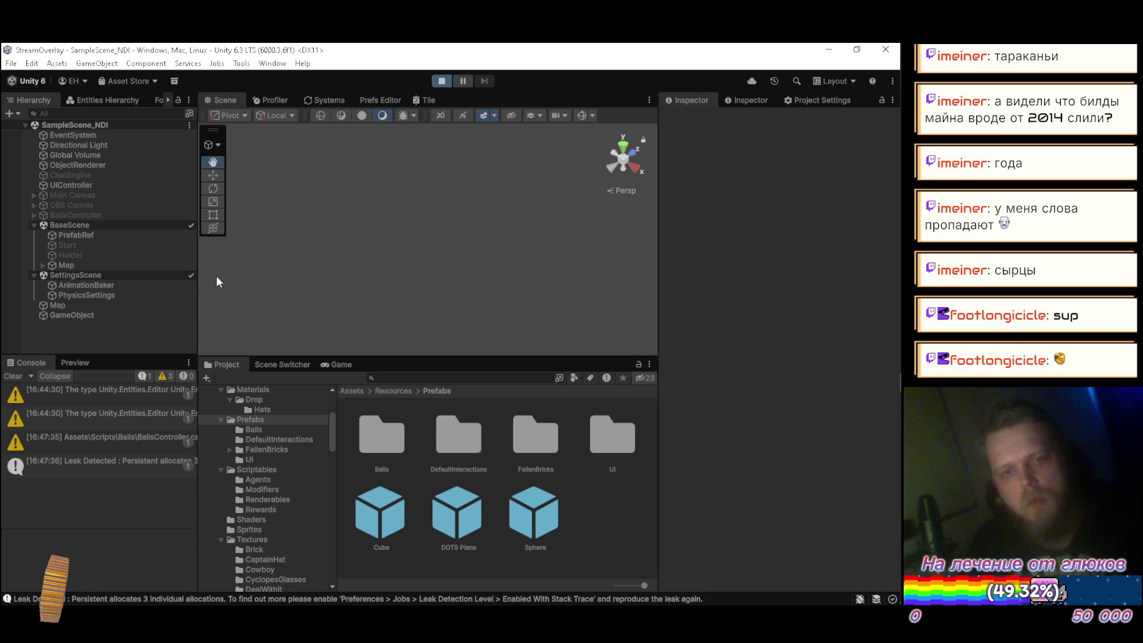
Follow the spheres along the trench with collider gizmos shown, then stop Play mode
{"action": "mouse_move", "coordinate": [219, 284]}
{"action": "left_mouse_down"}
{"action": "mouse_move", "coordinate": [305, 197]}
{"action": "mouse_move", "coordinate": [466, 243]}
{"action": "mouse_move", "coordinate": [500, 223]}
{"action": "left_mouse_up"}
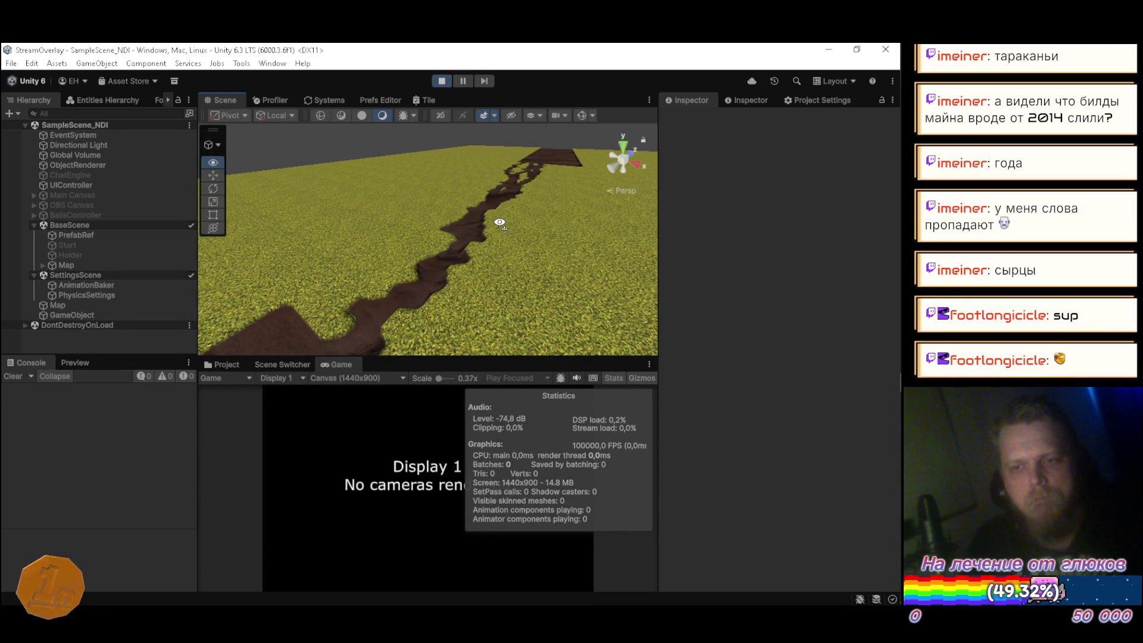
{"action": "mouse_move", "coordinate": [500, 223]}
{"action": "left_mouse_down"}
{"action": "mouse_move", "coordinate": [591, 236]}
{"action": "mouse_move", "coordinate": [112, 288]}
{"action": "mouse_move", "coordinate": [37, 260]}
{"action": "left_mouse_up"}
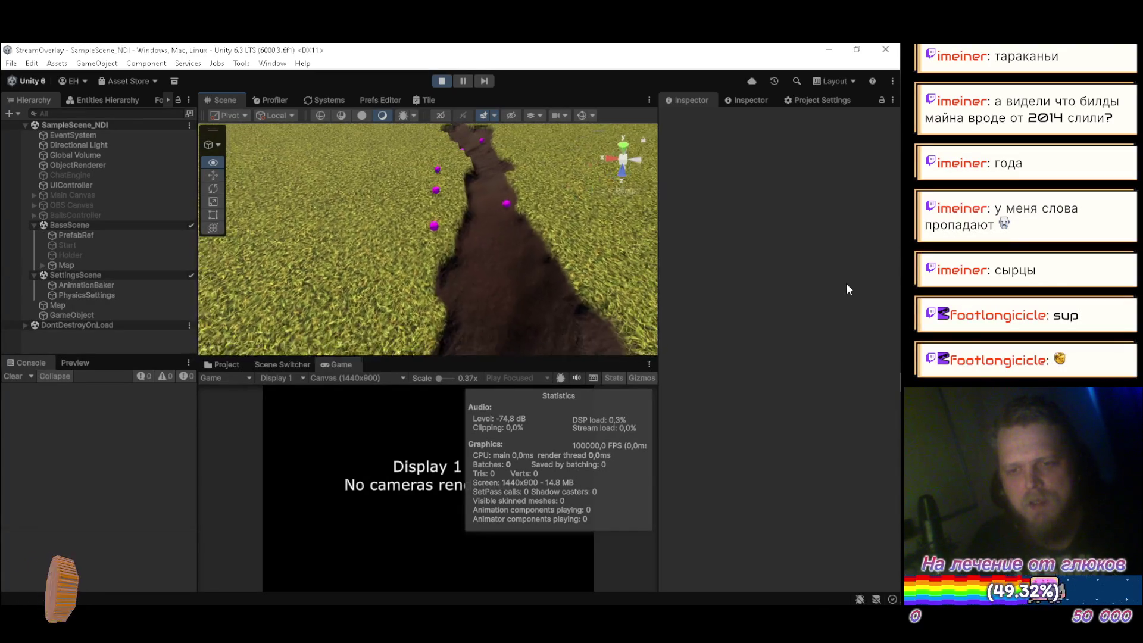
{"action": "mouse_move", "coordinate": [469, 258]}
{"action": "left_mouse_down"}
{"action": "mouse_move", "coordinate": [597, 299]}
{"action": "mouse_move", "coordinate": [586, 247]}
{"action": "left_mouse_up"}
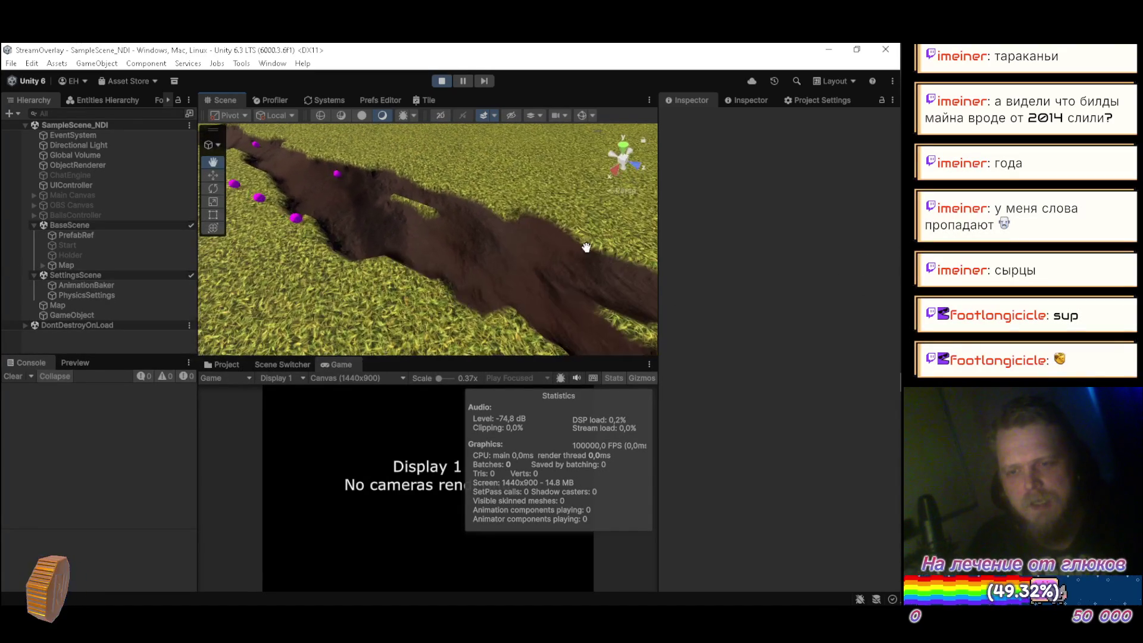
{"action": "left_click", "coordinate": [581, 116]}
{"action": "mouse_move", "coordinate": [524, 268]}
{"action": "left_mouse_down"}
{"action": "mouse_move", "coordinate": [607, 258]}
{"action": "mouse_move", "coordinate": [402, 205]}
{"action": "mouse_move", "coordinate": [633, 250]}
{"action": "mouse_move", "coordinate": [729, 228]}
{"action": "mouse_move", "coordinate": [536, 229]}
{"action": "mouse_move", "coordinate": [578, 149]}
{"action": "left_mouse_up"}
{"action": "mouse_move", "coordinate": [527, 222]}
{"action": "left_mouse_down"}
{"action": "mouse_move", "coordinate": [507, 250]}
{"action": "mouse_move", "coordinate": [390, 245]}
{"action": "mouse_move", "coordinate": [393, 191]}
{"action": "mouse_move", "coordinate": [543, 221]}
{"action": "mouse_move", "coordinate": [319, 184]}
{"action": "mouse_move", "coordinate": [591, 275]}
{"action": "mouse_move", "coordinate": [791, 201]}
{"action": "mouse_move", "coordinate": [798, 214]}
{"action": "mouse_move", "coordinate": [853, 226]}
{"action": "left_mouse_up"}
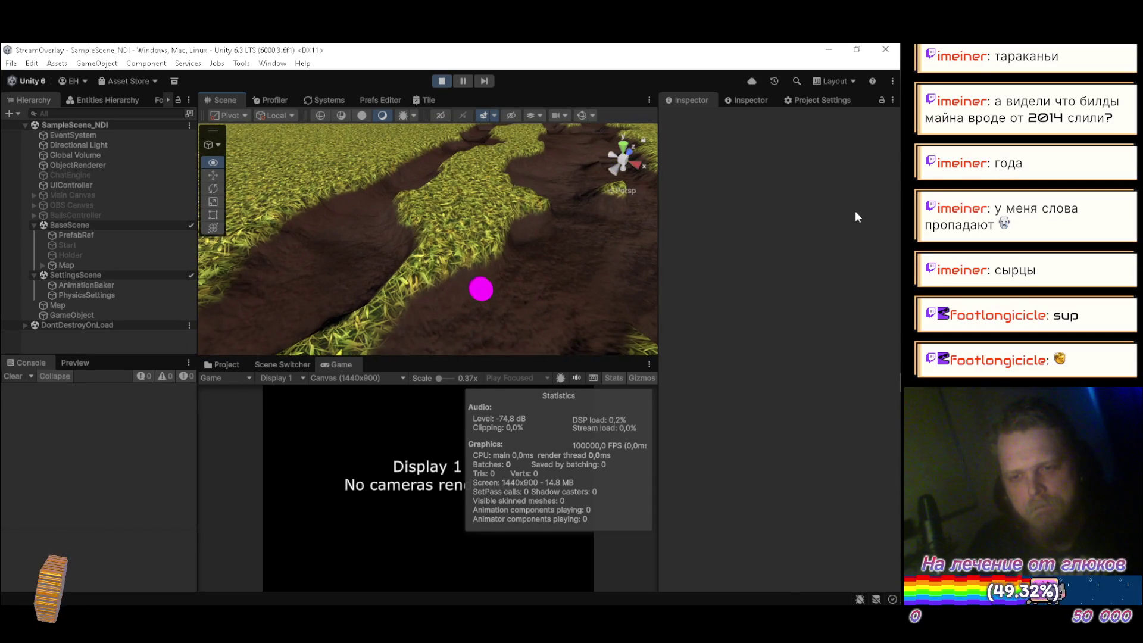
{"action": "left_click", "coordinate": [437, 82]}
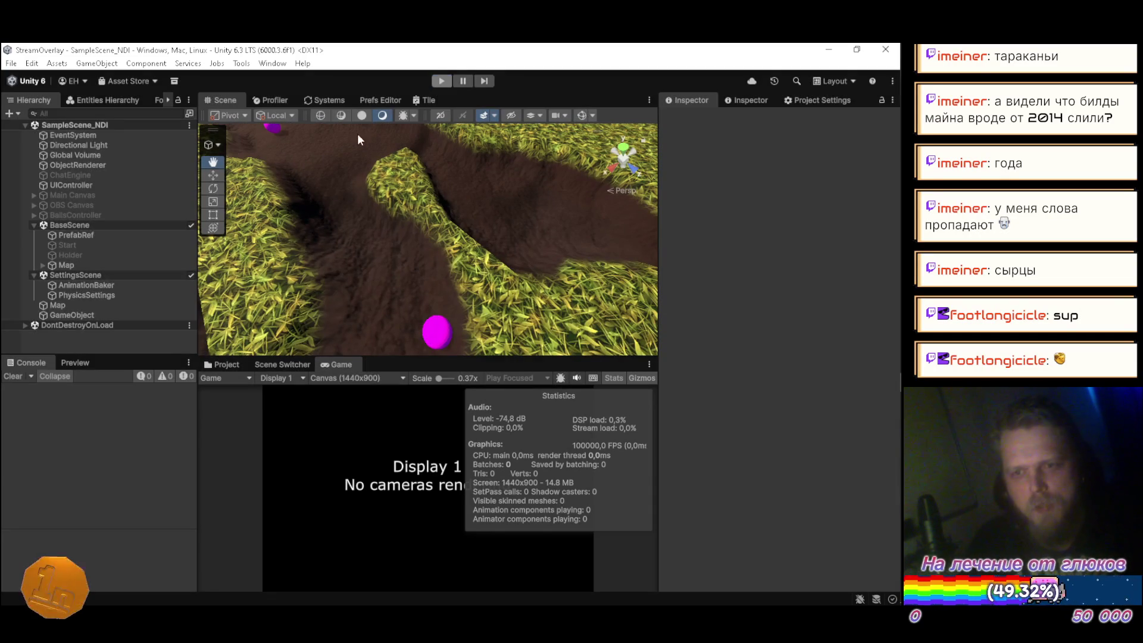
Change the Sphere prefab's Physics Shape radius from 0.5 to 0.75 and play the scene again
{"action": "left_click", "coordinate": [524, 517]}
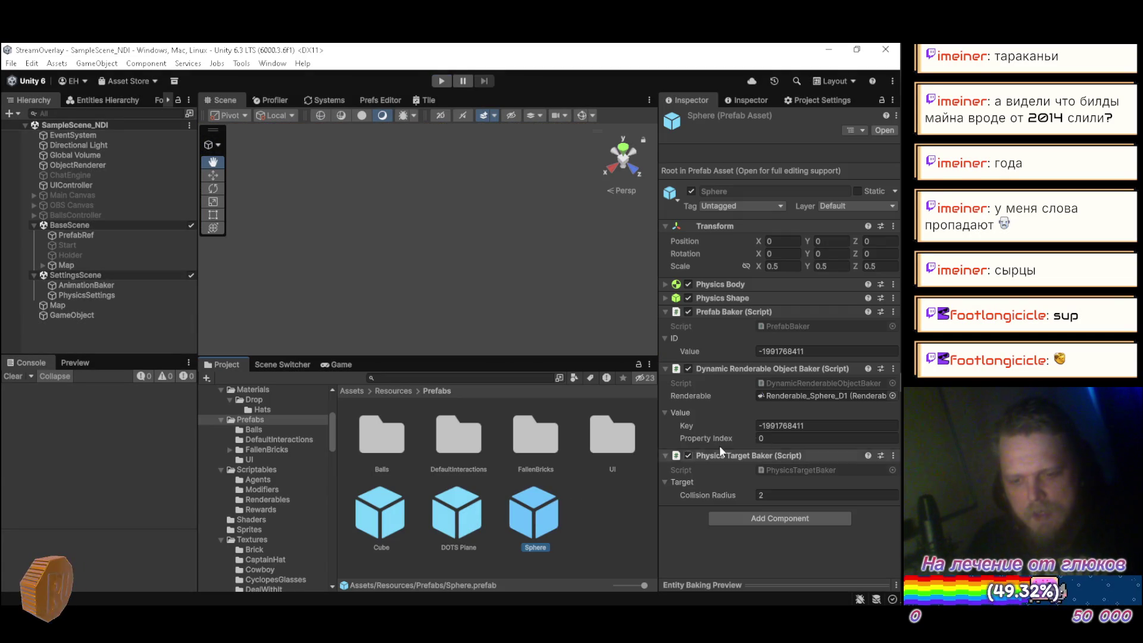
{"action": "left_click", "coordinate": [666, 297]}
{"action": "left_click", "coordinate": [760, 338]}
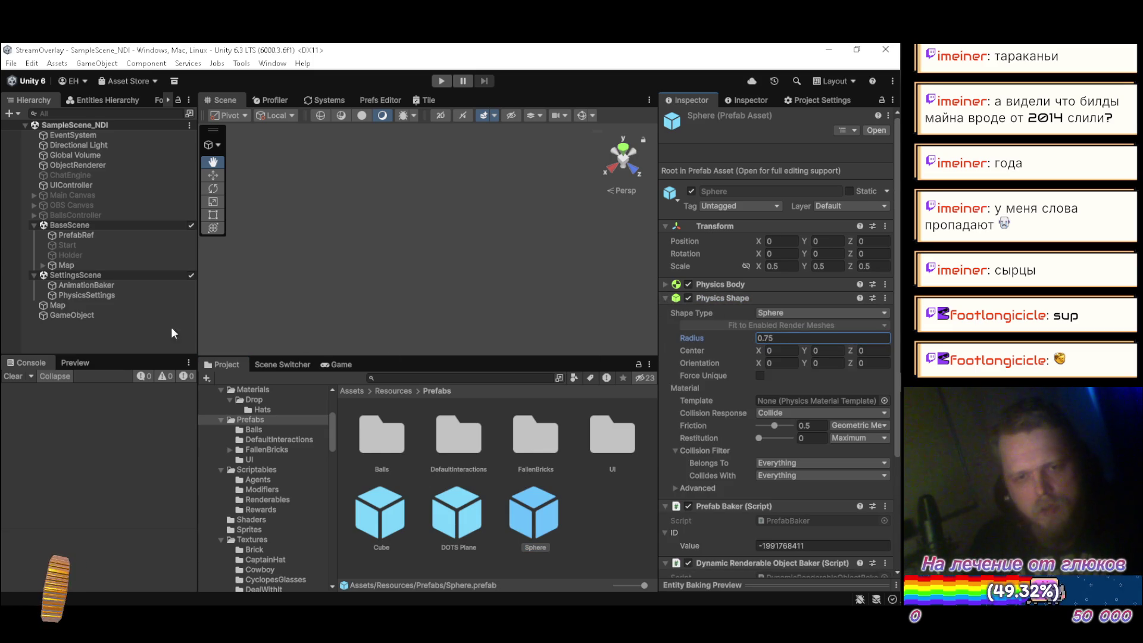
{"action": "left_click", "coordinate": [307, 206]}
{"action": "left_click", "coordinate": [439, 82]}
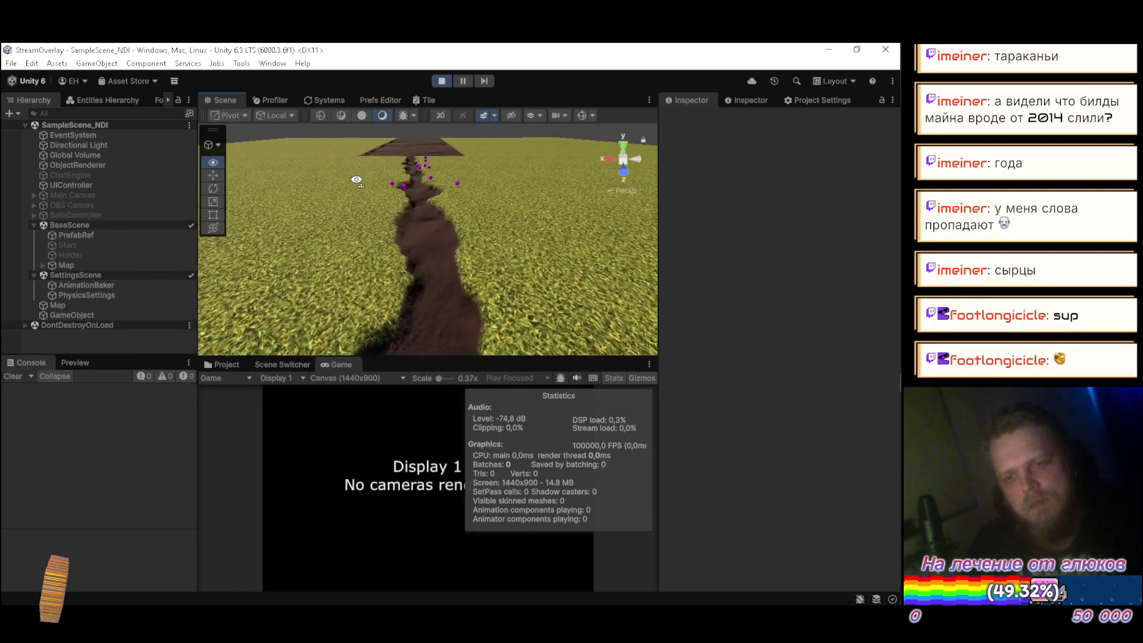
{"action": "mouse_move", "coordinate": [362, 177]}
{"action": "left_mouse_down"}
{"action": "mouse_move", "coordinate": [424, 193]}
{"action": "mouse_move", "coordinate": [437, 228]}
{"action": "mouse_move", "coordinate": [445, 177]}
{"action": "left_mouse_up"}
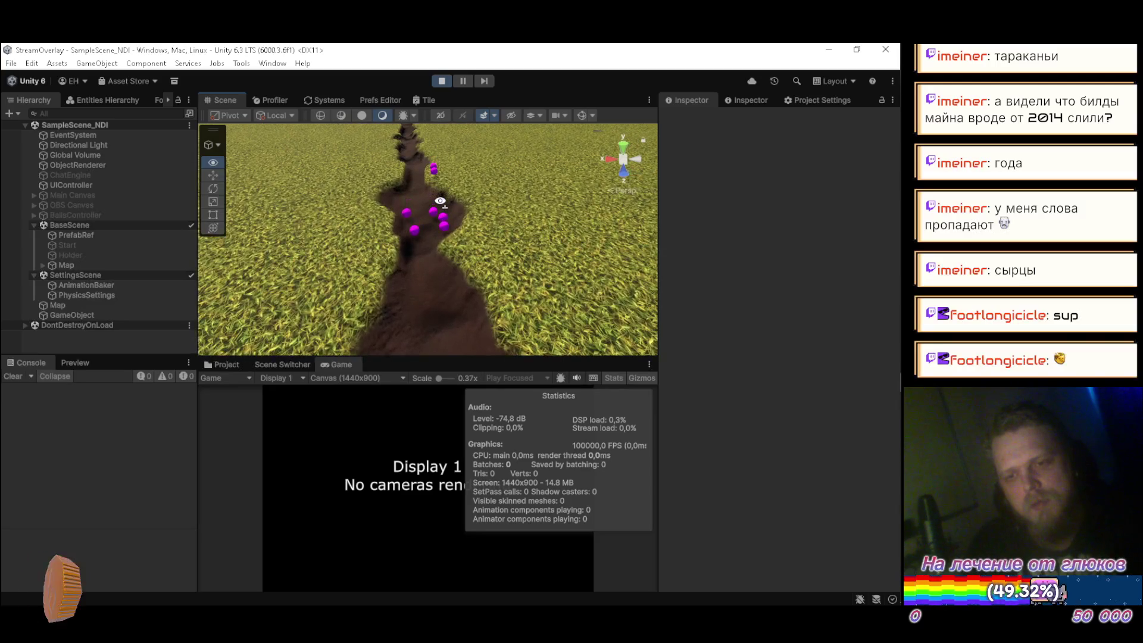
{"action": "mouse_move", "coordinate": [655, 338]}
{"action": "left_mouse_down"}
{"action": "mouse_move", "coordinate": [788, 311]}
{"action": "mouse_move", "coordinate": [655, 339]}
{"action": "mouse_move", "coordinate": [462, 312]}
{"action": "mouse_move", "coordinate": [456, 238]}
{"action": "mouse_move", "coordinate": [478, 182]}
{"action": "mouse_move", "coordinate": [477, 214]}
{"action": "left_mouse_up"}
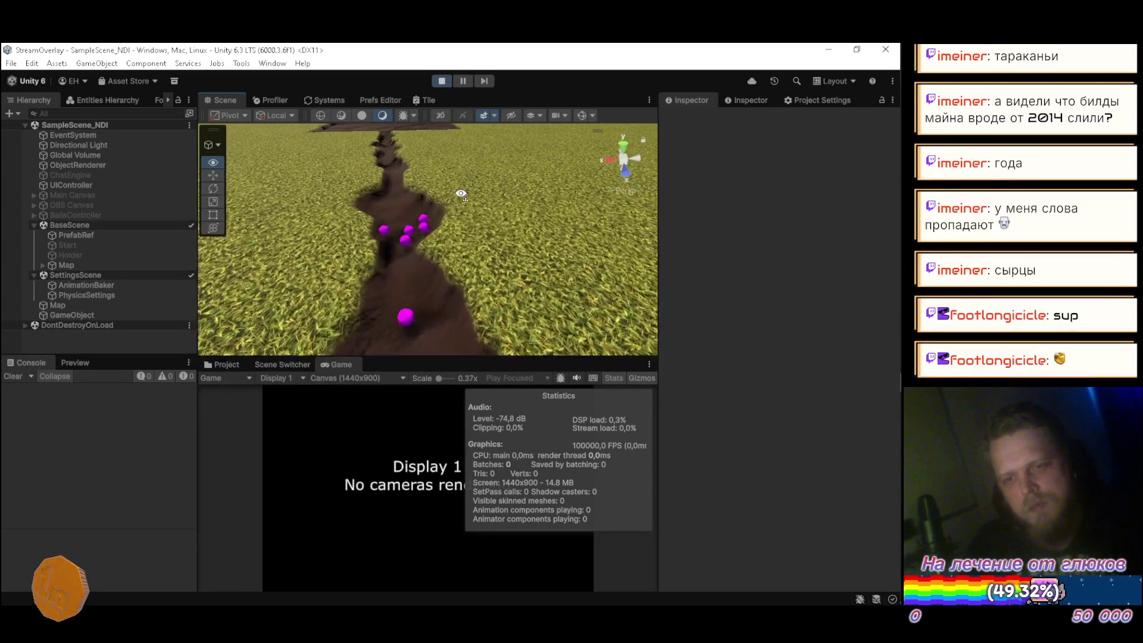
{"action": "scroll", "coordinate": [477, 214], "scroll_direction": "up", "scroll_amount": 5}
{"action": "mouse_move", "coordinate": [514, 154]}
{"action": "left_mouse_down"}
{"action": "mouse_move", "coordinate": [629, 274]}
{"action": "mouse_move", "coordinate": [476, 276]}
{"action": "mouse_move", "coordinate": [422, 258]}
{"action": "mouse_move", "coordinate": [430, 349]}
{"action": "mouse_move", "coordinate": [480, 345]}
{"action": "mouse_move", "coordinate": [609, 370]}
{"action": "mouse_move", "coordinate": [792, 281]}
{"action": "mouse_move", "coordinate": [868, 191]}
{"action": "mouse_move", "coordinate": [690, 257]}
{"action": "mouse_move", "coordinate": [702, 278]}
{"action": "mouse_move", "coordinate": [471, 184]}
{"action": "left_mouse_up"}
{"action": "mouse_move", "coordinate": [572, 155]}
{"action": "left_mouse_down"}
{"action": "mouse_move", "coordinate": [539, 222]}
{"action": "mouse_move", "coordinate": [692, 245]}
{"action": "mouse_move", "coordinate": [695, 255]}
{"action": "mouse_move", "coordinate": [393, 277]}
{"action": "mouse_move", "coordinate": [372, 252]}
{"action": "mouse_move", "coordinate": [339, 273]}
{"action": "mouse_move", "coordinate": [827, 247]}
{"action": "mouse_move", "coordinate": [411, 250]}
{"action": "mouse_move", "coordinate": [434, 253]}
{"action": "mouse_move", "coordinate": [434, 268]}
{"action": "mouse_move", "coordinate": [439, 222]}
{"action": "mouse_move", "coordinate": [464, 294]}
{"action": "mouse_move", "coordinate": [388, 242]}
{"action": "mouse_move", "coordinate": [395, 183]}
{"action": "mouse_move", "coordinate": [390, 243]}
{"action": "mouse_move", "coordinate": [460, 223]}
{"action": "left_mouse_up"}
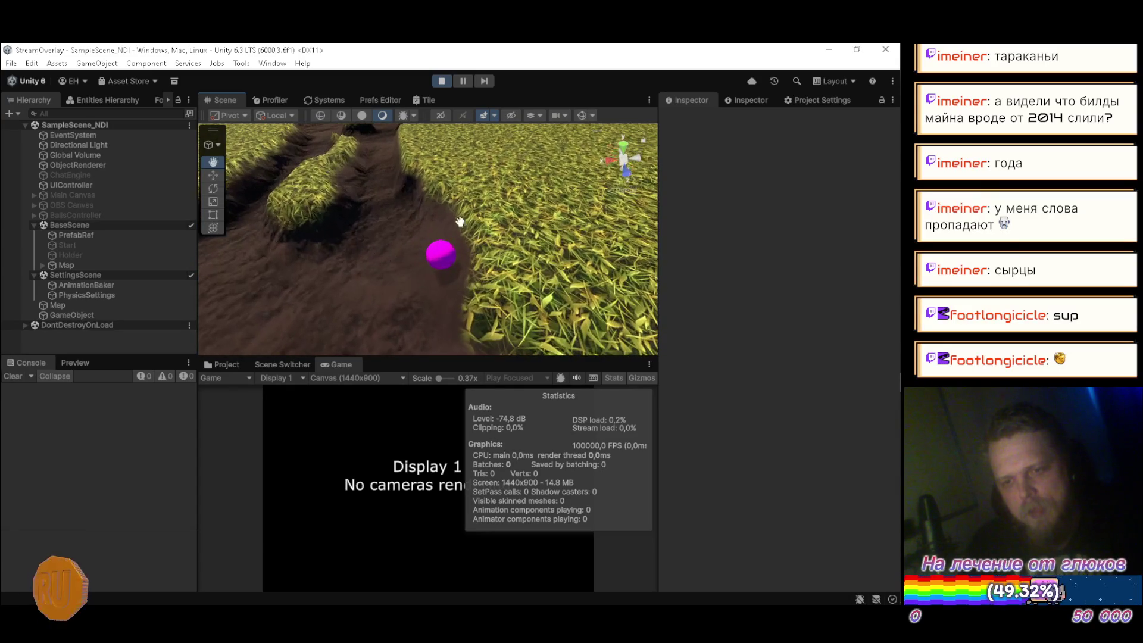
{"action": "left_click", "coordinate": [581, 115]}
{"action": "mouse_move", "coordinate": [387, 280]}
{"action": "left_mouse_down"}
{"action": "mouse_move", "coordinate": [368, 304]}
{"action": "mouse_move", "coordinate": [250, 337]}
{"action": "mouse_move", "coordinate": [368, 302]}
{"action": "mouse_move", "coordinate": [388, 248]}
{"action": "mouse_move", "coordinate": [441, 239]}
{"action": "mouse_move", "coordinate": [437, 155]}
{"action": "mouse_move", "coordinate": [439, 180]}
{"action": "left_mouse_up"}
{"action": "left_click", "coordinate": [241, 364]}
Set the Sphere prefab's Physics Shape radius to 1 and view the trench from the side
{"action": "left_click", "coordinate": [535, 509]}
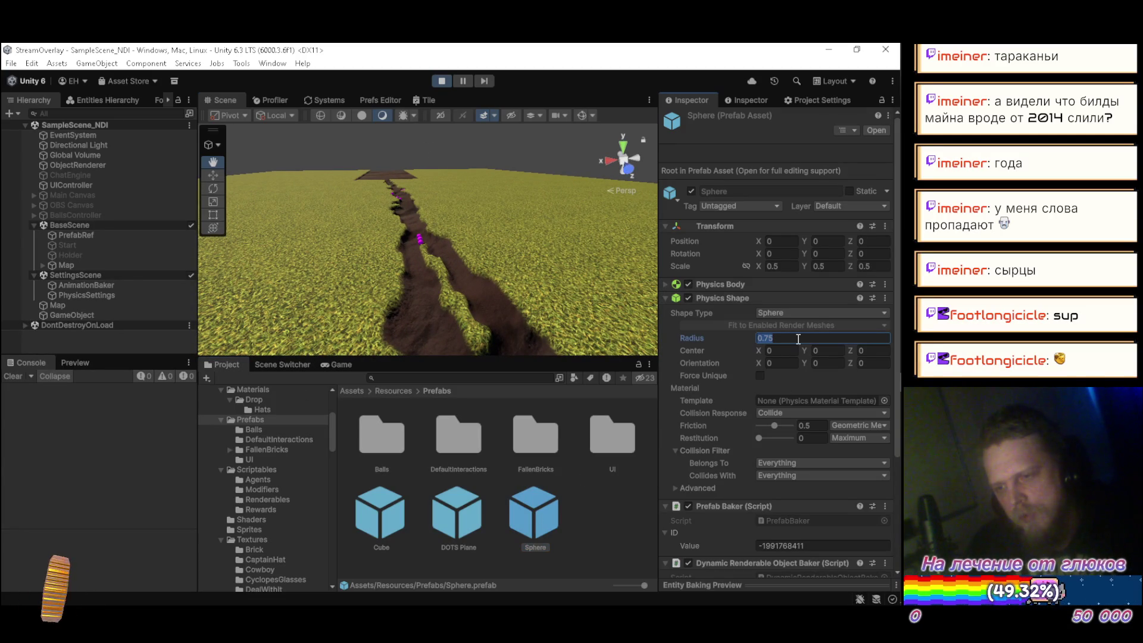
{"action": "type", "text": "1"}
{"action": "mouse_move", "coordinate": [313, 251]}
{"action": "left_mouse_down"}
{"action": "mouse_move", "coordinate": [396, 286]}
{"action": "mouse_move", "coordinate": [620, 261]}
{"action": "mouse_move", "coordinate": [557, 256]}
{"action": "mouse_move", "coordinate": [578, 244]}
{"action": "mouse_move", "coordinate": [345, 277]}
{"action": "mouse_move", "coordinate": [273, 255]}
{"action": "mouse_move", "coordinate": [467, 258]}
{"action": "mouse_move", "coordinate": [395, 286]}
{"action": "mouse_move", "coordinate": [340, 200]}
{"action": "left_mouse_up"}
{"action": "left_click_drag", "start_coordinate": [525, 242], "coordinate": [449, 225]}
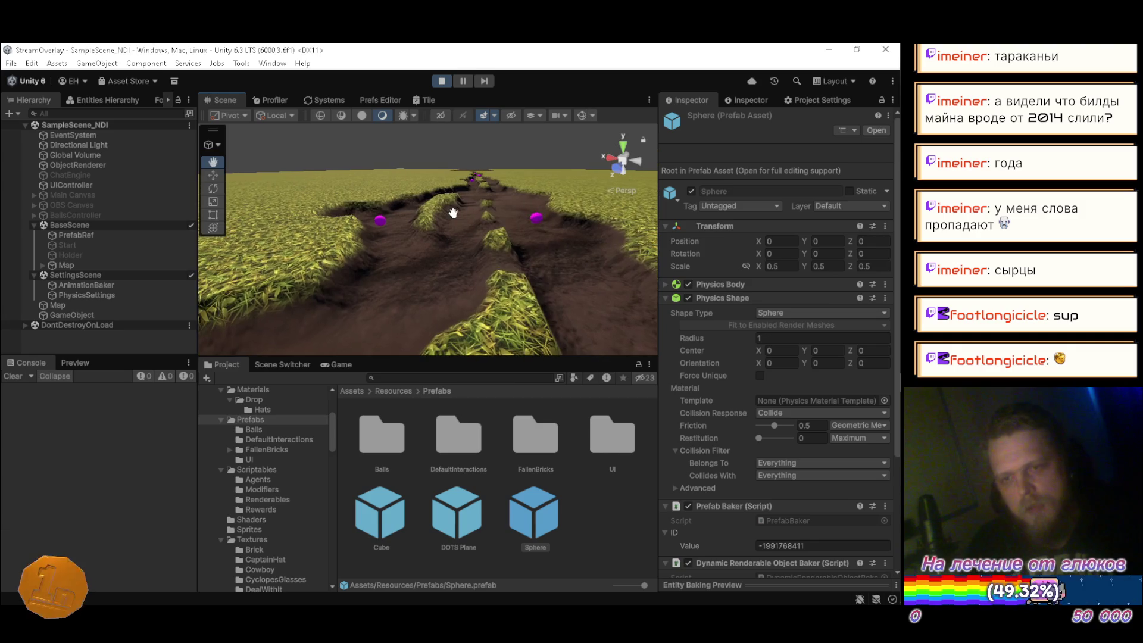
Resume the paused YouTube Music playback in Firefox, then return to Unity's trench view
{"action": "key", "text": "alt+Tab"}
{"action": "key", "text": "Tab"}
{"action": "key", "text": "Tab"}
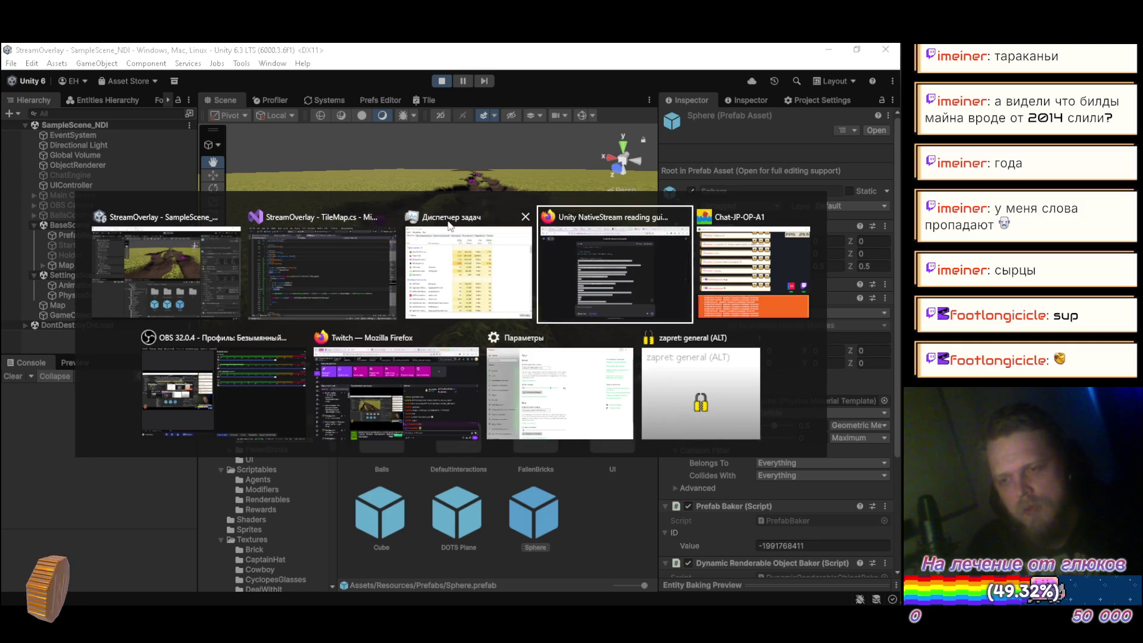
{"action": "left_click", "coordinate": [581, 58]}
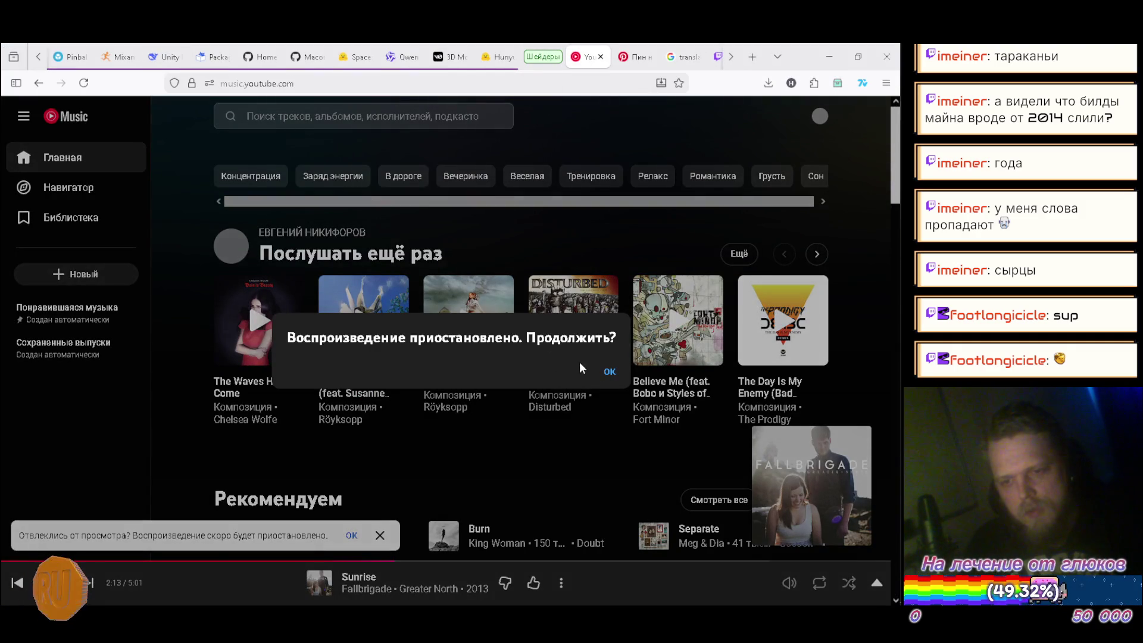
{"action": "left_click", "coordinate": [609, 372]}
{"action": "key", "text": "alt+Tab"}
{"action": "mouse_move", "coordinate": [488, 296]}
{"action": "left_mouse_down"}
{"action": "mouse_move", "coordinate": [477, 240]}
{"action": "mouse_move", "coordinate": [489, 234]}
{"action": "mouse_move", "coordinate": [506, 277]}
{"action": "mouse_move", "coordinate": [414, 327]}
{"action": "mouse_move", "coordinate": [423, 312]}
{"action": "mouse_move", "coordinate": [476, 324]}
{"action": "mouse_move", "coordinate": [472, 260]}
{"action": "mouse_move", "coordinate": [487, 301]}
{"action": "mouse_move", "coordinate": [487, 289]}
{"action": "mouse_move", "coordinate": [480, 321]}
{"action": "mouse_move", "coordinate": [476, 304]}
{"action": "mouse_move", "coordinate": [451, 306]}
{"action": "mouse_move", "coordinate": [435, 351]}
{"action": "left_mouse_up"}
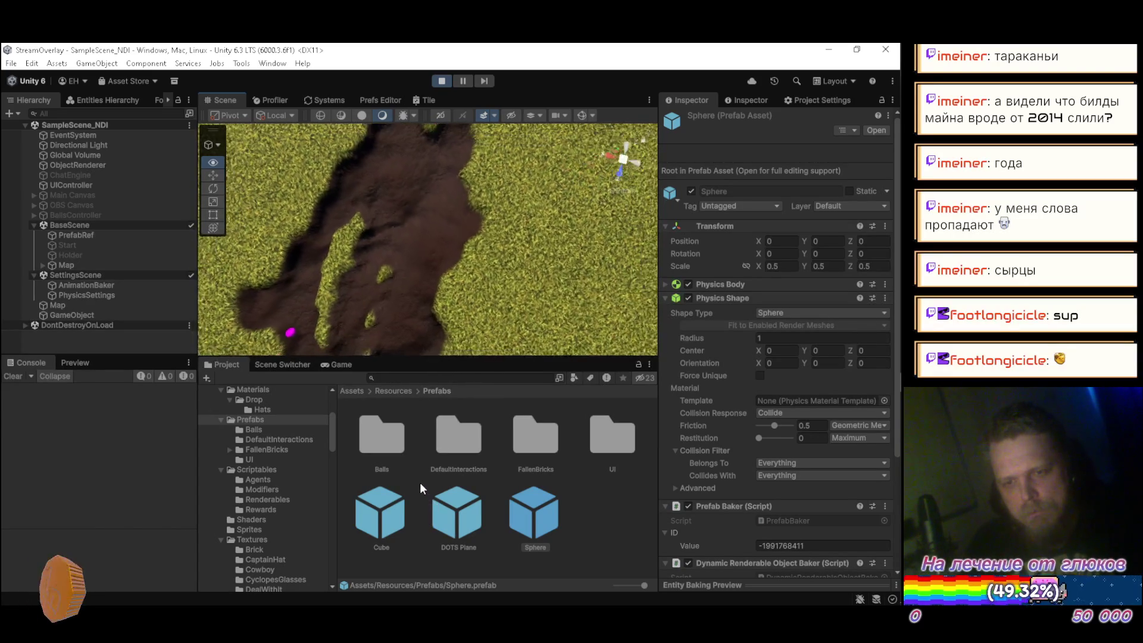
{"action": "mouse_move", "coordinate": [306, 506]}
{"action": "left_mouse_down"}
{"action": "mouse_move", "coordinate": [316, 273]}
{"action": "mouse_move", "coordinate": [523, 273]}
{"action": "mouse_move", "coordinate": [781, 314]}
{"action": "mouse_move", "coordinate": [643, 267]}
{"action": "mouse_move", "coordinate": [555, 297]}
{"action": "mouse_move", "coordinate": [452, 278]}
{"action": "mouse_move", "coordinate": [506, 267]}
{"action": "left_mouse_up"}
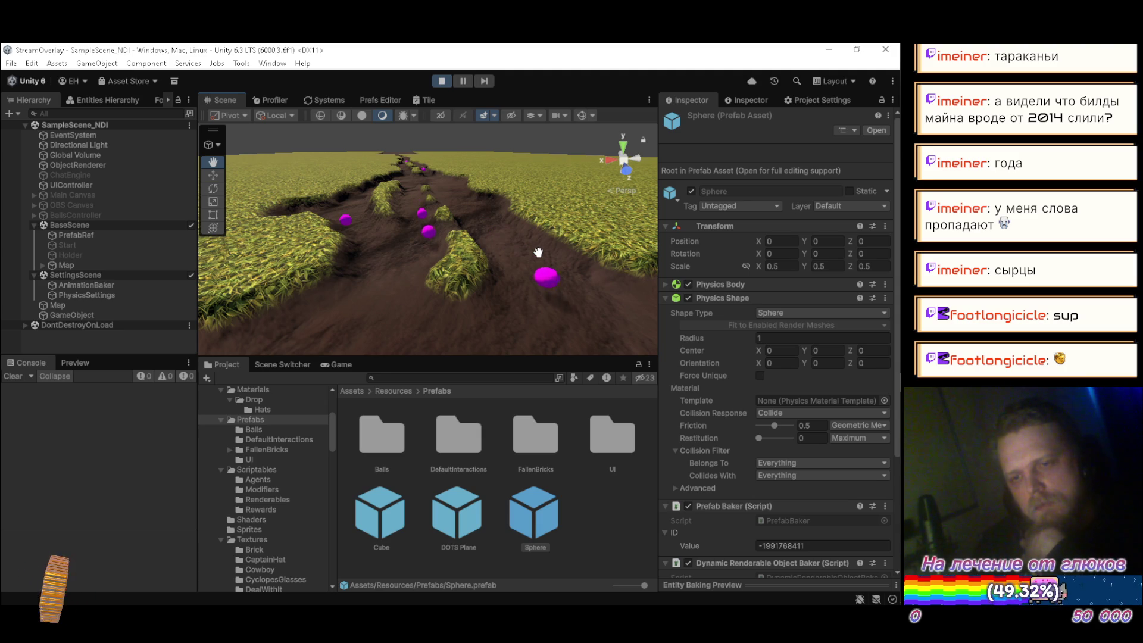
{"action": "mouse_move", "coordinate": [407, 238]}
{"action": "left_mouse_down"}
{"action": "mouse_move", "coordinate": [399, 205]}
{"action": "mouse_move", "coordinate": [380, 270]}
{"action": "left_mouse_up"}
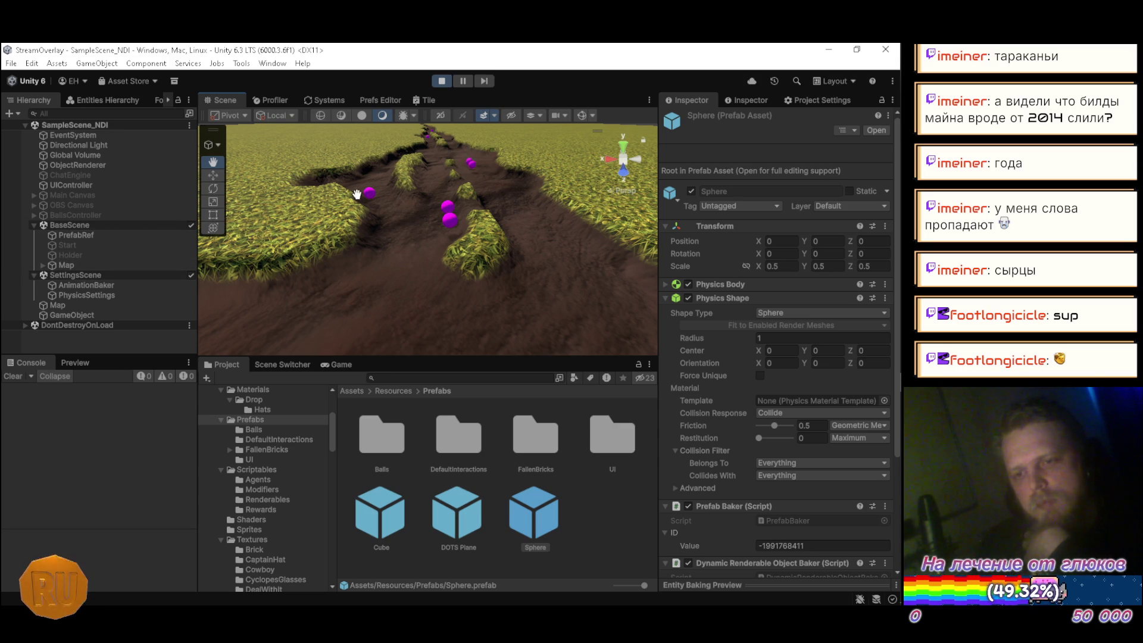
Turn on Gizmos to draw green collider wireframes around the radius-1 spheres and terrain
{"action": "left_click", "coordinate": [582, 115]}
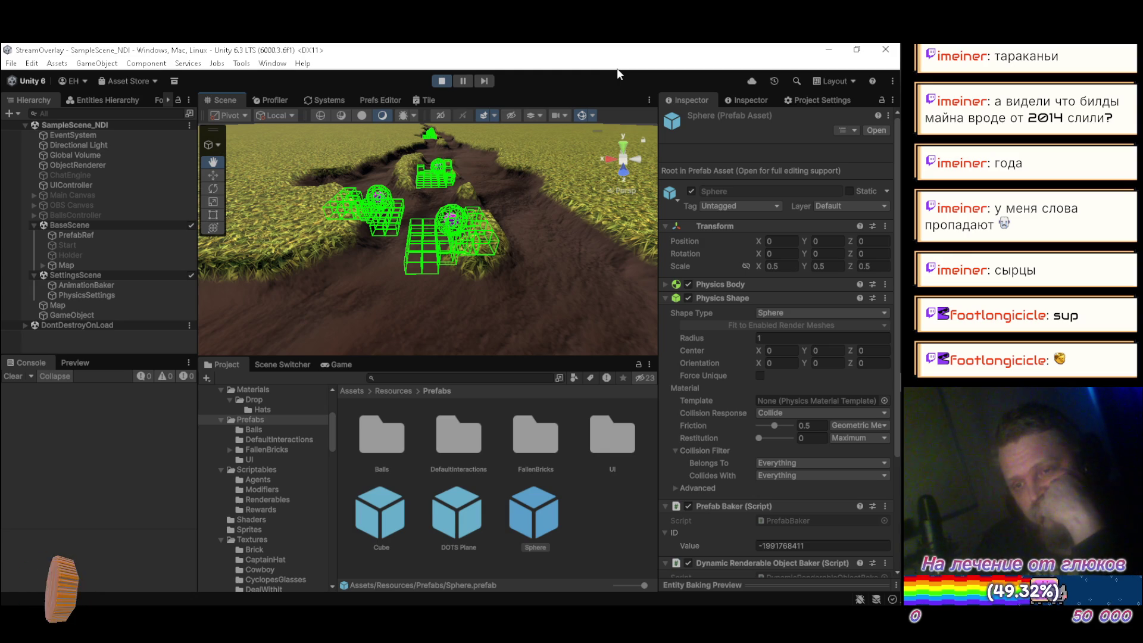
Set the Sphere prefab's Physics Target Baker Collision Radius to 2, then stop play mode
{"action": "scroll", "coordinate": [794, 292], "scroll_direction": "down", "scroll_amount": 5}
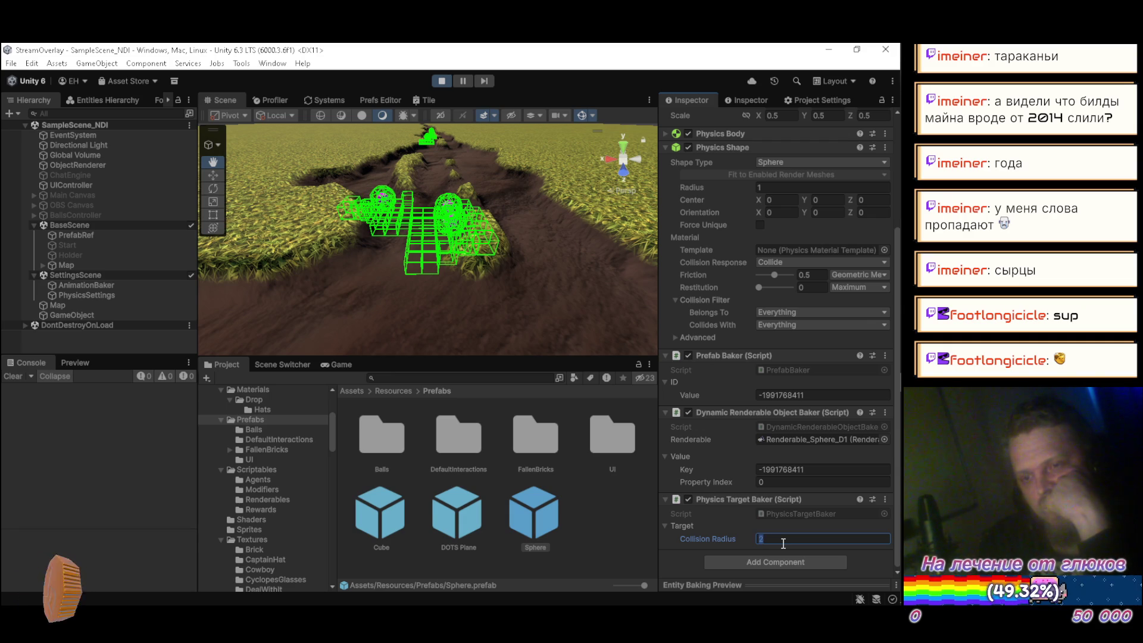
{"action": "type", "text": "2"}
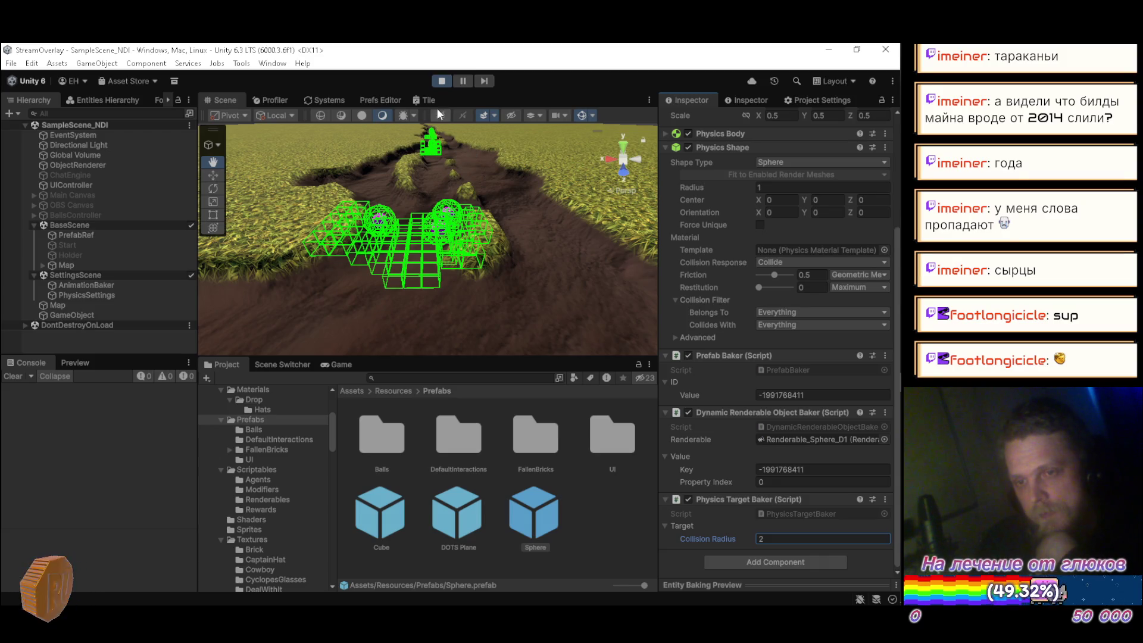
{"action": "left_click", "coordinate": [441, 81]}
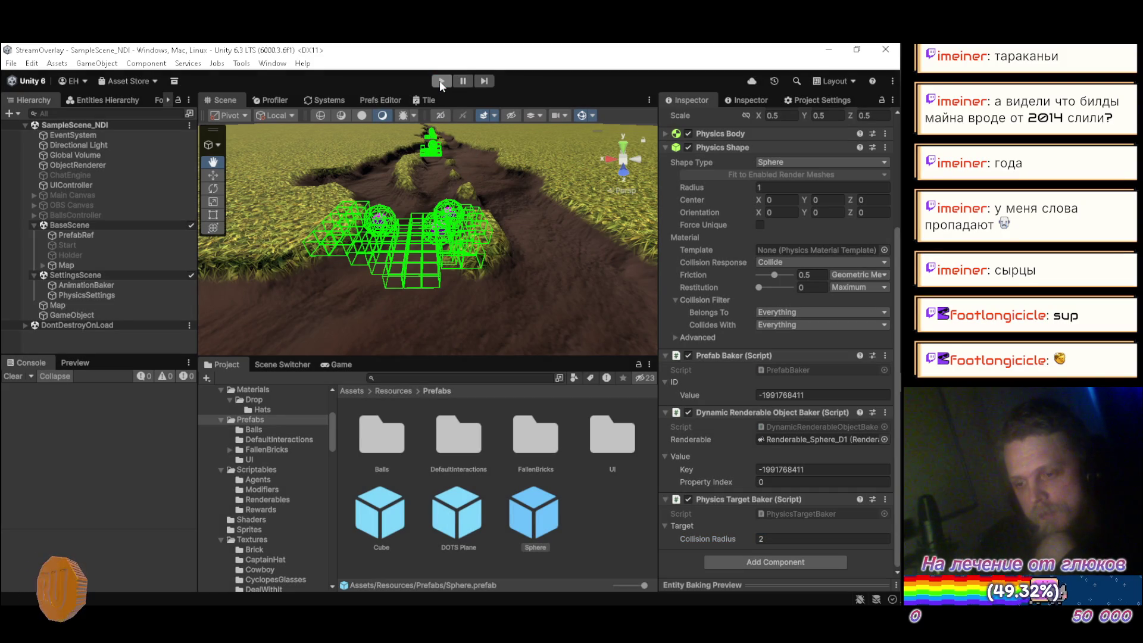
Restart play mode, fly the Scene camera toward the dirt trench, and maximize the Scene view
{"action": "left_click", "coordinate": [441, 81]}
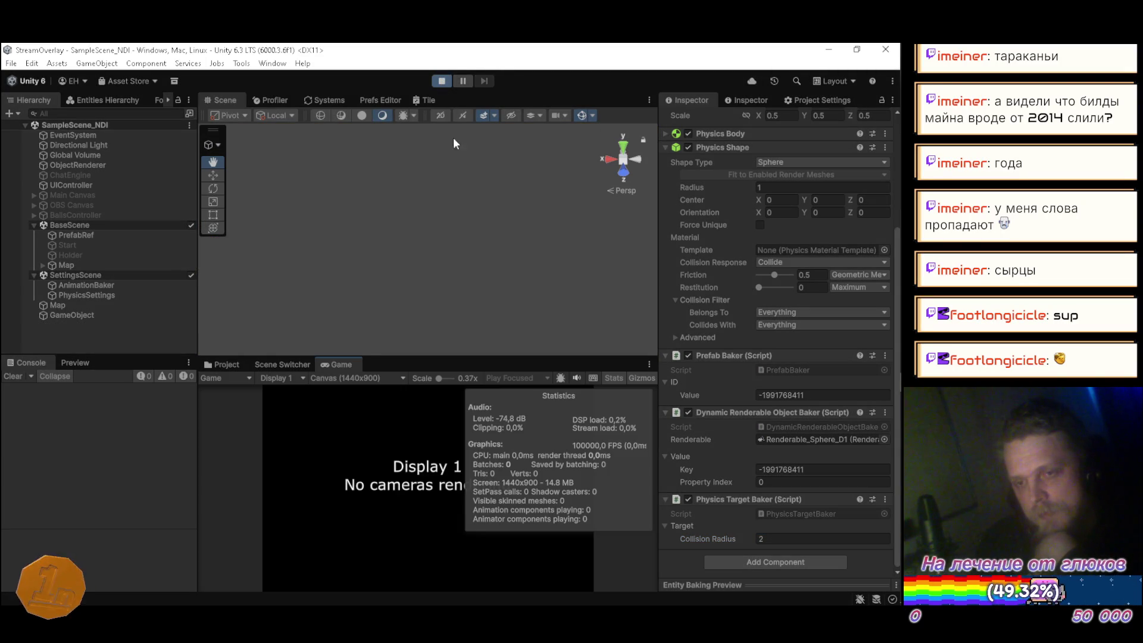
{"action": "mouse_move", "coordinate": [467, 262]}
{"action": "left_mouse_down"}
{"action": "mouse_move", "coordinate": [477, 171]}
{"action": "mouse_move", "coordinate": [479, 274]}
{"action": "mouse_move", "coordinate": [495, 236]}
{"action": "mouse_move", "coordinate": [525, 242]}
{"action": "mouse_move", "coordinate": [556, 280]}
{"action": "mouse_move", "coordinate": [537, 250]}
{"action": "mouse_move", "coordinate": [482, 232]}
{"action": "mouse_move", "coordinate": [533, 226]}
{"action": "mouse_move", "coordinate": [515, 222]}
{"action": "mouse_move", "coordinate": [502, 219]}
{"action": "mouse_move", "coordinate": [544, 244]}
{"action": "mouse_move", "coordinate": [537, 162]}
{"action": "left_mouse_up"}
{"action": "scroll", "coordinate": [474, 187], "scroll_direction": "up", "scroll_amount": 1}
{"action": "key", "text": "w"}
{"action": "scroll", "coordinate": [479, 277], "scroll_direction": "down", "scroll_amount": 3}
{"action": "double_click", "coordinate": [225, 103]}
Turn Gizmos off to hide the collider wireframes, and fly the camera along the trench
{"action": "left_click", "coordinate": [385, 115]}
{"action": "mouse_move", "coordinate": [508, 210]}
{"action": "left_mouse_down"}
{"action": "mouse_move", "coordinate": [484, 209]}
{"action": "mouse_move", "coordinate": [463, 178]}
{"action": "mouse_move", "coordinate": [584, 213]}
{"action": "mouse_move", "coordinate": [545, 200]}
{"action": "left_mouse_up"}
{"action": "scroll", "coordinate": [487, 206], "scroll_direction": "down", "scroll_amount": 2}
{"action": "scroll", "coordinate": [490, 209], "scroll_direction": "up", "scroll_amount": 2}
{"action": "scroll", "coordinate": [575, 210], "scroll_direction": "up", "scroll_amount": 3}
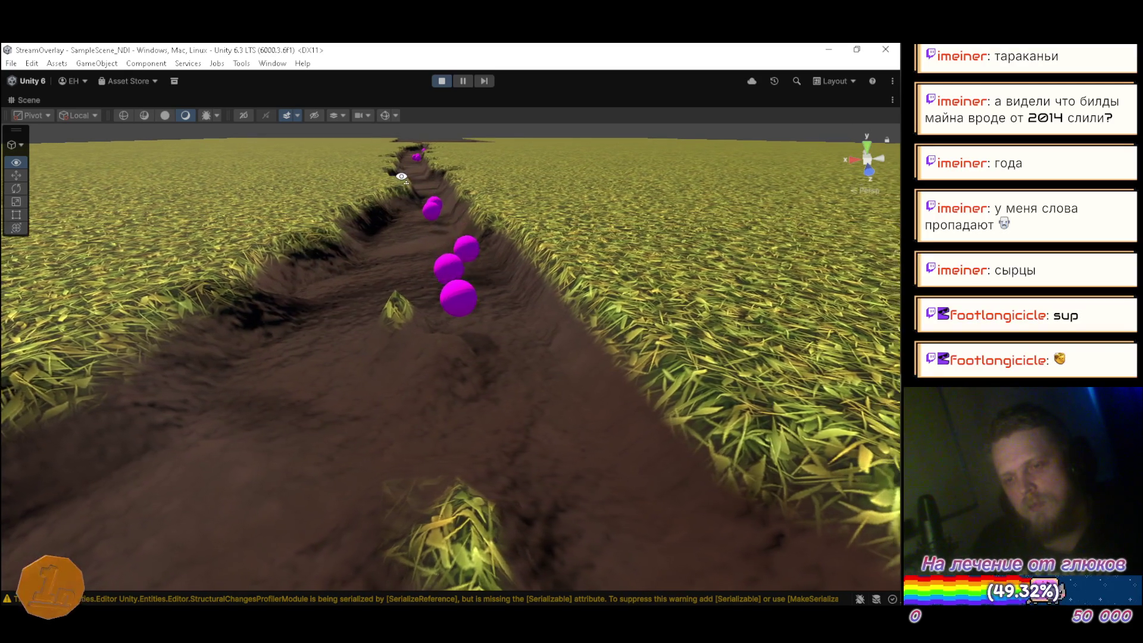
{"action": "key", "text": "w"}
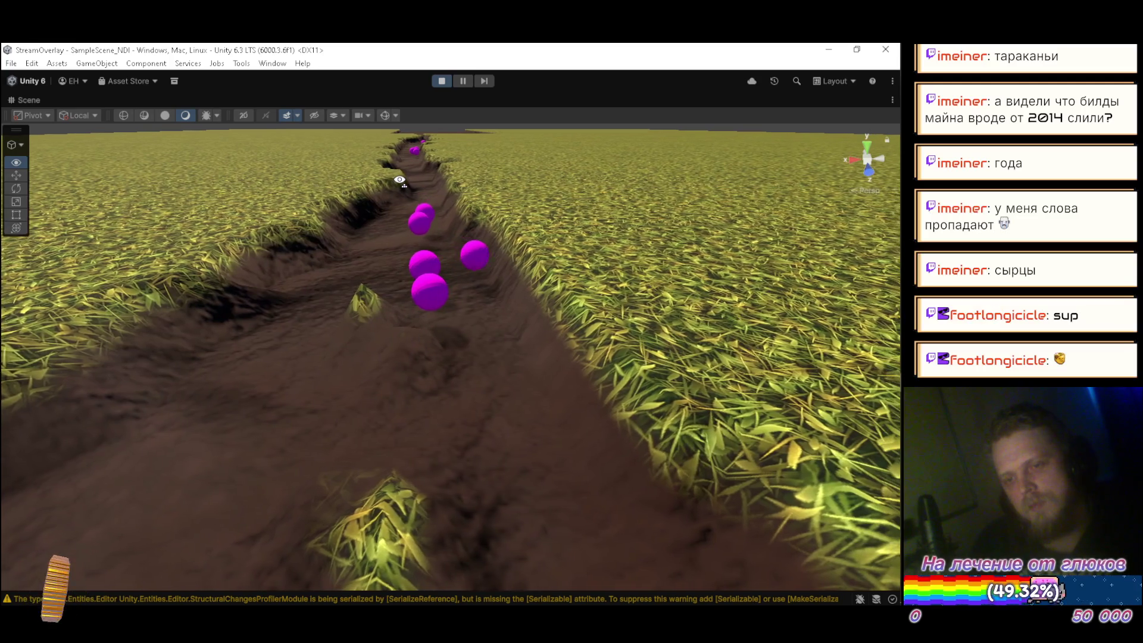
{"action": "key", "text": "d"}
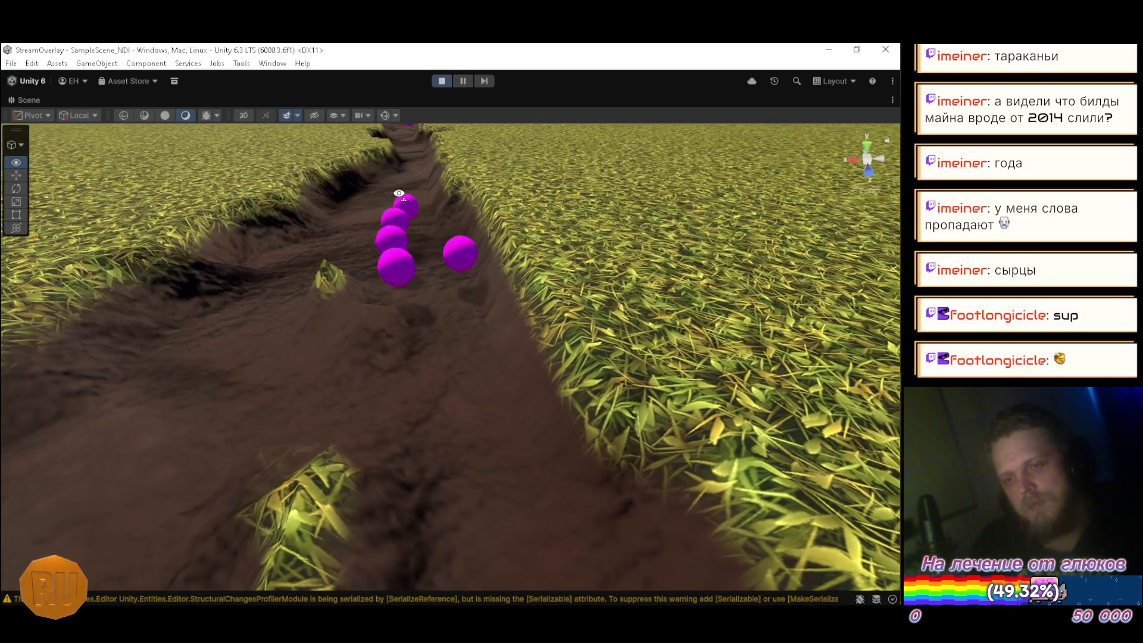
{"action": "mouse_move", "coordinate": [398, 196]}
{"action": "left_mouse_down"}
{"action": "mouse_move", "coordinate": [397, 165]}
{"action": "mouse_move", "coordinate": [480, 244]}
{"action": "mouse_move", "coordinate": [642, 267]}
{"action": "mouse_move", "coordinate": [774, 258]}
{"action": "mouse_move", "coordinate": [894, 179]}
{"action": "mouse_move", "coordinate": [7, 169]}
{"action": "mouse_move", "coordinate": [18, 159]}
{"action": "left_mouse_up"}
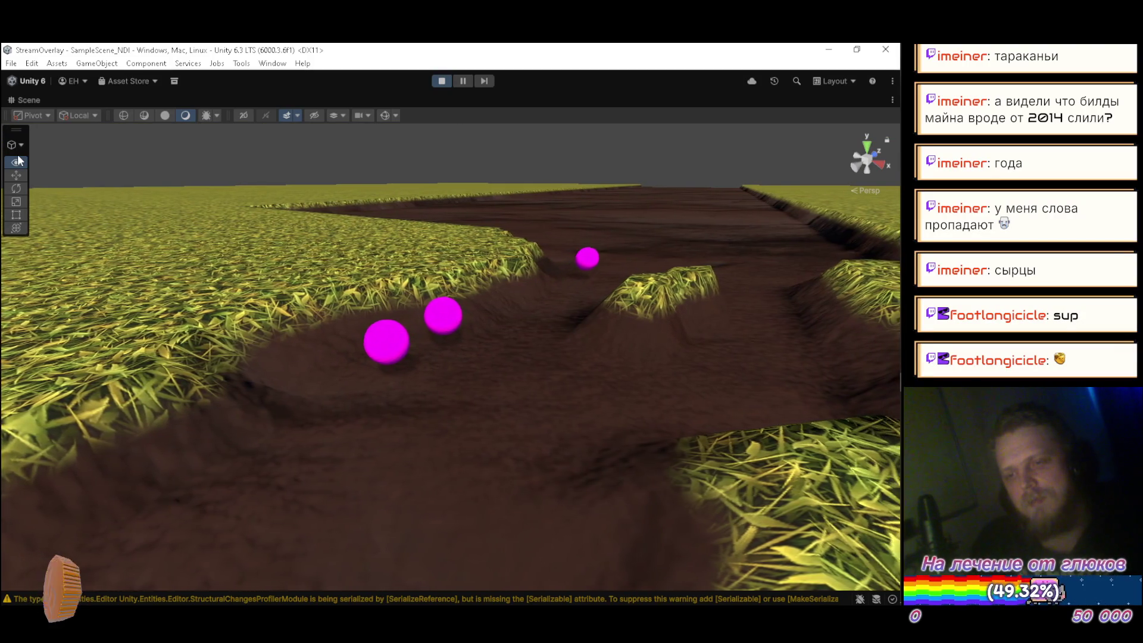
{"action": "key", "text": "d"}
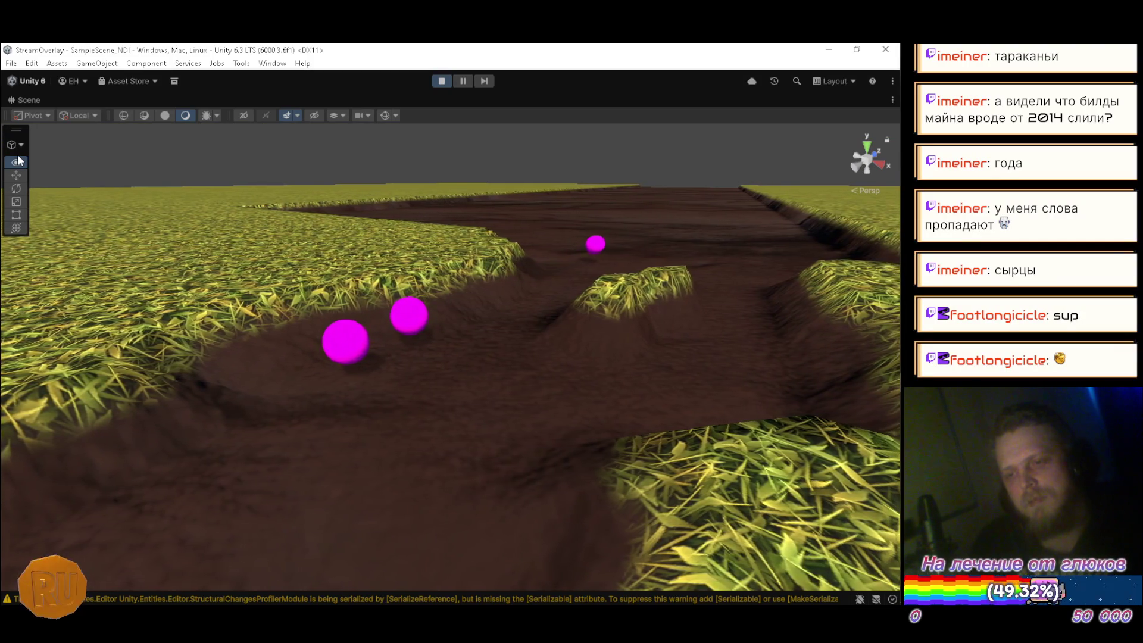
{"action": "mouse_move", "coordinate": [17, 160]}
{"action": "left_mouse_down"}
{"action": "mouse_move", "coordinate": [618, 187]}
{"action": "mouse_move", "coordinate": [424, 172]}
{"action": "left_mouse_up"}
{"action": "key", "text": "d"}
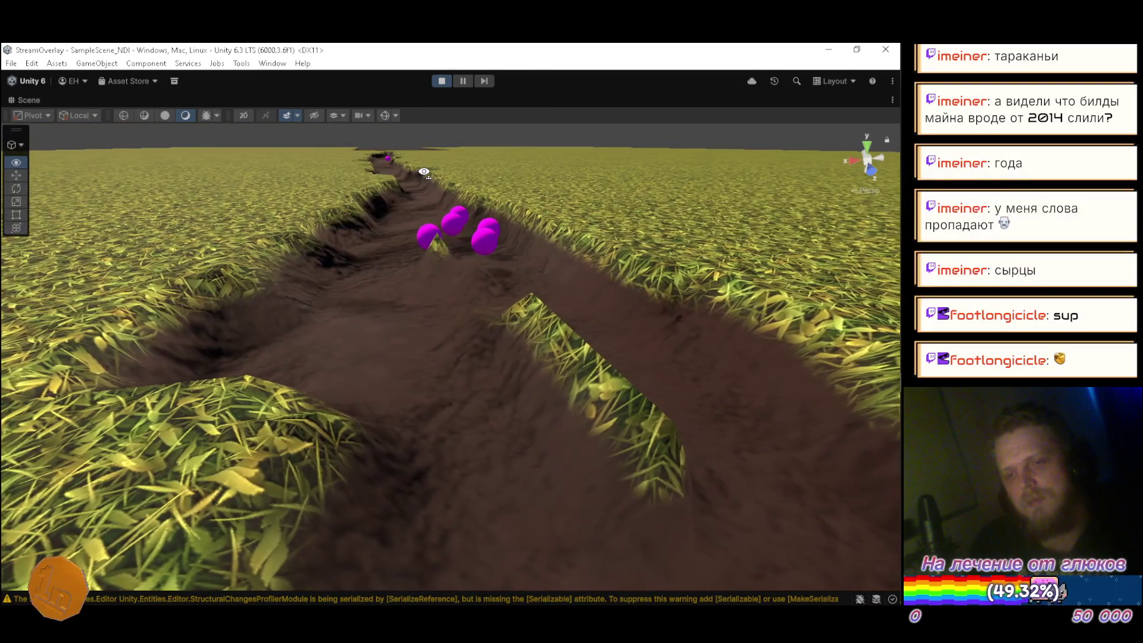
{"action": "key", "text": "d"}
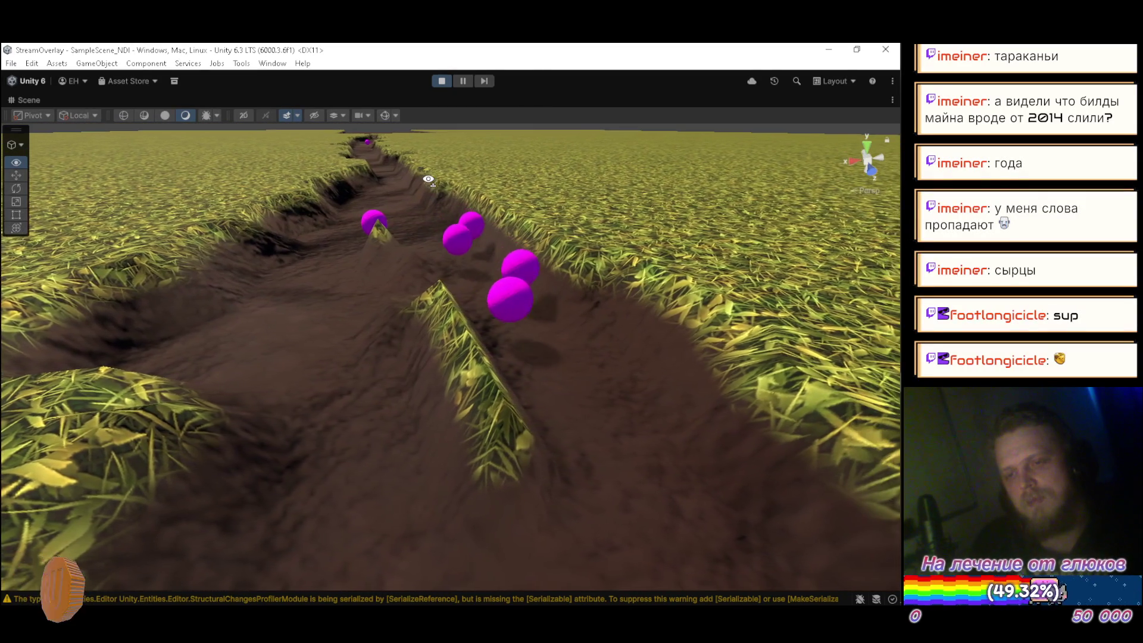
{"action": "key", "text": "w"}
{"action": "key", "text": "s"}
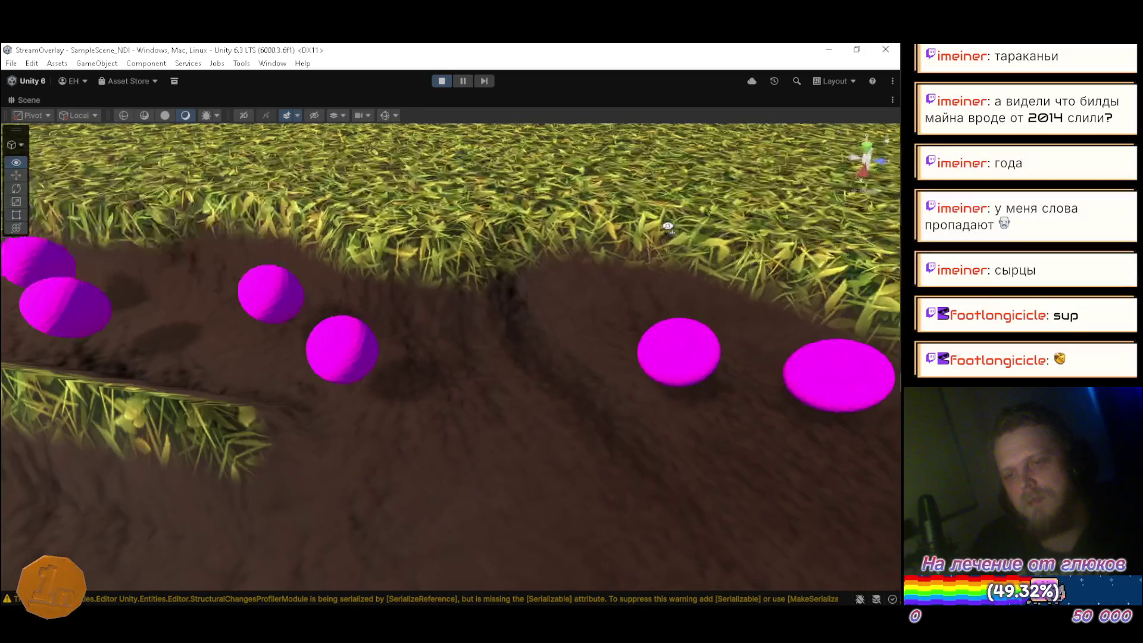
{"action": "key", "text": "s"}
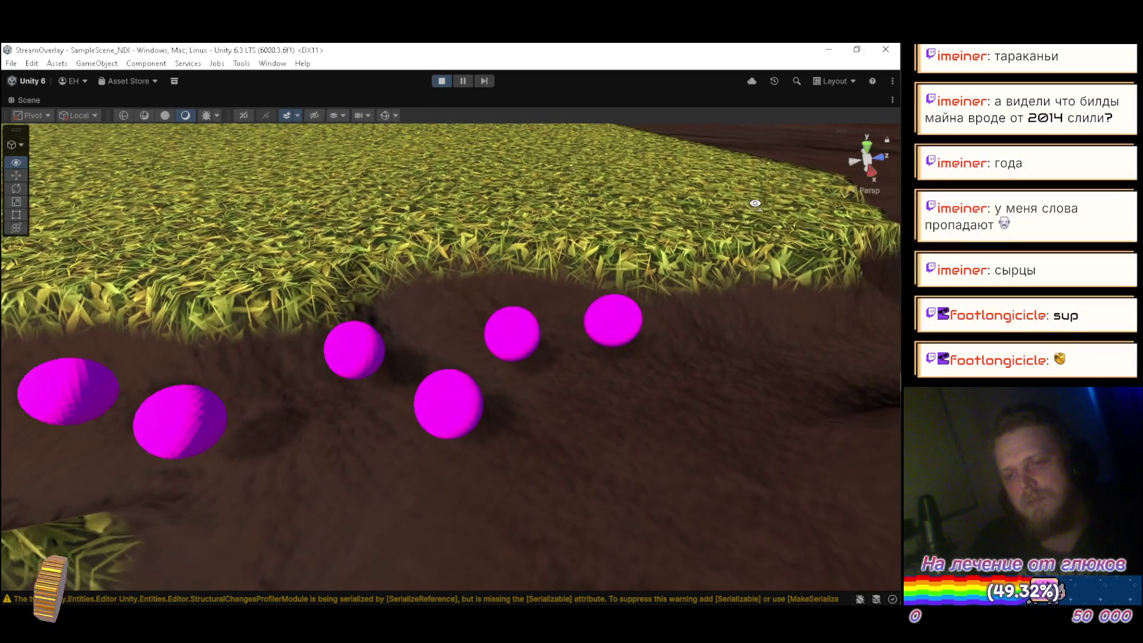
{"action": "key", "text": "s"}
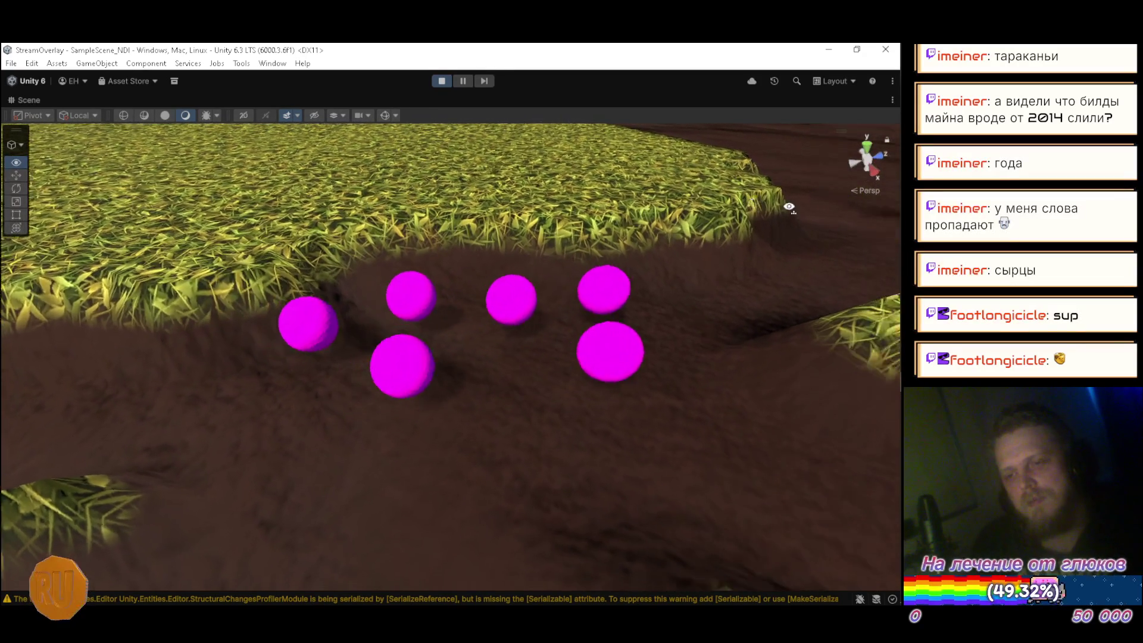
{"action": "key", "text": "d"}
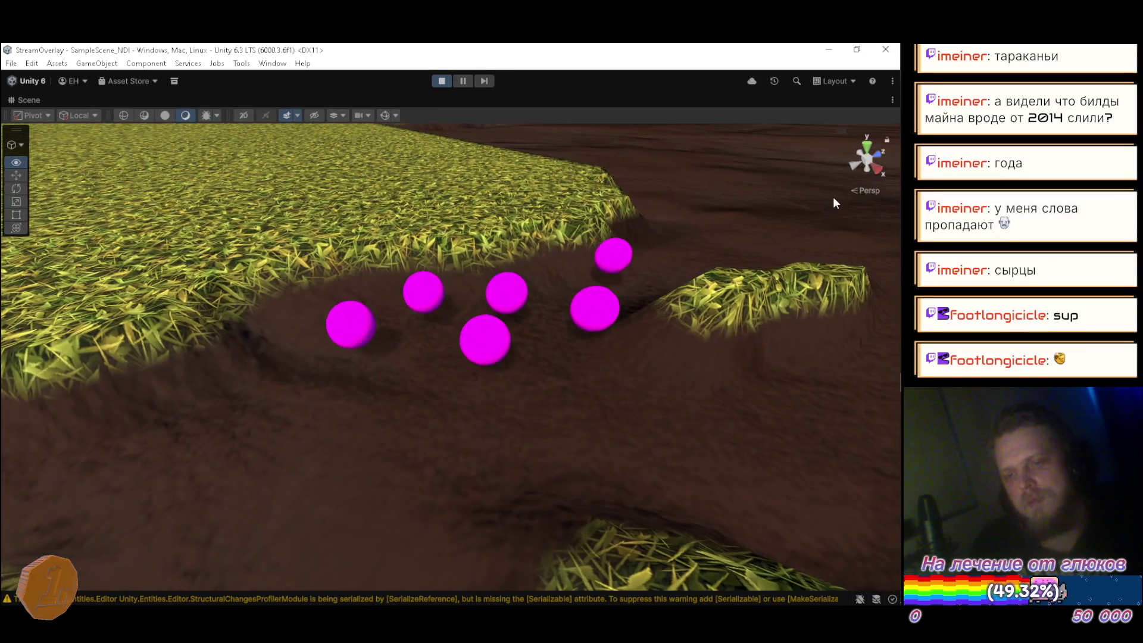
{"action": "key", "text": "Right"}
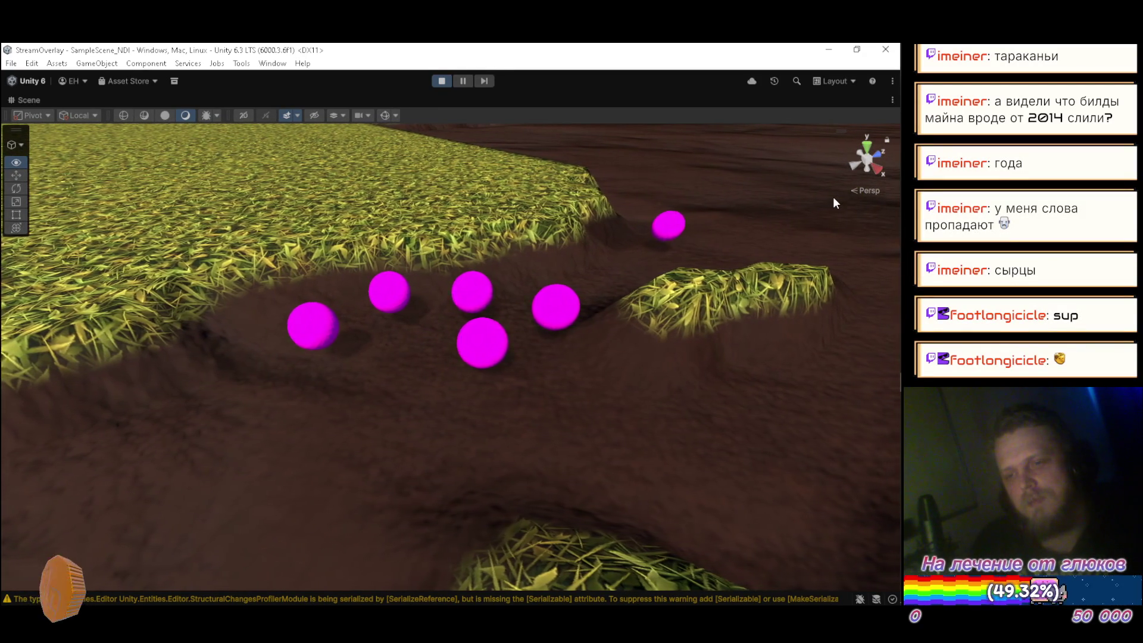
{"action": "key", "text": "Right"}
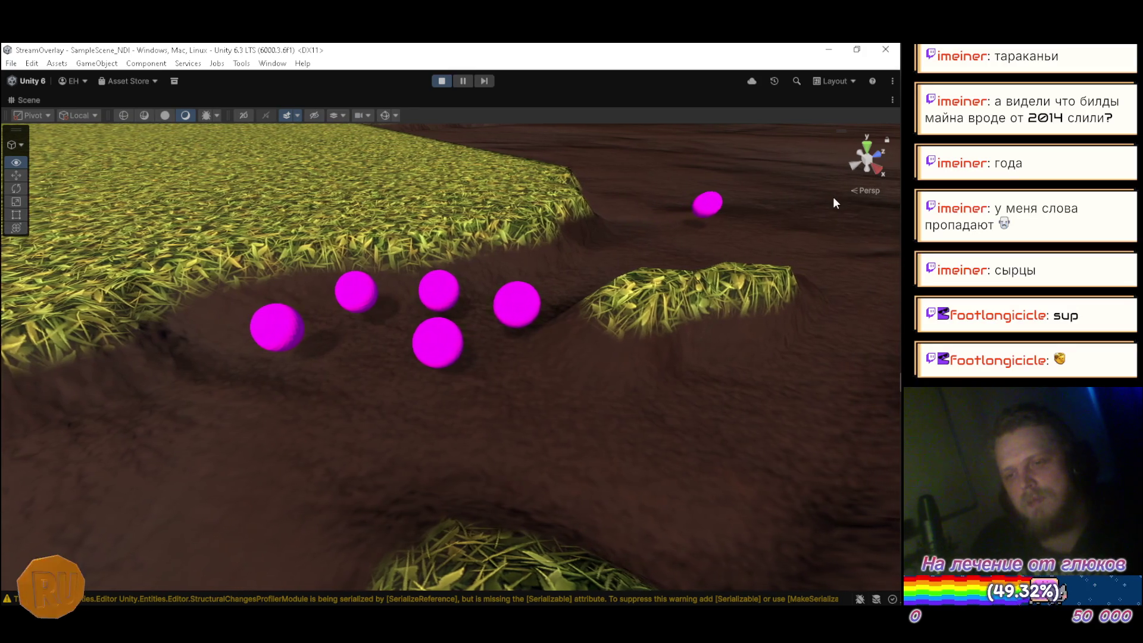
{"action": "key", "text": "Right"}
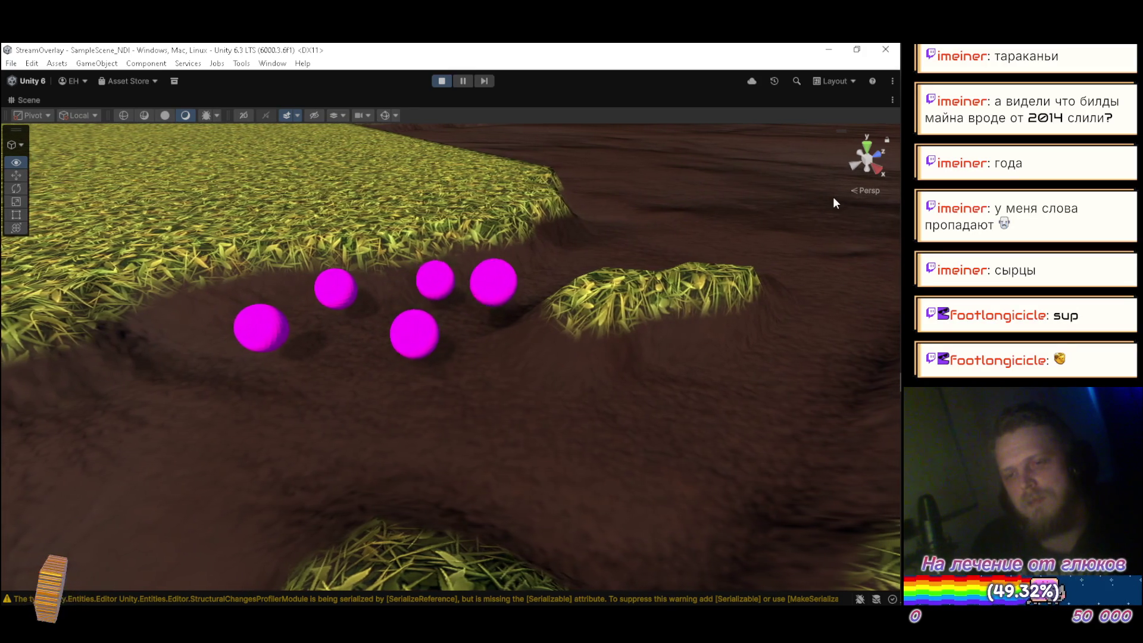
{"action": "key", "text": "Right"}
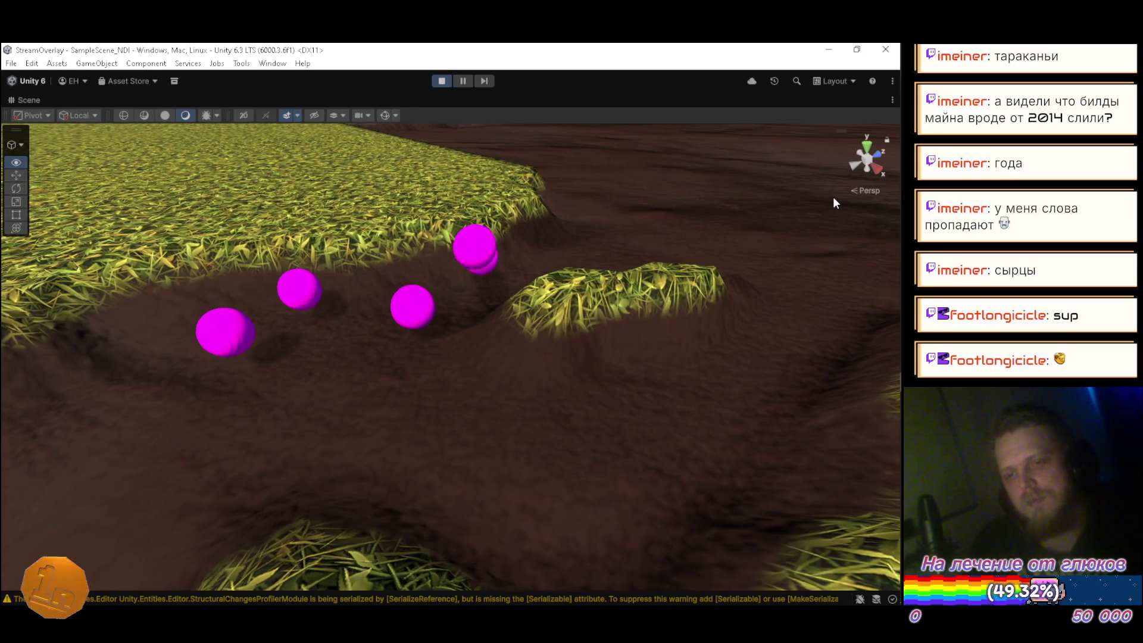
{"action": "key", "text": "Right"}
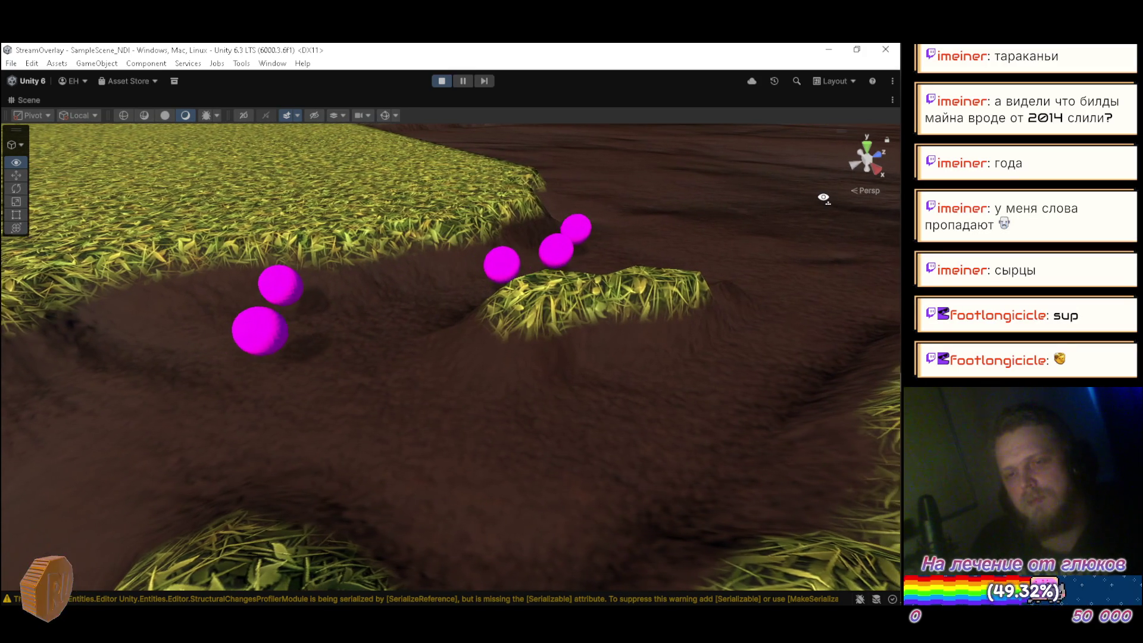
{"action": "key", "text": "Right"}
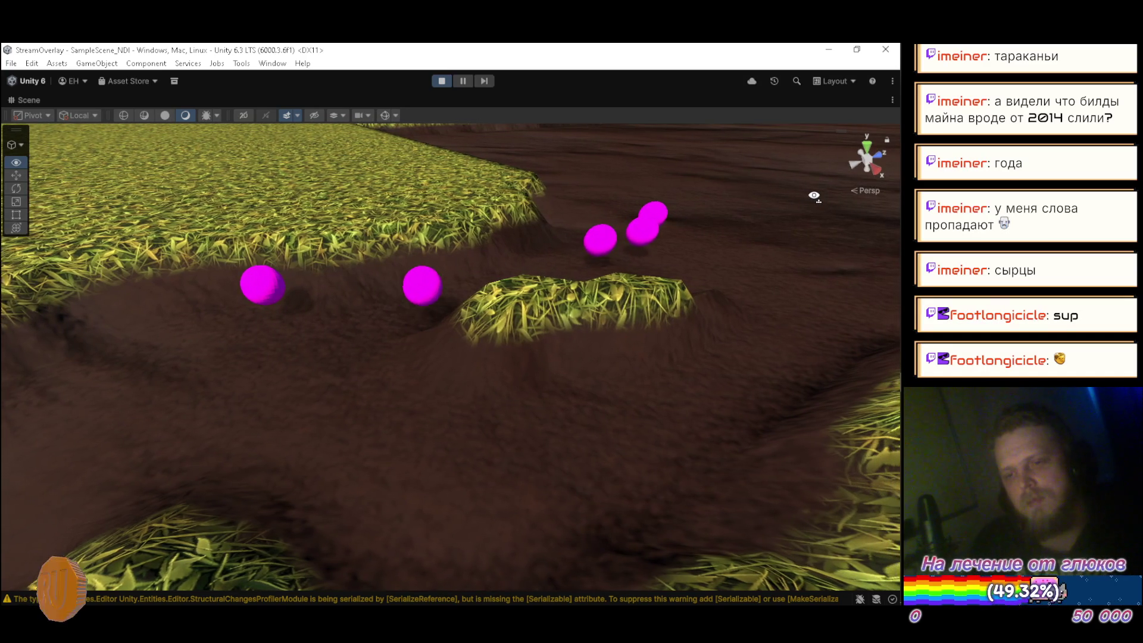
{"action": "key", "text": "Right"}
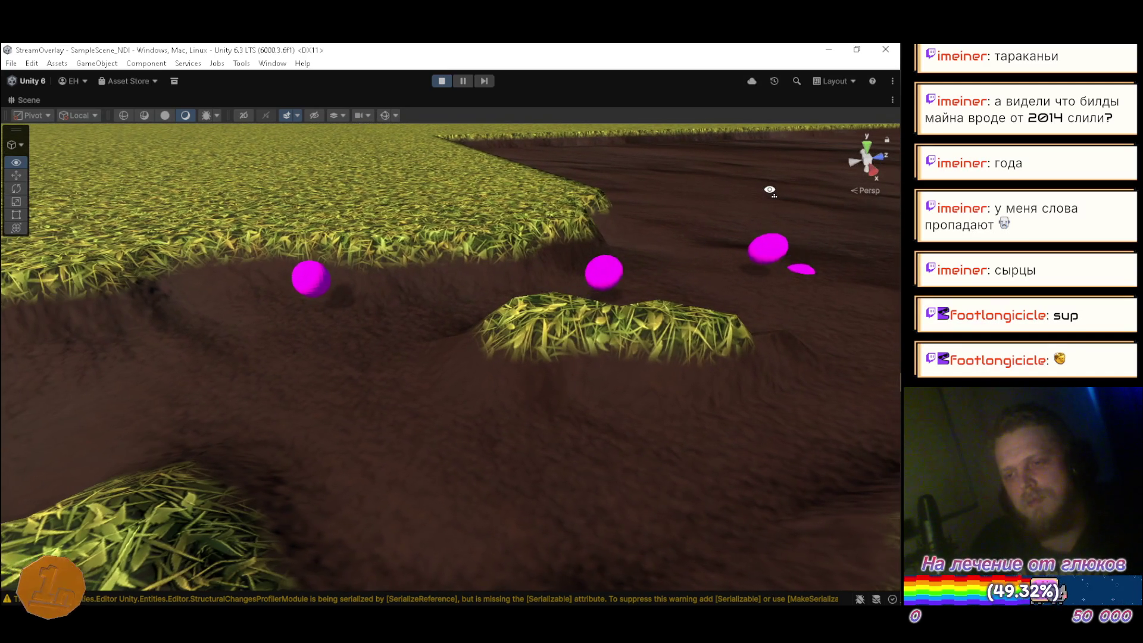
{"action": "mouse_move", "coordinate": [770, 190]}
{"action": "left_mouse_down"}
{"action": "mouse_move", "coordinate": [488, 197]}
{"action": "mouse_move", "coordinate": [561, 179]}
{"action": "mouse_move", "coordinate": [553, 174]}
{"action": "mouse_move", "coordinate": [778, 212]}
{"action": "mouse_move", "coordinate": [572, 179]}
{"action": "mouse_move", "coordinate": [428, 173]}
{"action": "mouse_move", "coordinate": [738, 199]}
{"action": "mouse_move", "coordinate": [434, 187]}
{"action": "mouse_move", "coordinate": [442, 140]}
{"action": "left_mouse_up"}
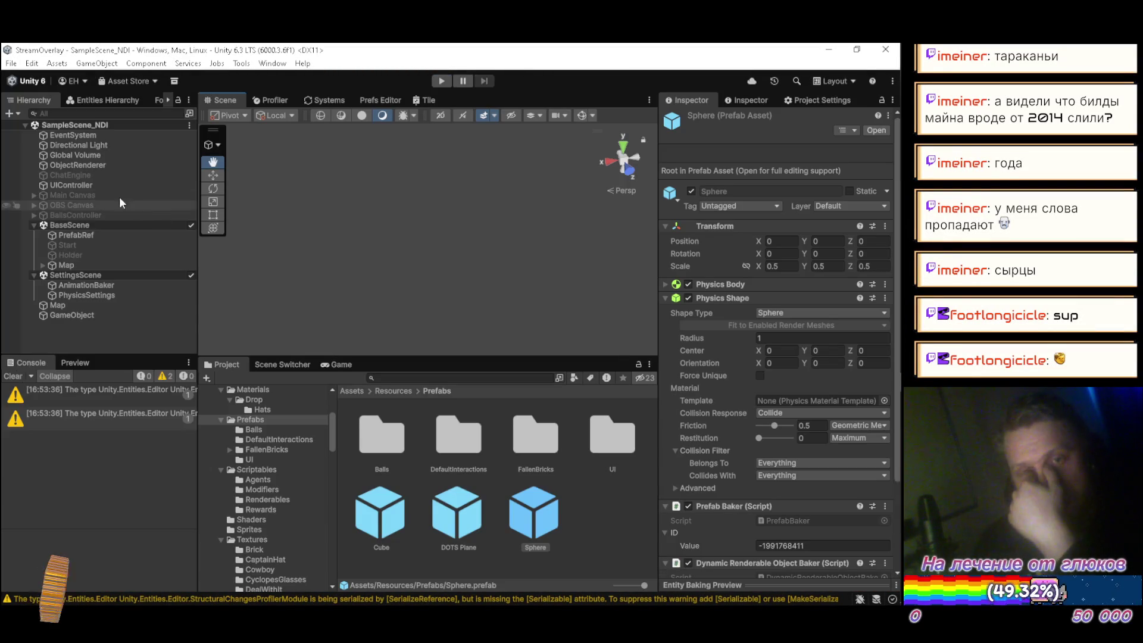
Clear the console warnings and inspect the sphere's Renderable_Sphere_D1 asset
{"action": "left_click", "coordinate": [13, 376]}
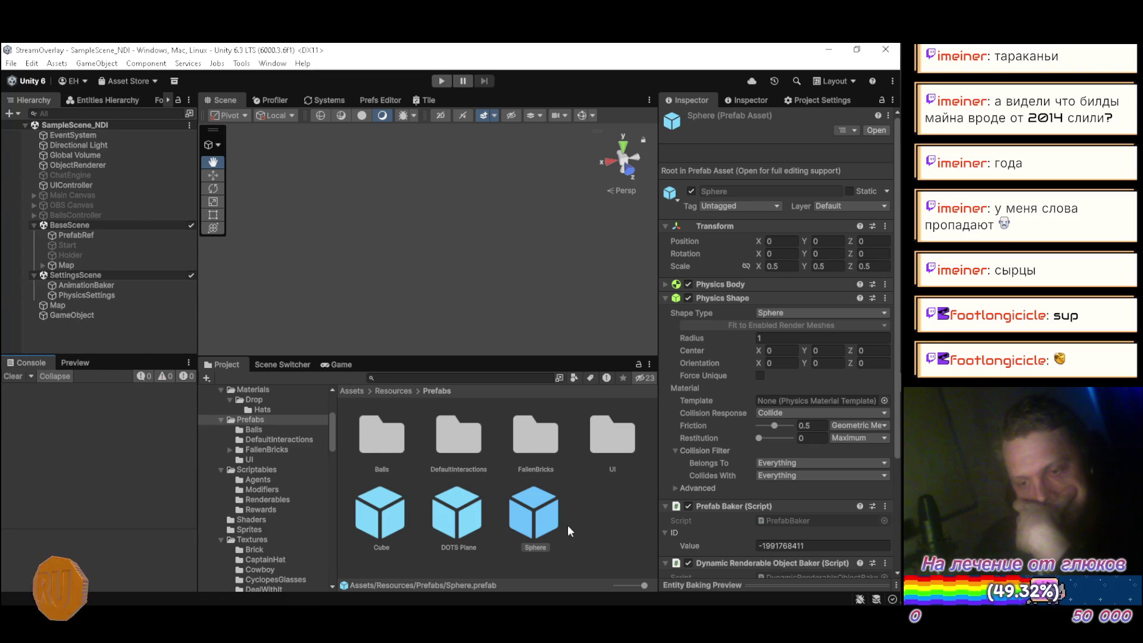
{"action": "scroll", "coordinate": [777, 475], "scroll_direction": "down", "scroll_amount": 4}
{"action": "left_click", "coordinate": [821, 440]}
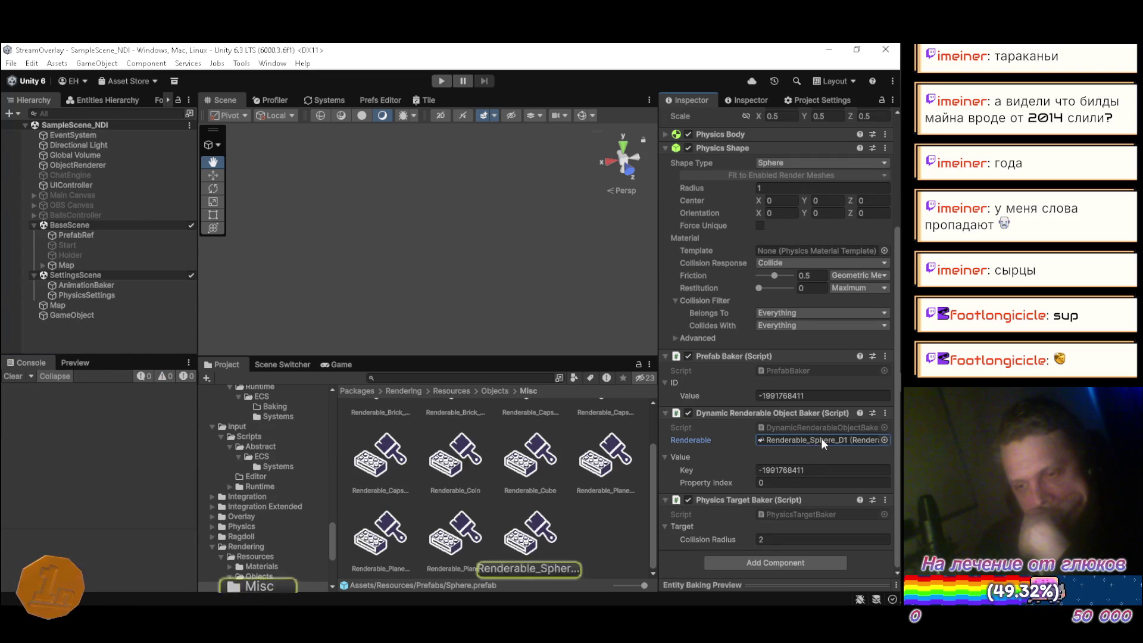
{"action": "left_click", "coordinate": [530, 529]}
Trace the Sphere_D1 mesh to the Primitives FBX asset and open it in Blender
{"action": "left_click", "coordinate": [796, 280]}
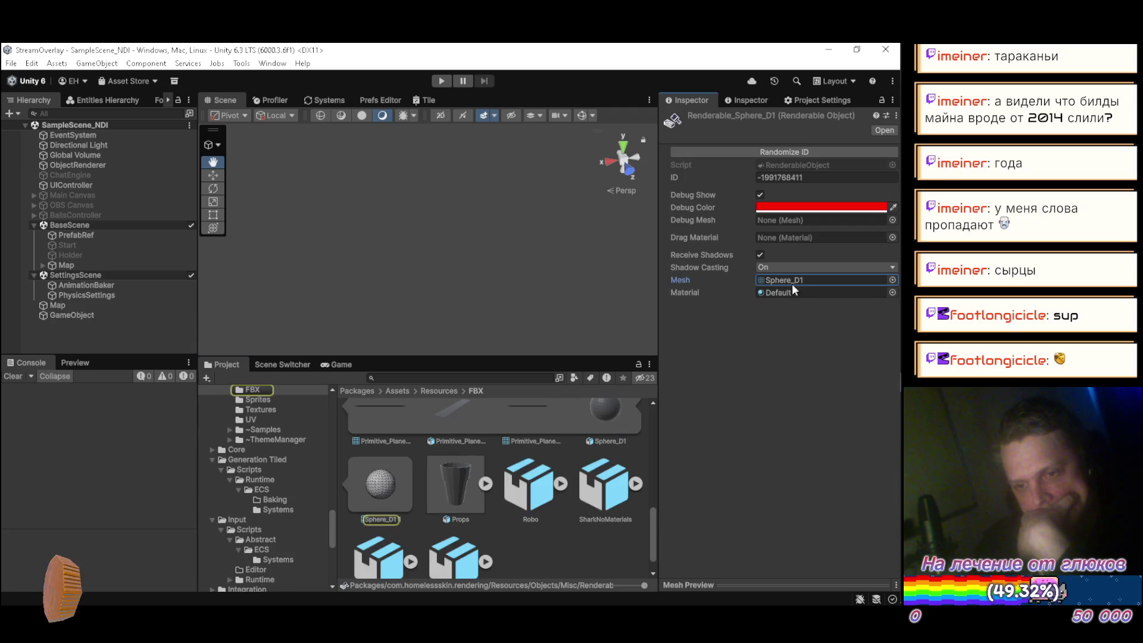
{"action": "scroll", "coordinate": [468, 495], "scroll_direction": "up", "scroll_amount": 2}
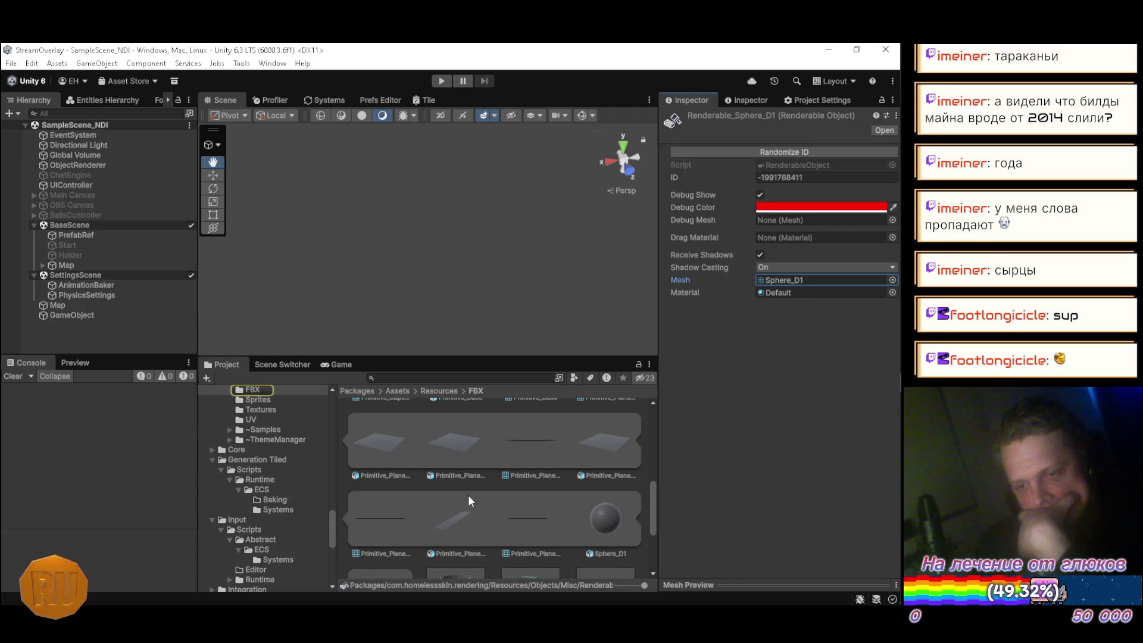
{"action": "scroll", "coordinate": [552, 510], "scroll_direction": "up", "scroll_amount": 1}
{"action": "scroll", "coordinate": [543, 481], "scroll_direction": "up", "scroll_amount": 2}
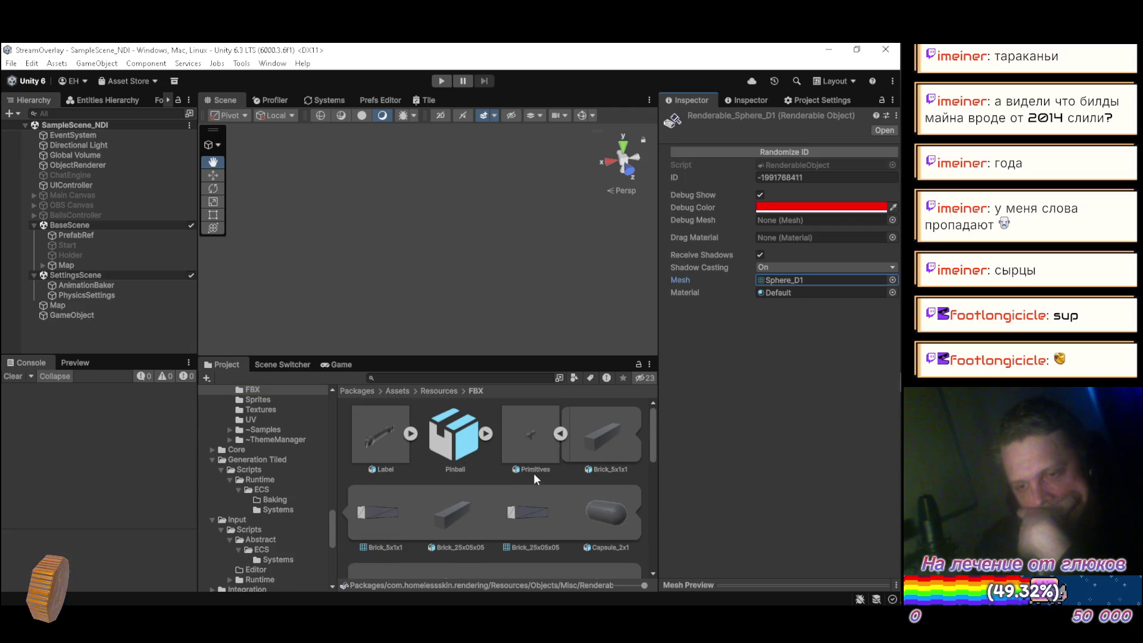
{"action": "double_click", "coordinate": [531, 432]}
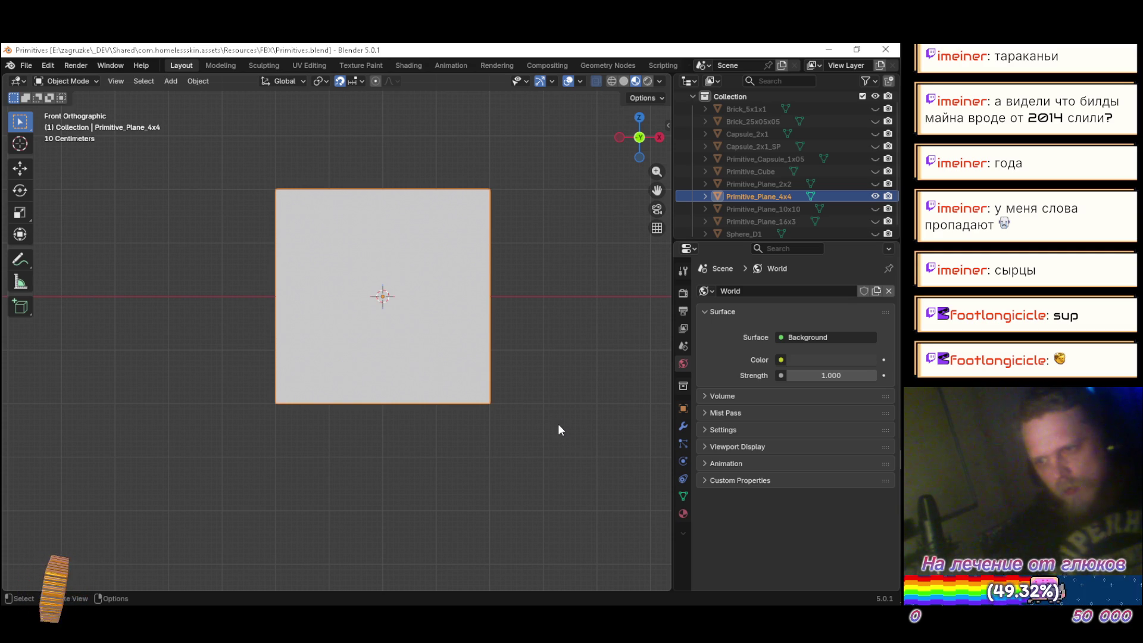
Hide Primitive_Plane_4x4 with its eye icon in the Outliner
{"action": "left_click", "coordinate": [874, 197]}
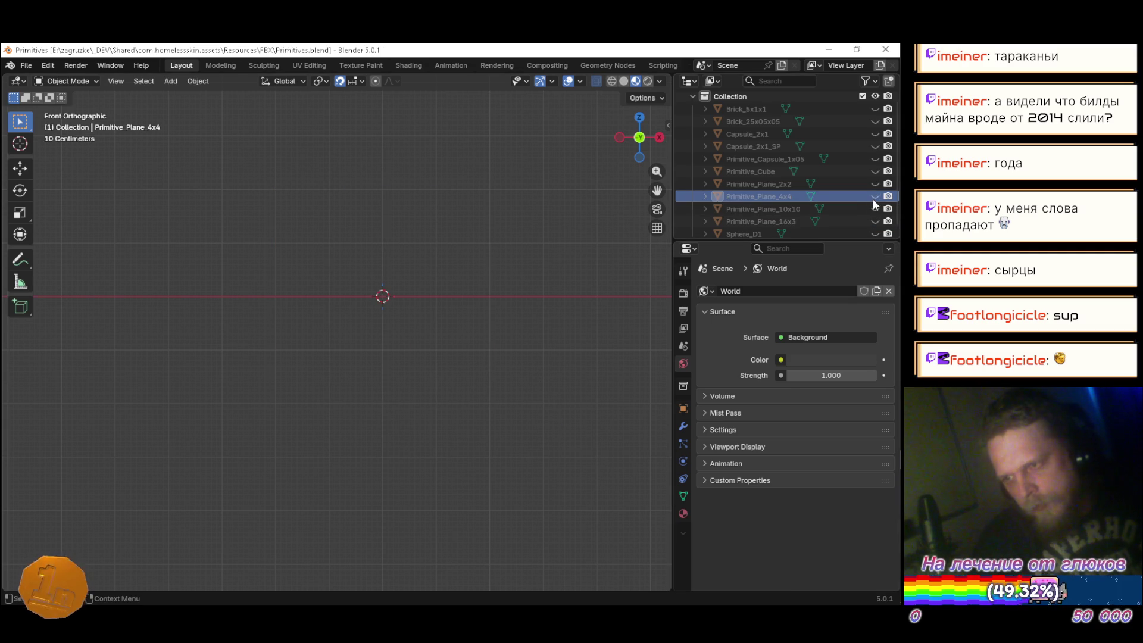
Unhide and select Sphere_D1, duplicate it in place, and hide the original
{"action": "left_click", "coordinate": [876, 233]}
{"action": "left_click", "coordinate": [748, 233]}
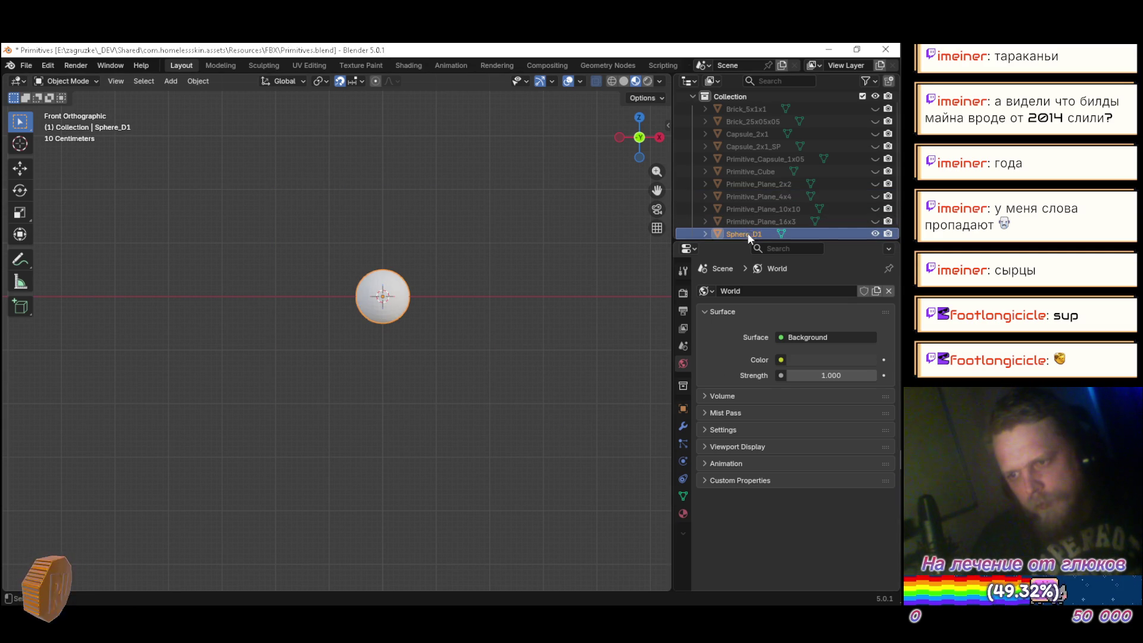
{"action": "scroll", "coordinate": [796, 231], "scroll_direction": "down", "scroll_amount": 1}
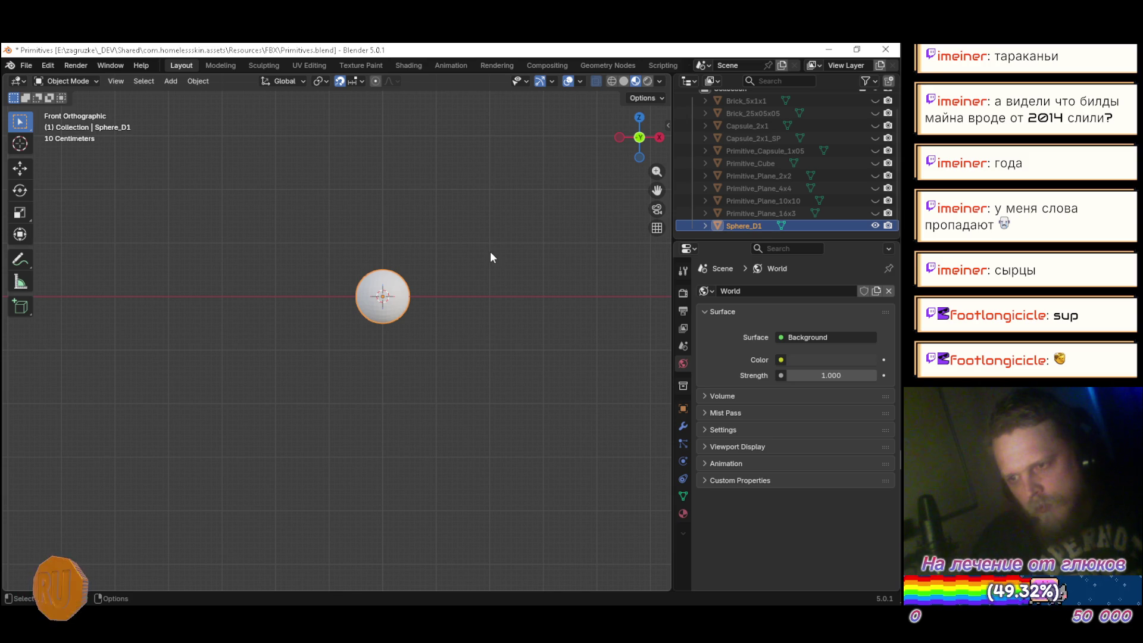
{"action": "key", "text": "shift+d"}
{"action": "key", "text": "Escape"}
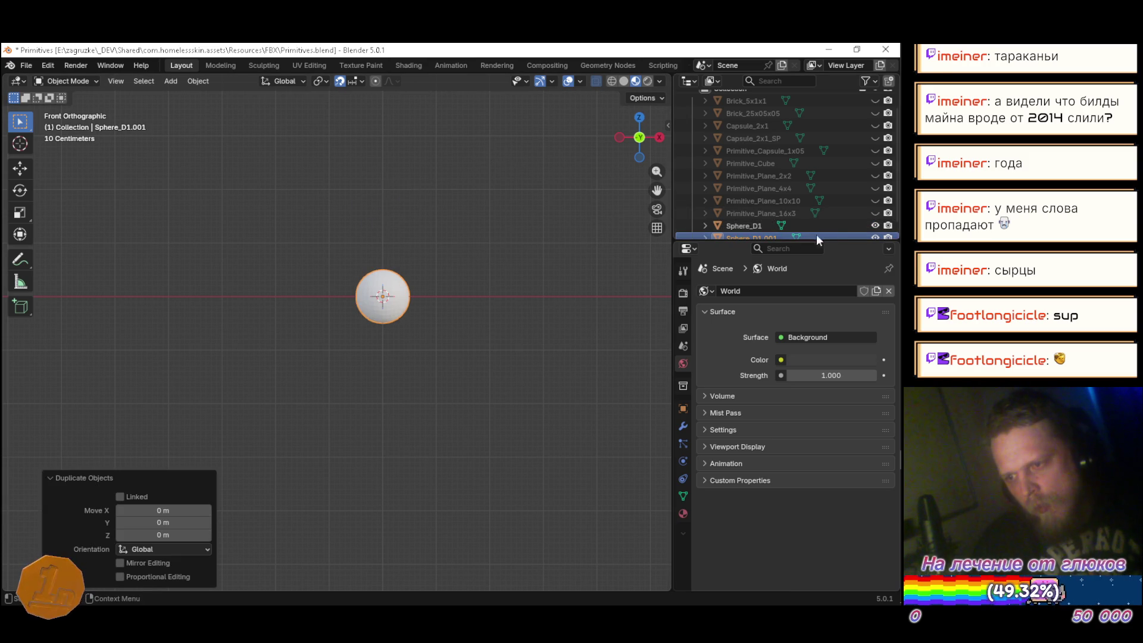
{"action": "left_click", "coordinate": [874, 224]}
Rename the duplicated sphere to Sphere_D2
{"action": "scroll", "coordinate": [774, 224], "scroll_direction": "down", "scroll_amount": 1}
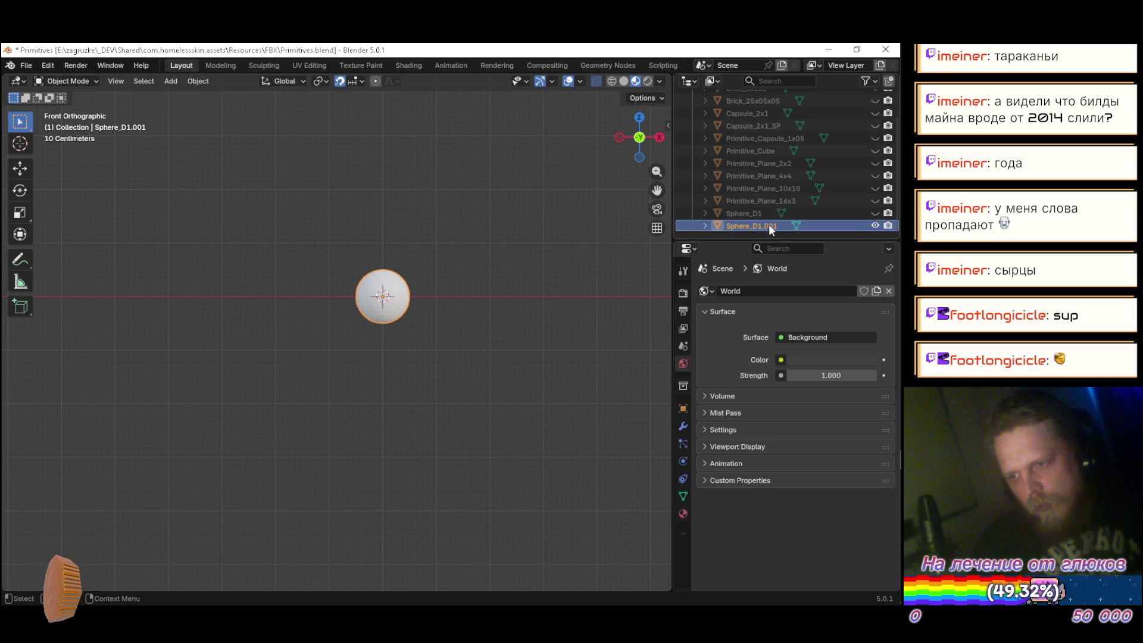
{"action": "double_click", "coordinate": [769, 224]}
{"action": "key", "text": "End"}
{"action": "key", "text": "BackSpace"}
{"action": "key", "text": "BackSpace"}
{"action": "key", "text": "BackSpace"}
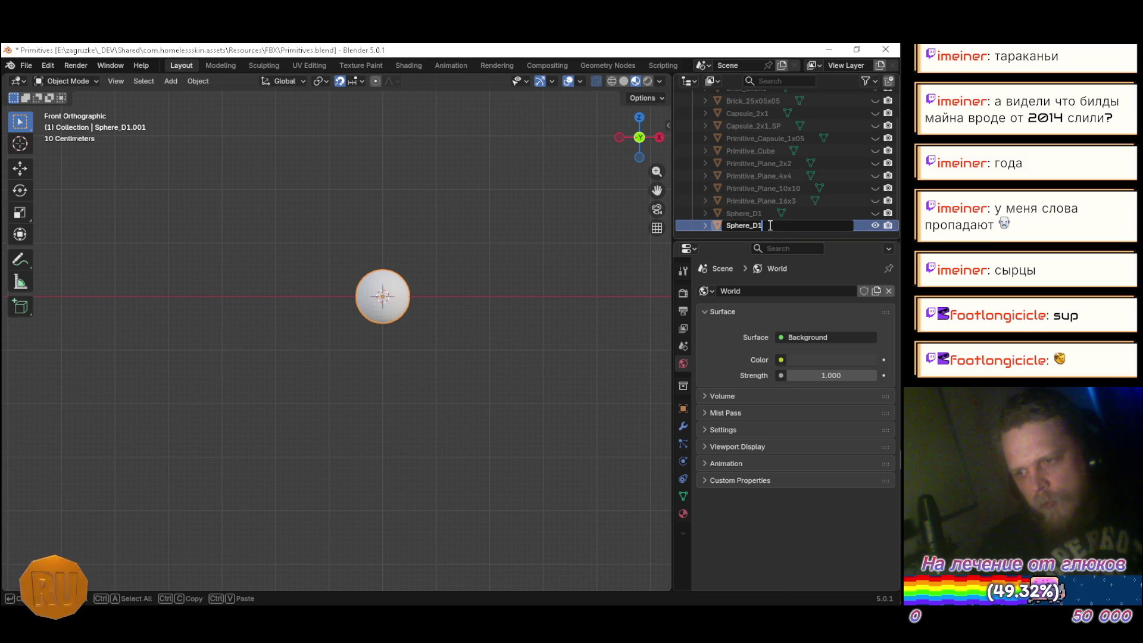
{"action": "key", "text": "BackSpace"}
{"action": "type", "text": "2"}
{"action": "key", "text": "Return"}
Scale Sphere_D2 by 2, apply all transforms, and save Primitives.blend
{"action": "left_click", "coordinate": [367, 240]}
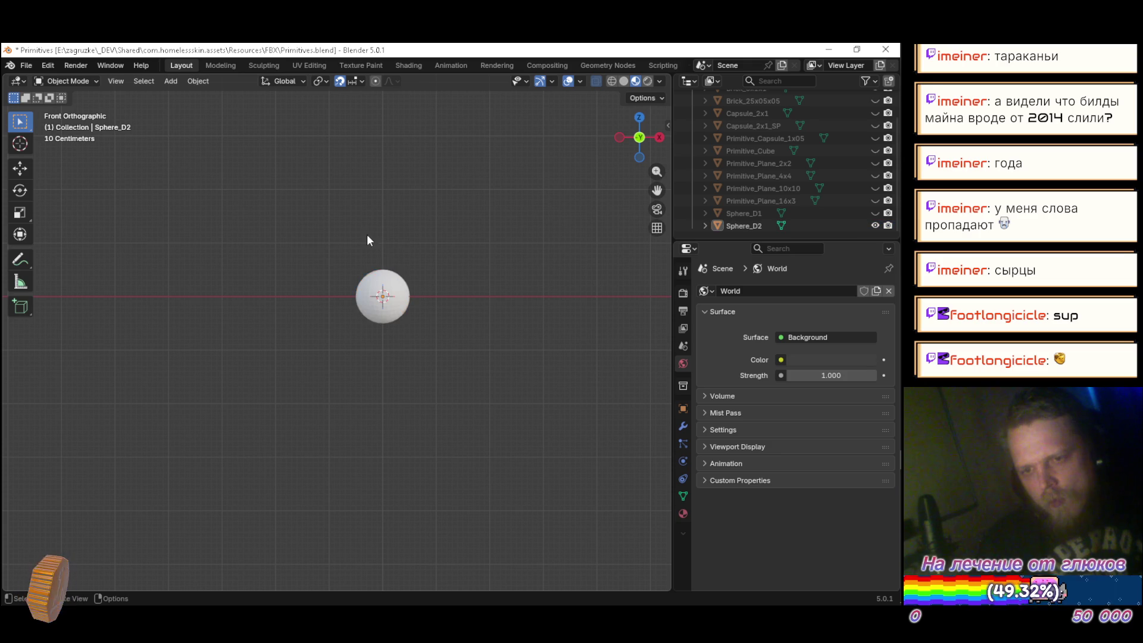
{"action": "left_click", "coordinate": [375, 292]}
{"action": "type", "text": "s2"}
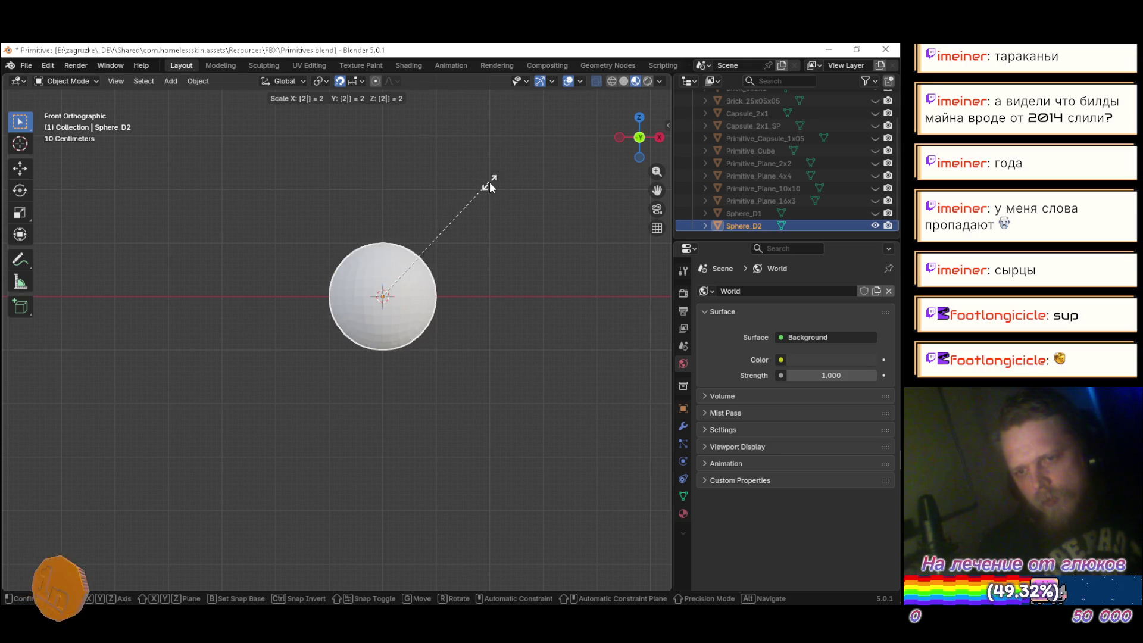
{"action": "key", "text": "Return"}
{"action": "key", "text": "ctrl+a"}
{"action": "left_click", "coordinate": [471, 221]}
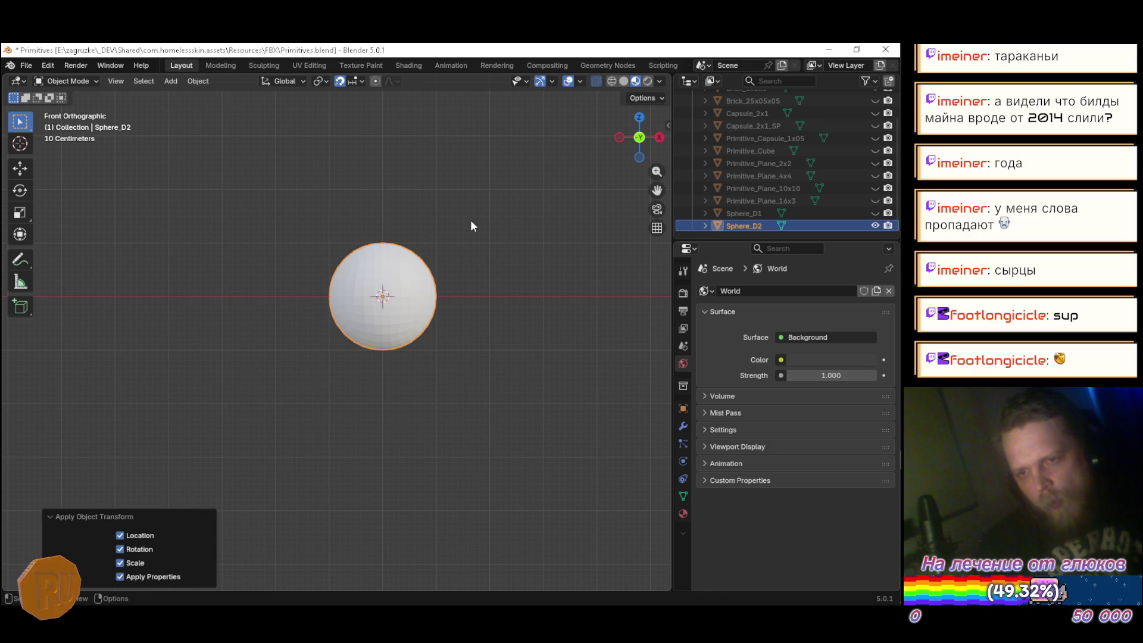
{"action": "key", "text": "ctrl+s"}
{"action": "key", "text": "alt+Tab"}
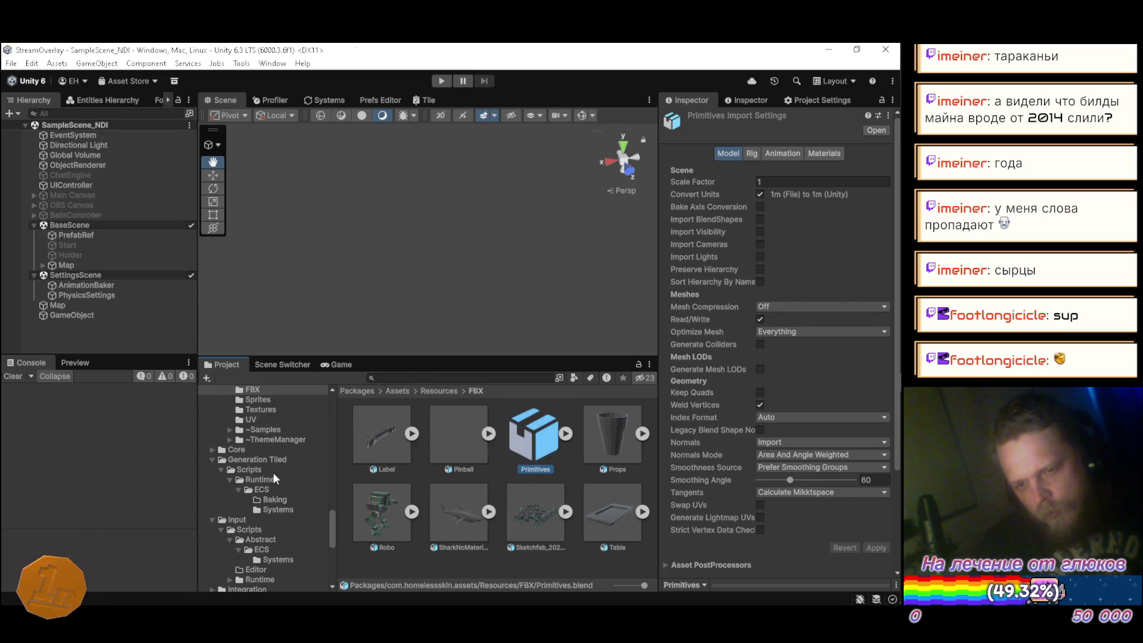
Browse to Rendering's Resources/Objects/Misc folder and select the Renderable_Sphere_D1 asset
{"action": "scroll", "coordinate": [276, 477], "scroll_direction": "up", "scroll_amount": 10}
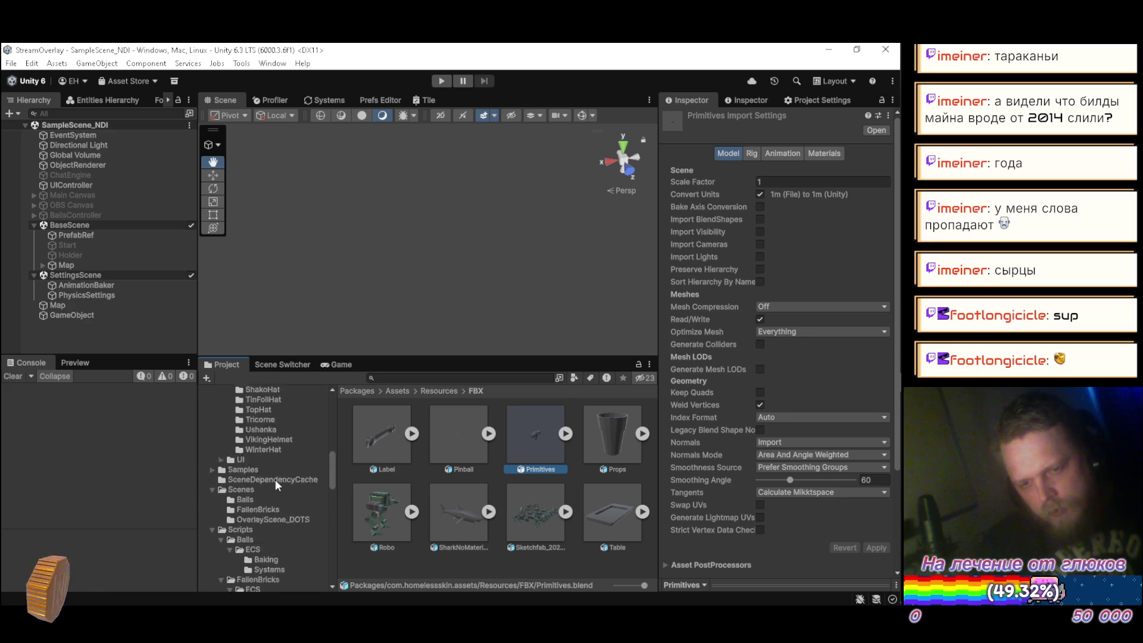
{"action": "scroll", "coordinate": [274, 486], "scroll_direction": "up", "scroll_amount": 8}
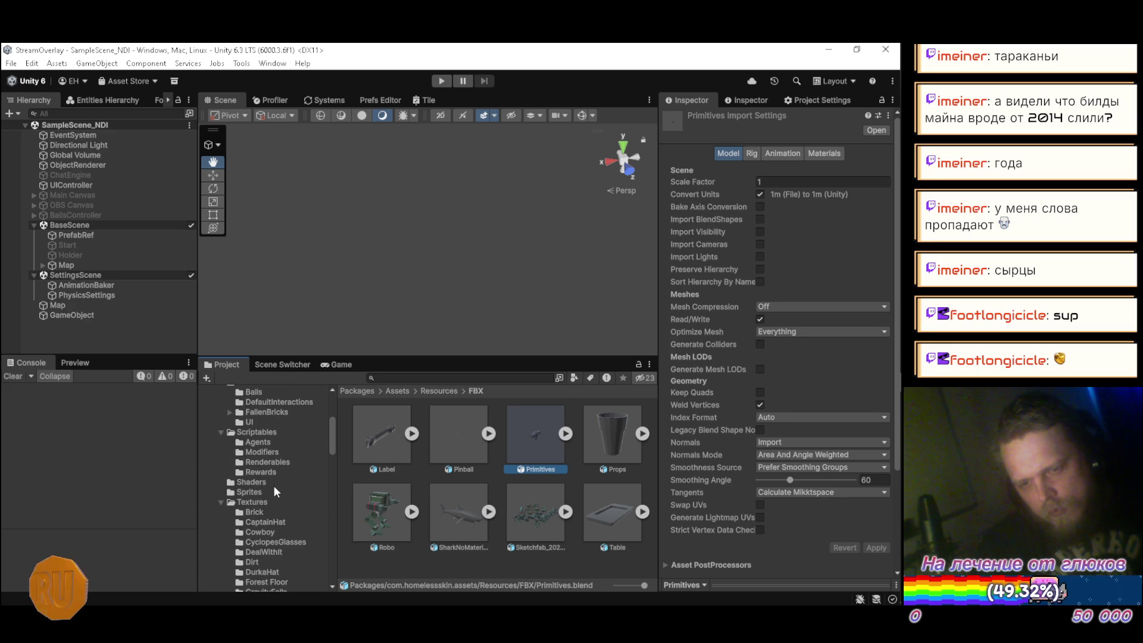
{"action": "scroll", "coordinate": [275, 488], "scroll_direction": "down", "scroll_amount": 10}
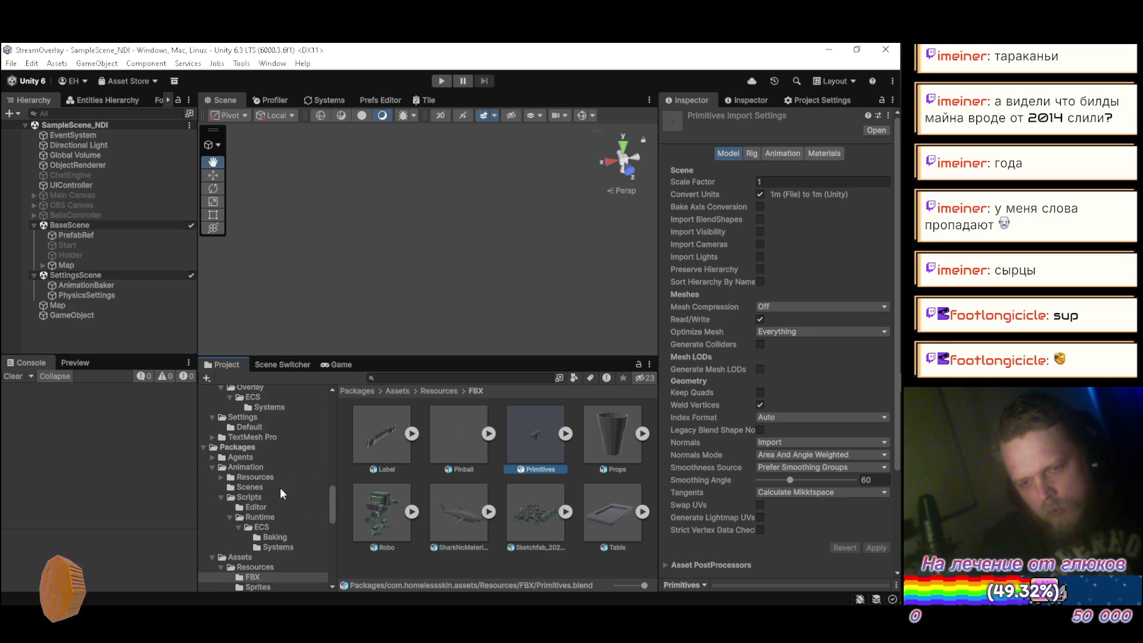
{"action": "scroll", "coordinate": [280, 487], "scroll_direction": "down", "scroll_amount": 5}
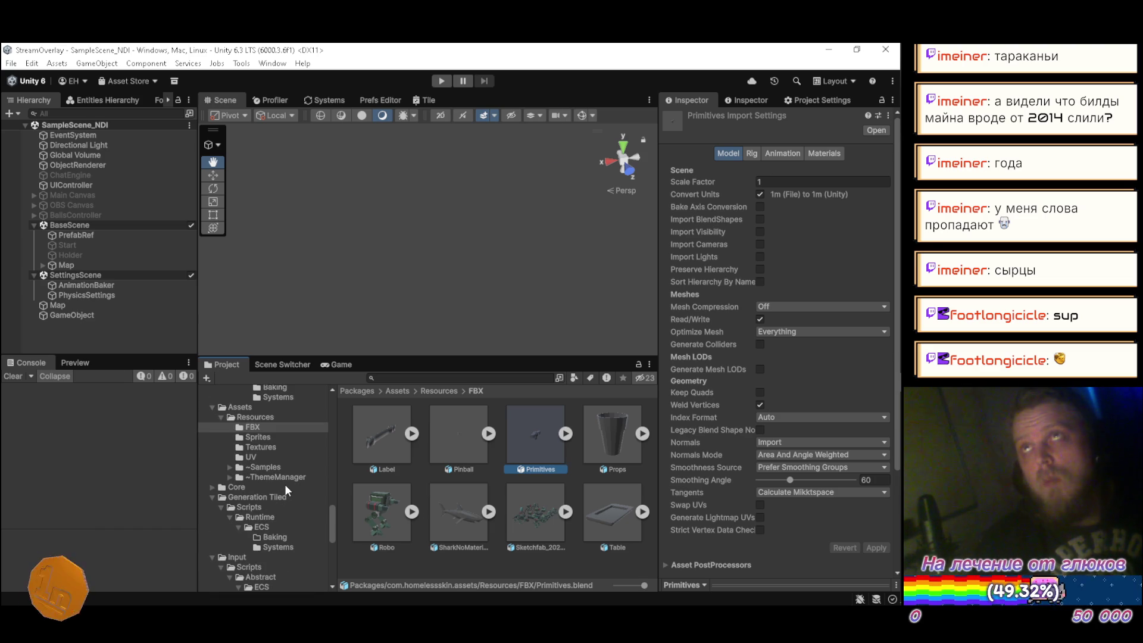
{"action": "scroll", "coordinate": [284, 484], "scroll_direction": "down", "scroll_amount": 3}
{"action": "scroll", "coordinate": [284, 484], "scroll_direction": "down", "scroll_amount": 3}
{"action": "scroll", "coordinate": [285, 484], "scroll_direction": "down", "scroll_amount": 3}
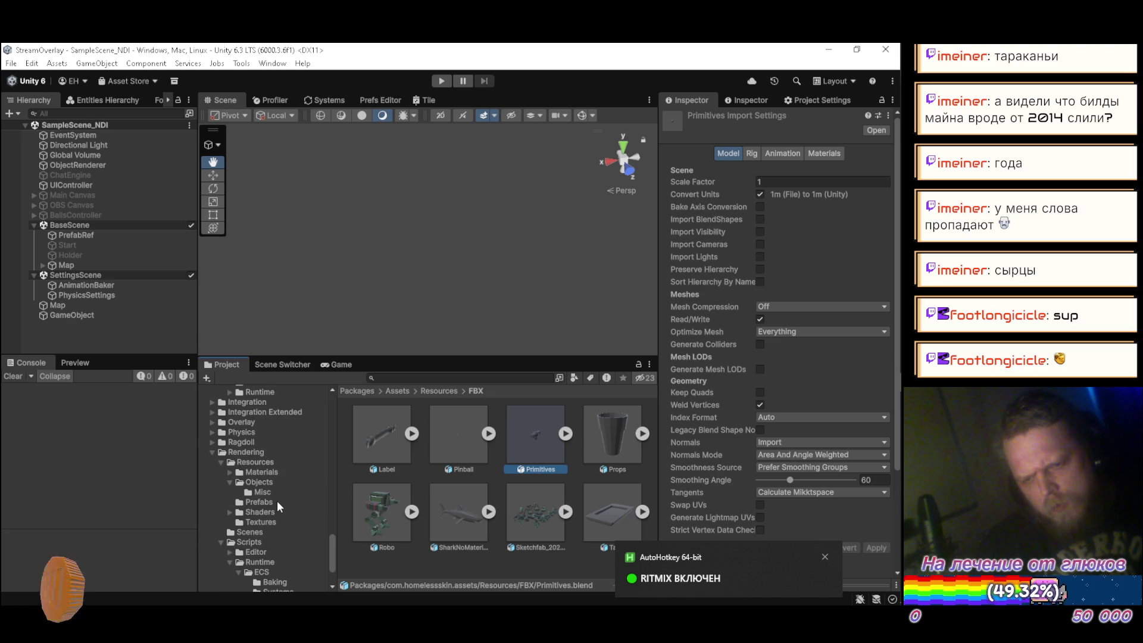
{"action": "left_click", "coordinate": [276, 493]}
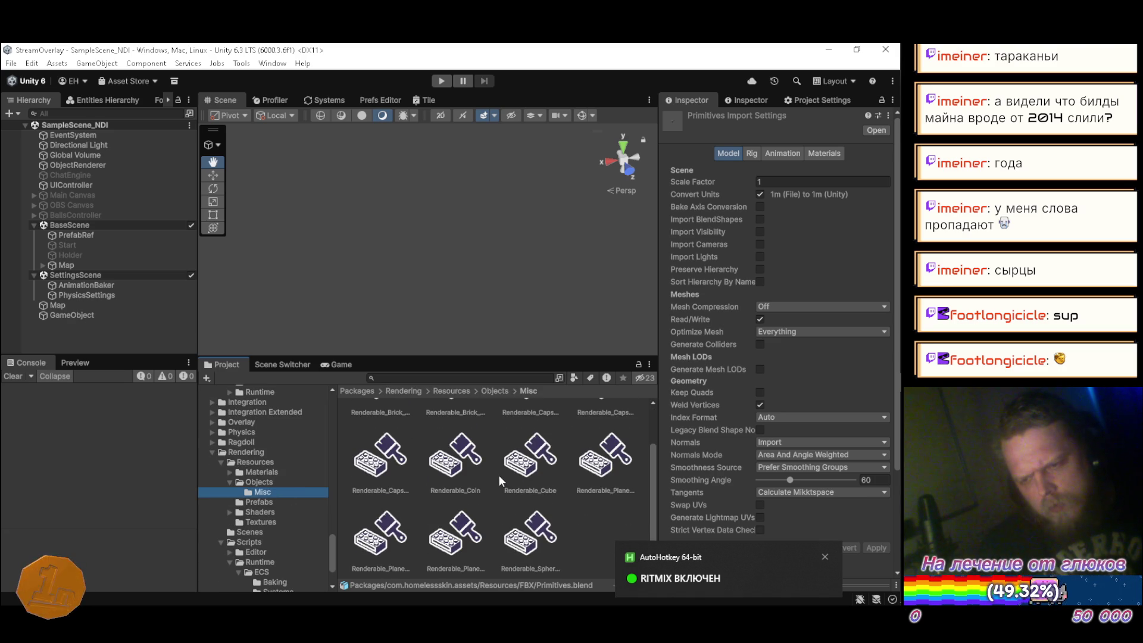
{"action": "left_click", "coordinate": [530, 543]}
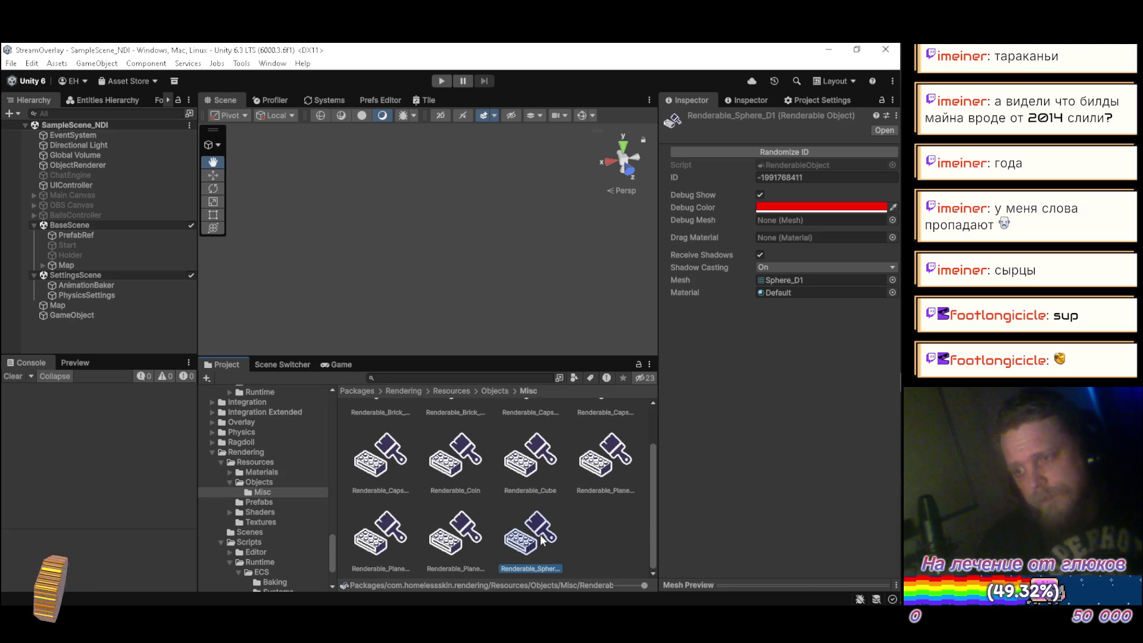
Duplicate Renderable_Sphere_D1 as Renderable_Sphere_D2, using the Sphere_D2 mesh and a randomized ID
{"action": "key", "text": "ctrl+d"}
{"action": "key", "text": "F2"}
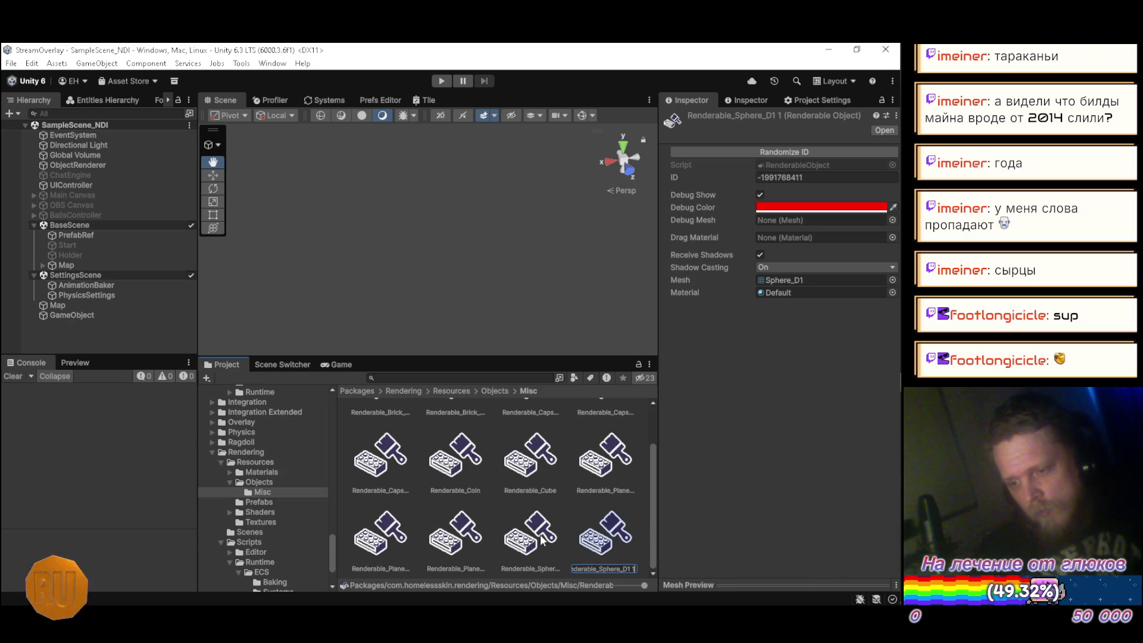
{"action": "key", "text": "BackSpace"}
{"action": "key", "text": "BackSpace"}
{"action": "key", "text": "BackSpace"}
{"action": "type", "text": "2"}
{"action": "key", "text": "Return"}
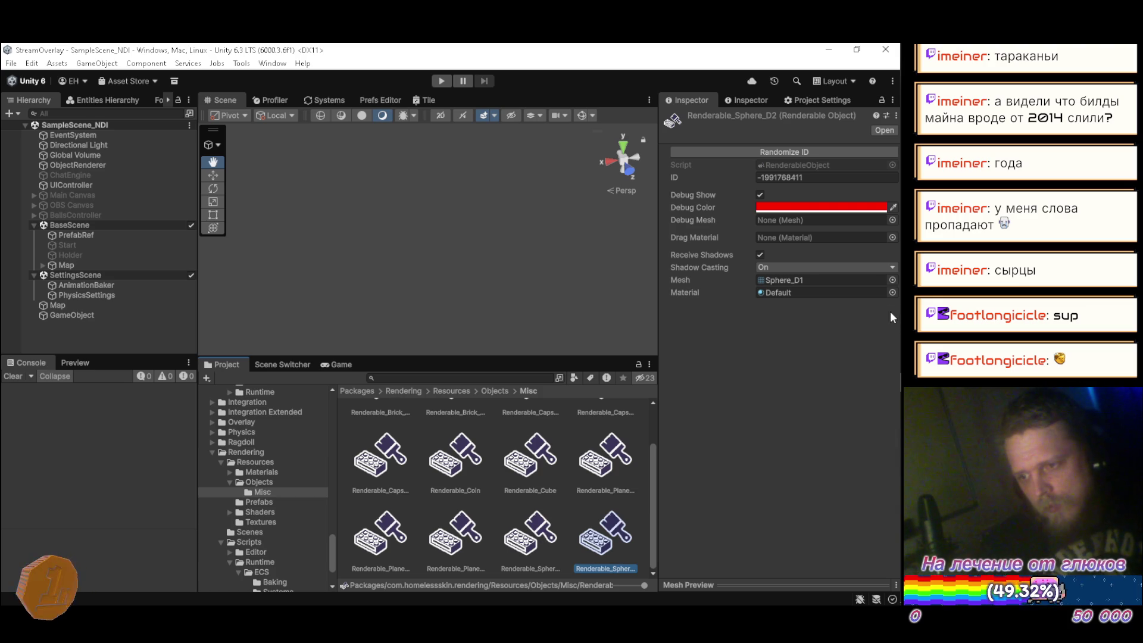
{"action": "left_click", "coordinate": [893, 278]}
{"action": "key", "text": "Down"}
{"action": "key", "text": "Return"}
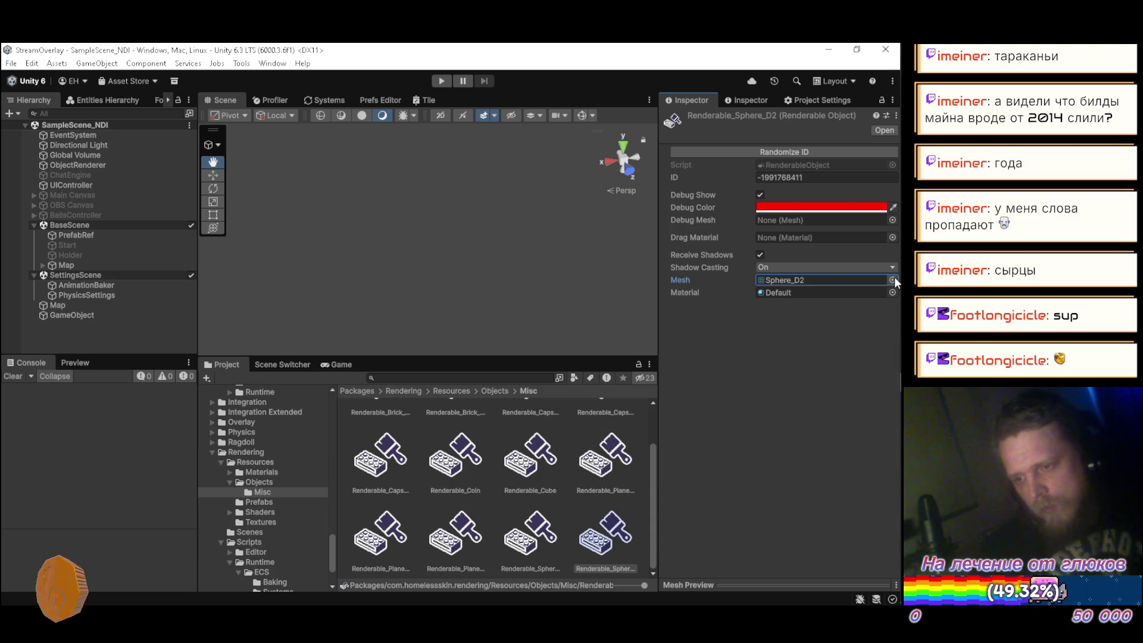
{"action": "left_click", "coordinate": [799, 150]}
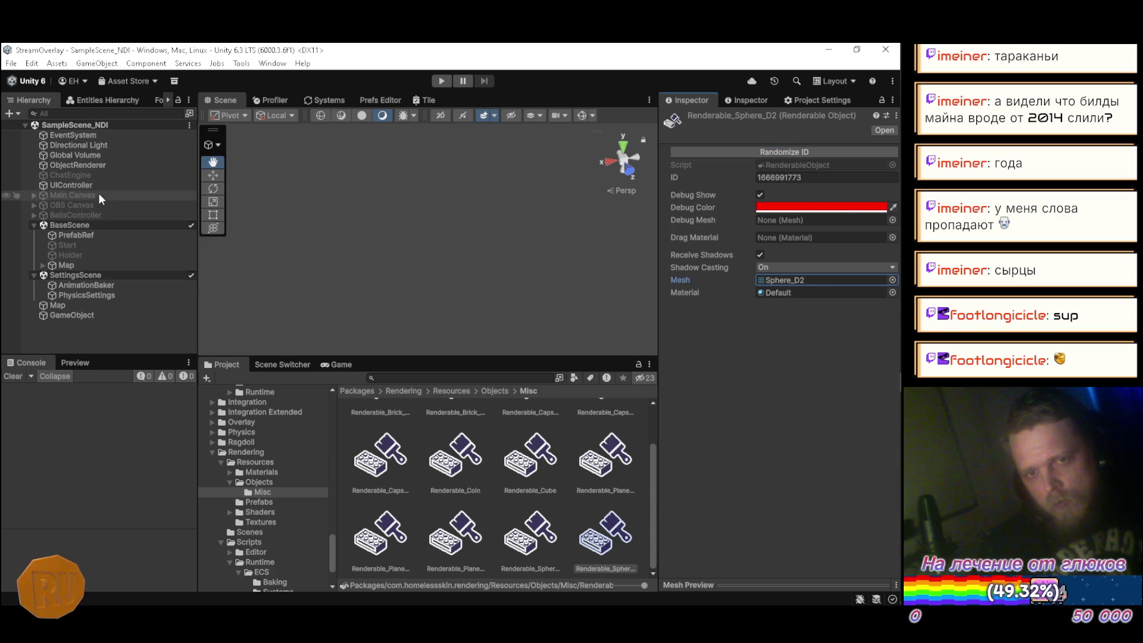
Add Renderable_Sphere_D2 to ObjectRenderer's Objects list and save the scene
{"action": "left_click", "coordinate": [101, 166]}
{"action": "left_click", "coordinate": [607, 545]}
{"action": "left_click_drag", "start_coordinate": [607, 545], "coordinate": [711, 327]}
{"action": "key", "text": "ctrl+s"}
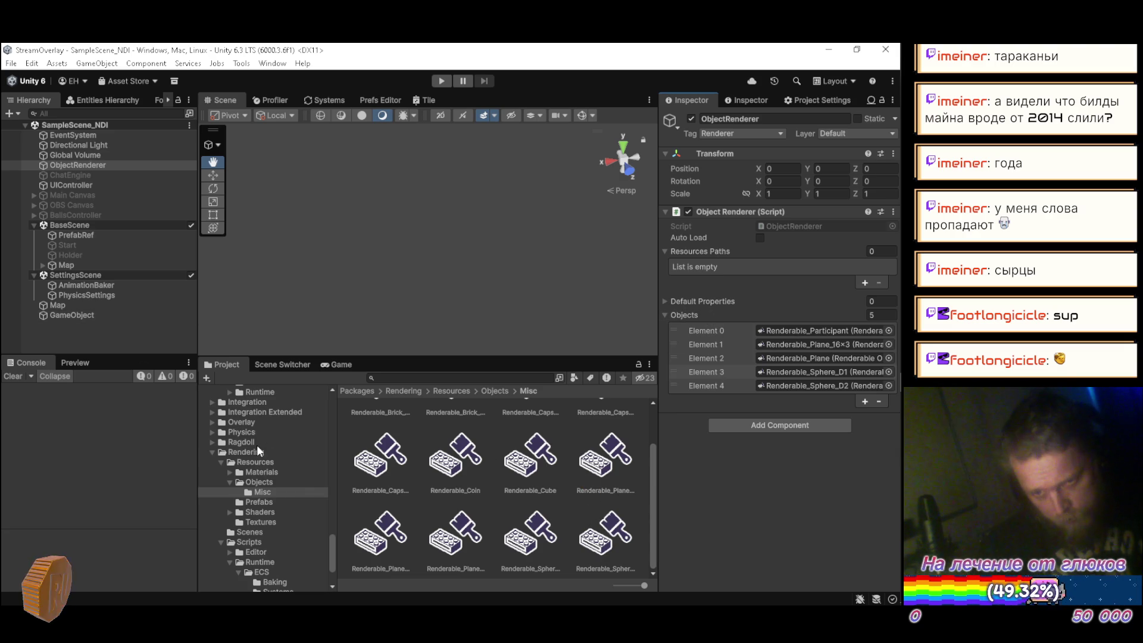
Switch the Sphere prefab's Dynamic Renderable Object Baker to Renderable_Sphere_D2, then clear the selection
{"action": "scroll", "coordinate": [265, 445], "scroll_direction": "down", "scroll_amount": 10}
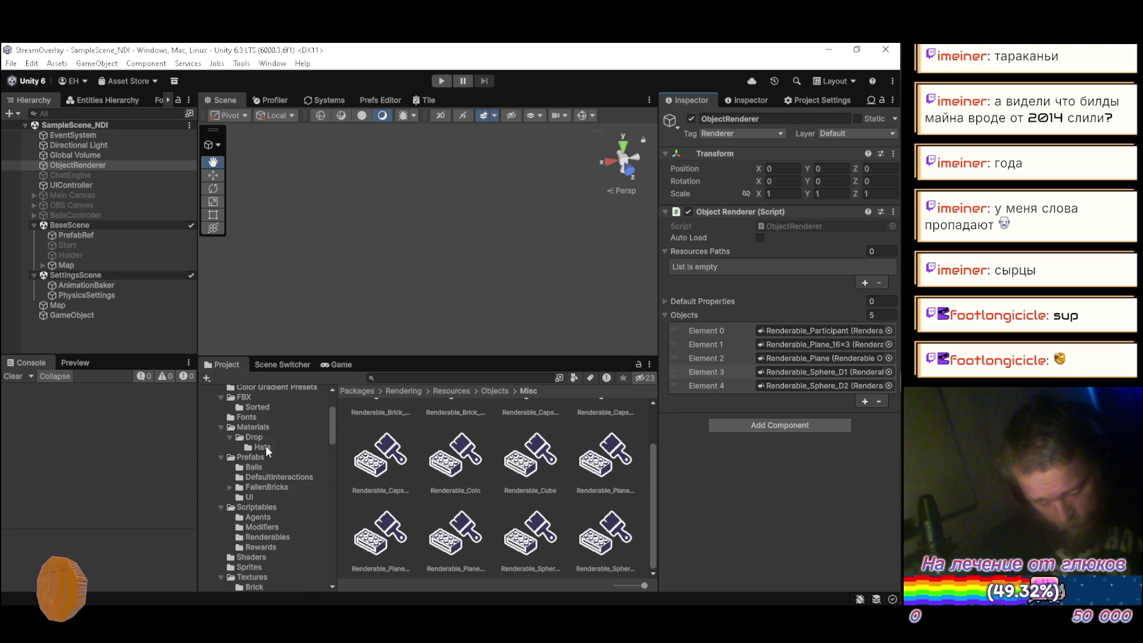
{"action": "left_click", "coordinate": [264, 459]}
{"action": "left_click", "coordinate": [534, 524]}
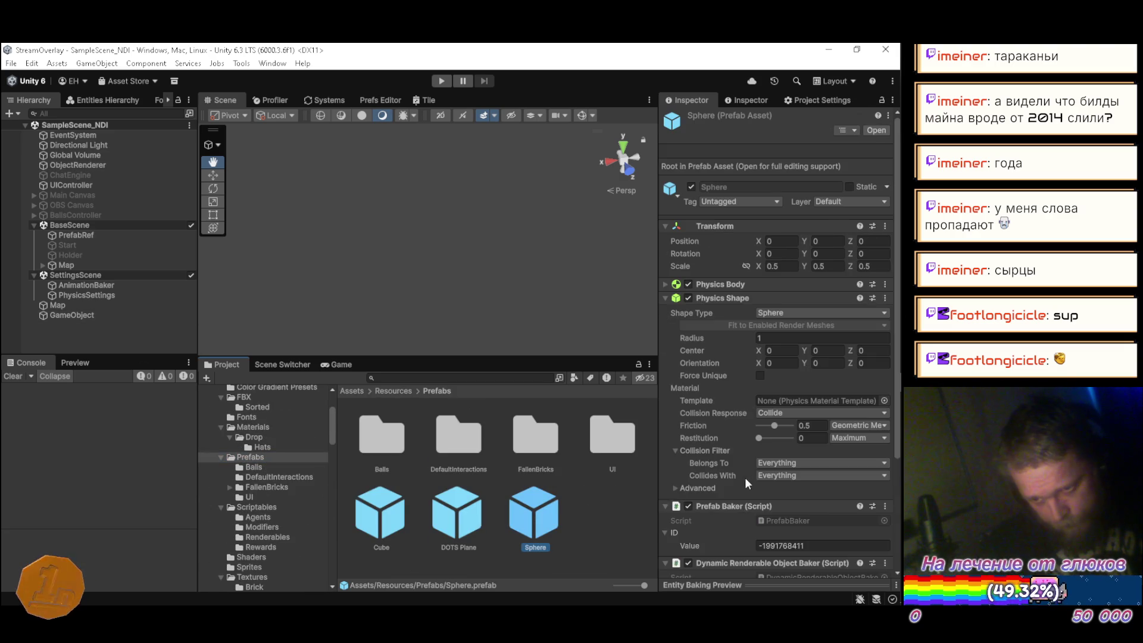
{"action": "scroll", "coordinate": [830, 492], "scroll_direction": "down", "scroll_amount": 2}
{"action": "left_click", "coordinate": [885, 441]}
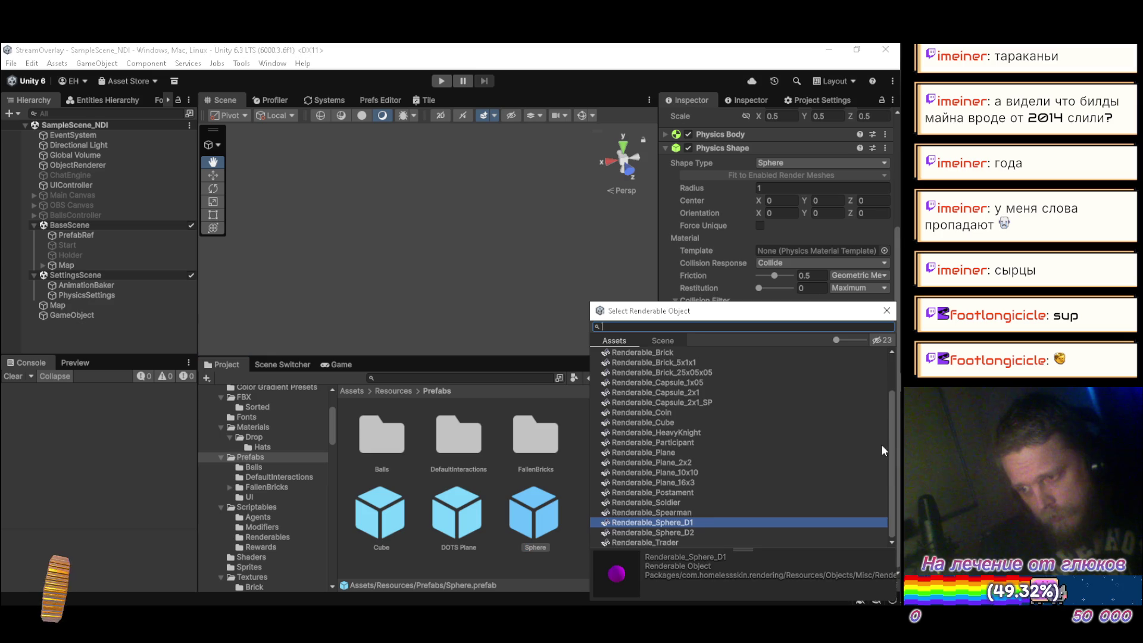
{"action": "left_click", "coordinate": [691, 532]}
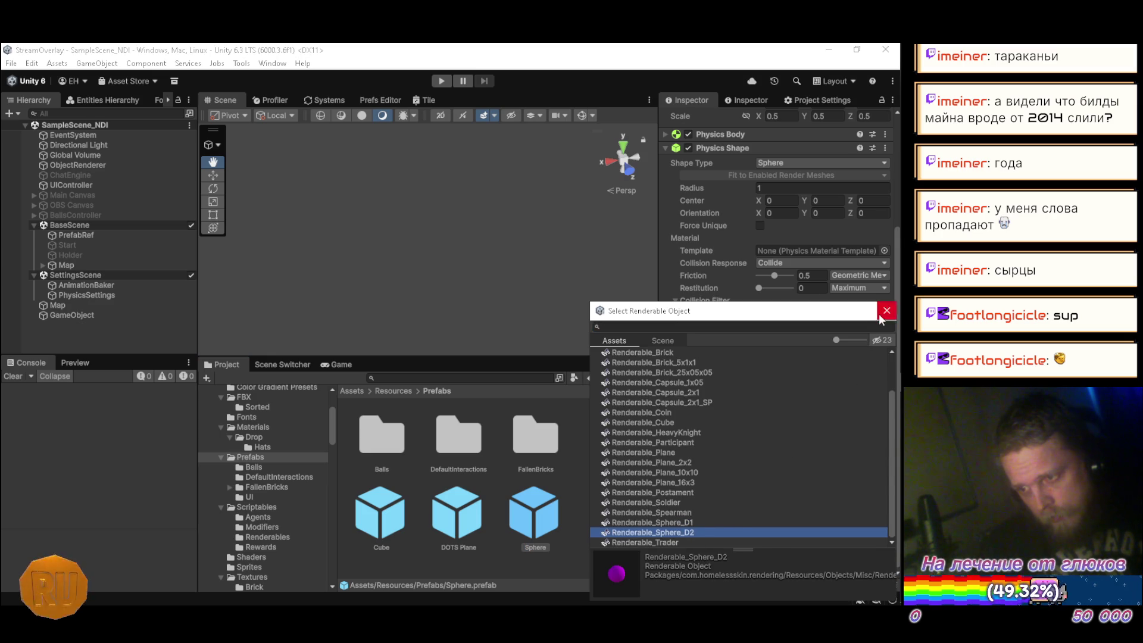
{"action": "left_click", "coordinate": [886, 311]}
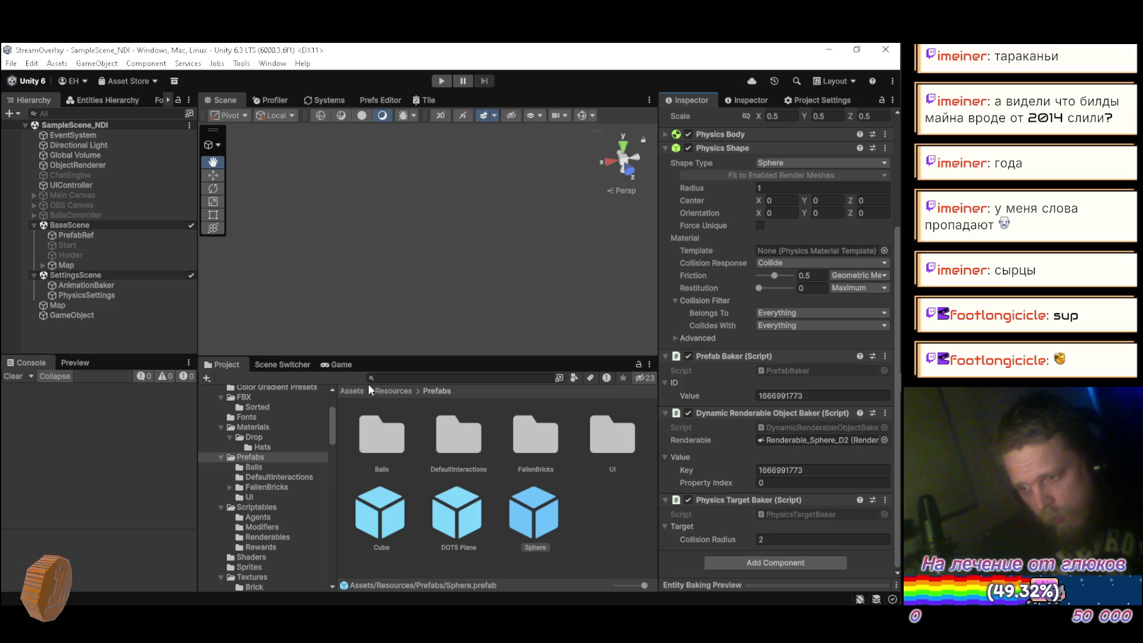
{"action": "left_click", "coordinate": [133, 335]}
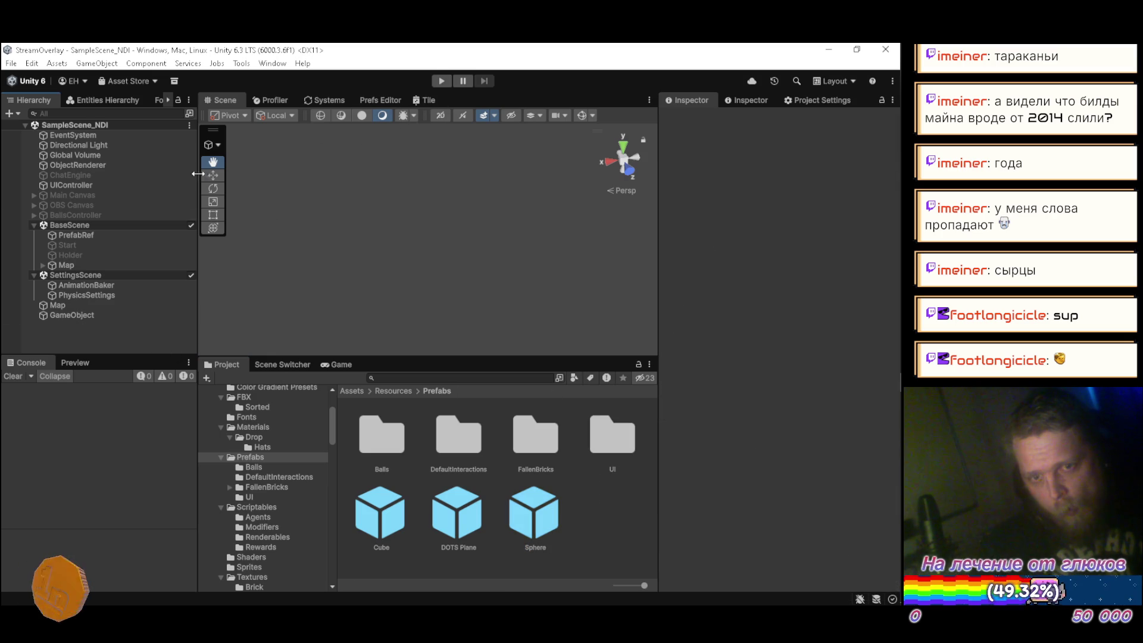
Play the scene in a maximized Scene view, following the larger spheres along the trench
{"action": "left_click", "coordinate": [438, 80]}
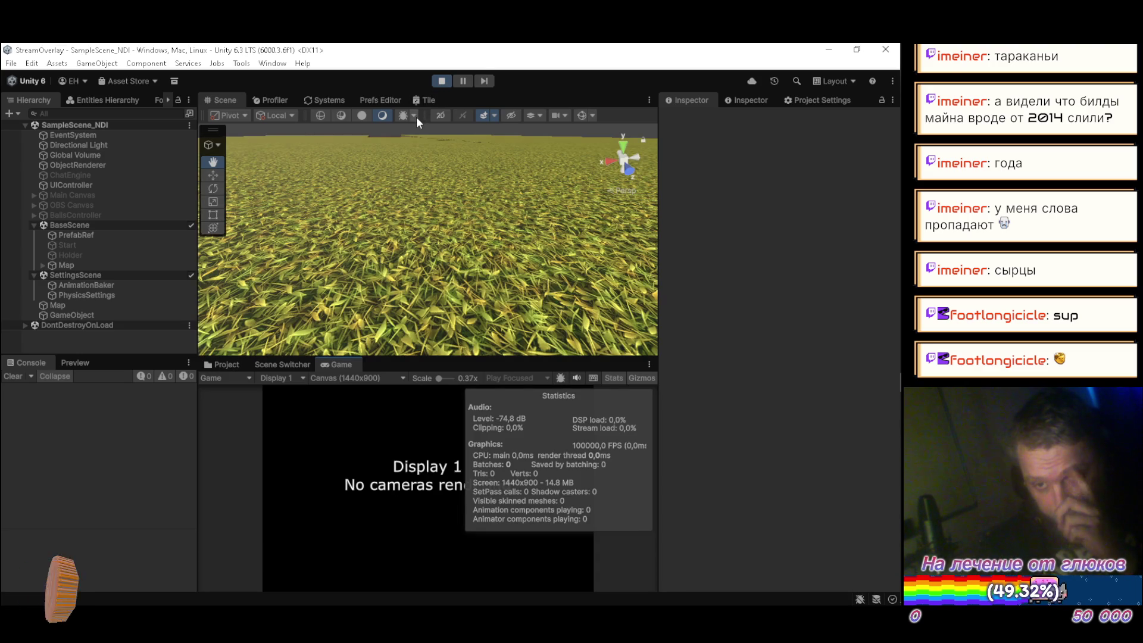
{"action": "mouse_move", "coordinate": [371, 217]}
{"action": "left_mouse_down"}
{"action": "mouse_move", "coordinate": [399, 221]}
{"action": "mouse_move", "coordinate": [395, 243]}
{"action": "mouse_move", "coordinate": [348, 231]}
{"action": "mouse_move", "coordinate": [340, 272]}
{"action": "mouse_move", "coordinate": [433, 247]}
{"action": "mouse_move", "coordinate": [340, 280]}
{"action": "left_mouse_up"}
{"action": "scroll", "coordinate": [398, 221], "scroll_direction": "down", "scroll_amount": 5}
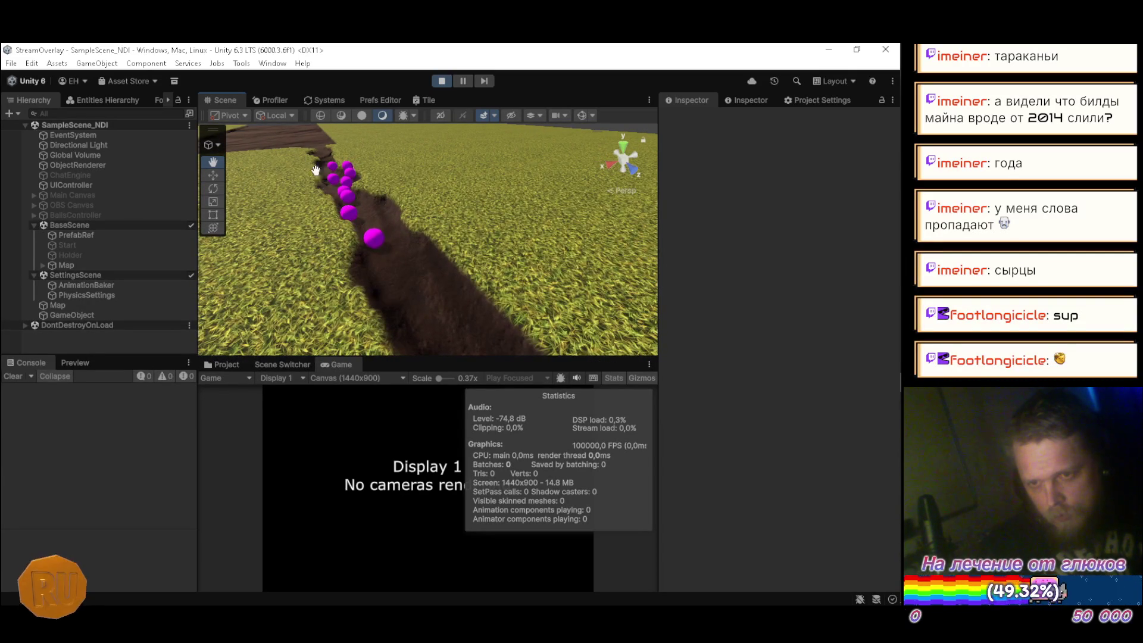
{"action": "double_click", "coordinate": [225, 99]}
{"action": "mouse_move", "coordinate": [357, 280]}
{"action": "left_mouse_down"}
{"action": "mouse_move", "coordinate": [373, 286]}
{"action": "mouse_move", "coordinate": [360, 266]}
{"action": "mouse_move", "coordinate": [254, 272]}
{"action": "mouse_move", "coordinate": [302, 268]}
{"action": "mouse_move", "coordinate": [365, 288]}
{"action": "mouse_move", "coordinate": [373, 253]}
{"action": "mouse_move", "coordinate": [330, 245]}
{"action": "mouse_move", "coordinate": [251, 261]}
{"action": "mouse_move", "coordinate": [263, 220]}
{"action": "mouse_move", "coordinate": [268, 228]}
{"action": "left_mouse_up"}
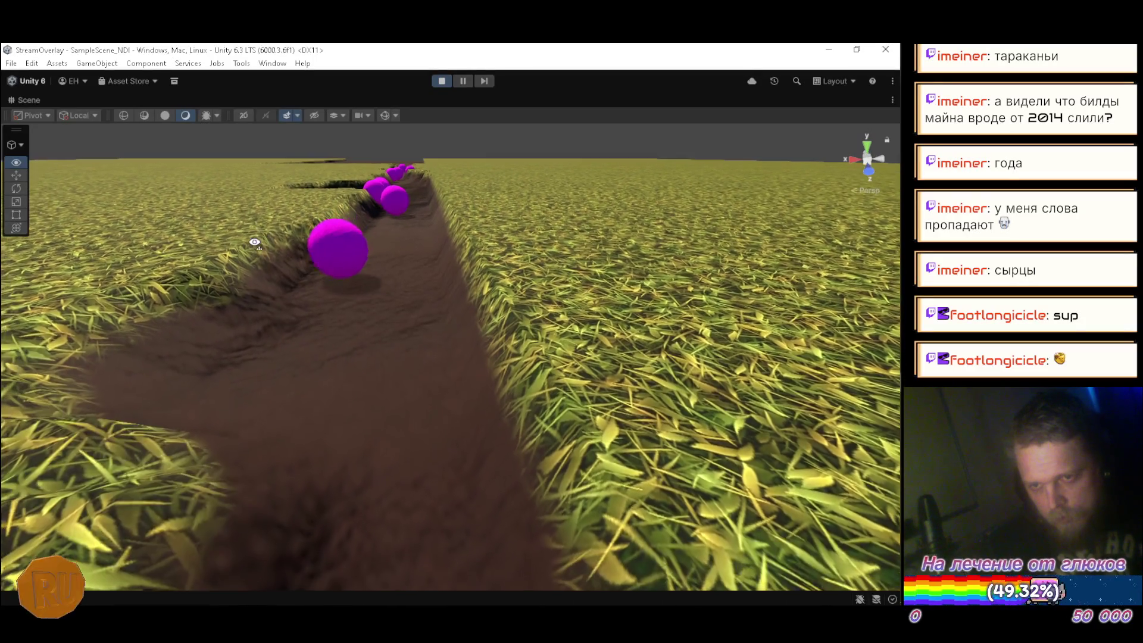
{"action": "mouse_move", "coordinate": [254, 243]}
{"action": "left_mouse_down"}
{"action": "mouse_move", "coordinate": [252, 266]}
{"action": "mouse_move", "coordinate": [268, 281]}
{"action": "mouse_move", "coordinate": [280, 247]}
{"action": "mouse_move", "coordinate": [271, 237]}
{"action": "left_mouse_up"}
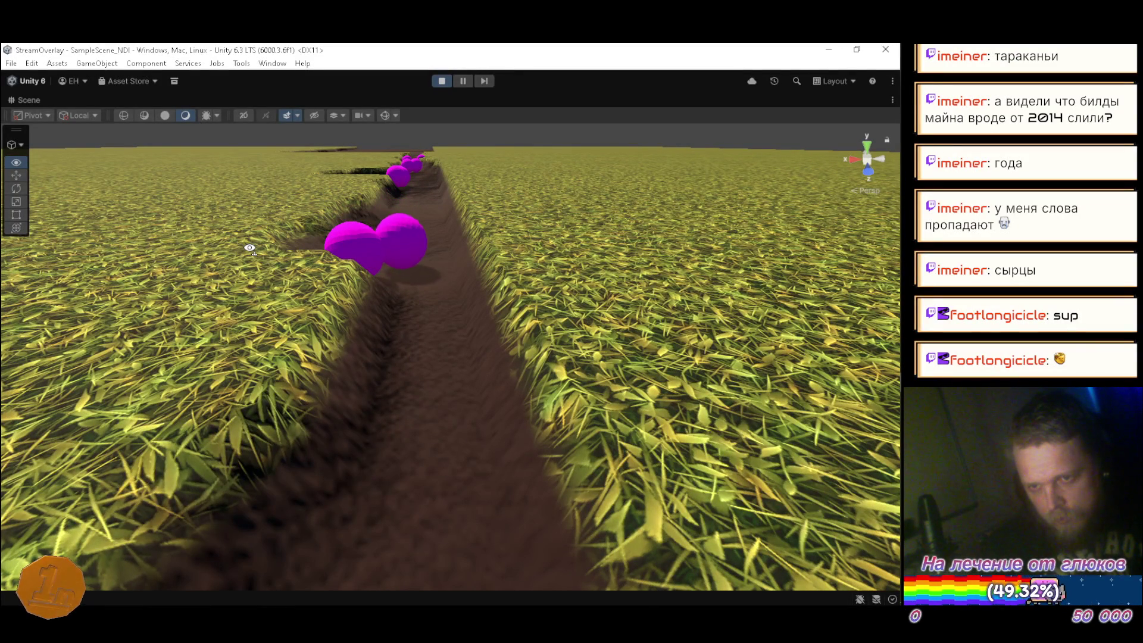
{"action": "left_click_drag", "start_coordinate": [249, 247], "coordinate": [256, 244]}
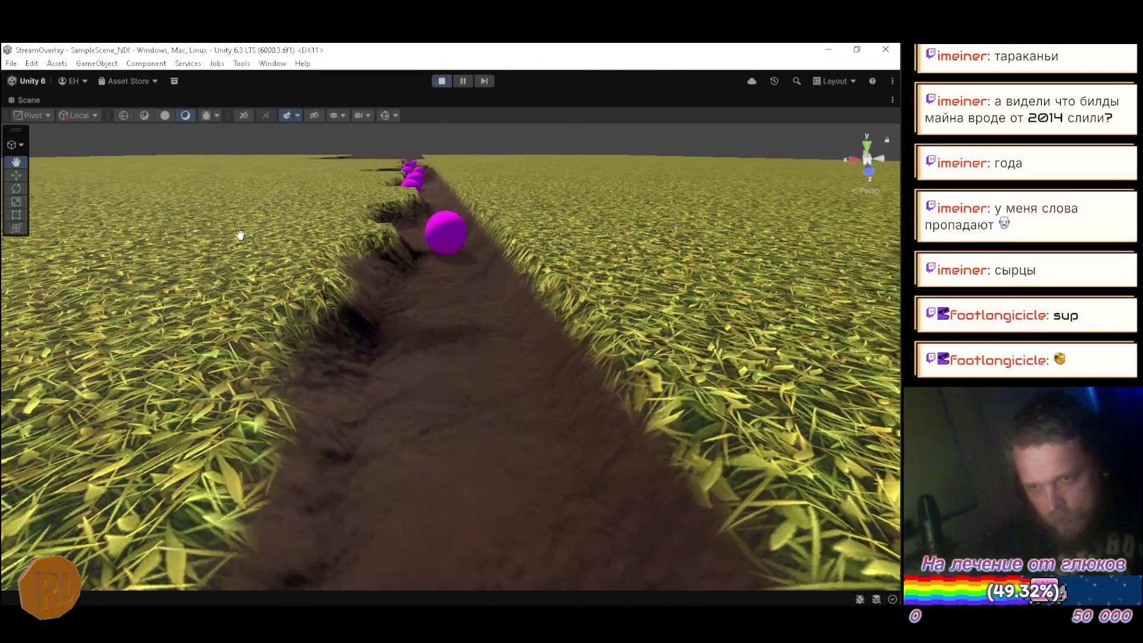
{"action": "double_click", "coordinate": [26, 97]}
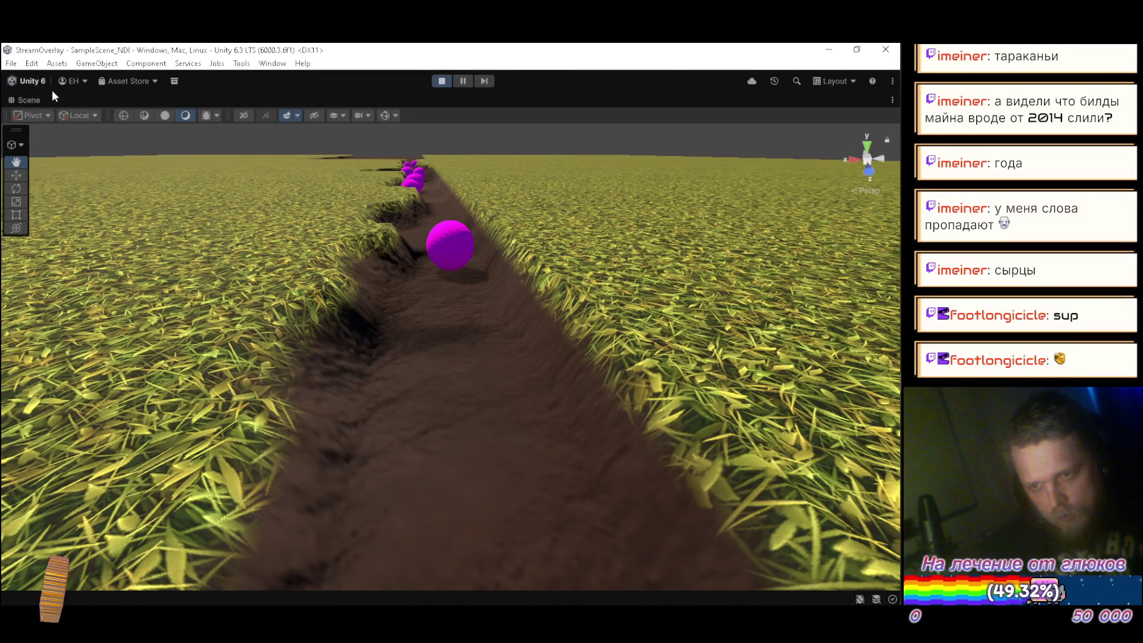
On PhysicsSettings' Velocity Settings Baker, enter Border 250, both dampings 0.98, and untick Is Physics Animated
{"action": "left_click", "coordinate": [67, 296]}
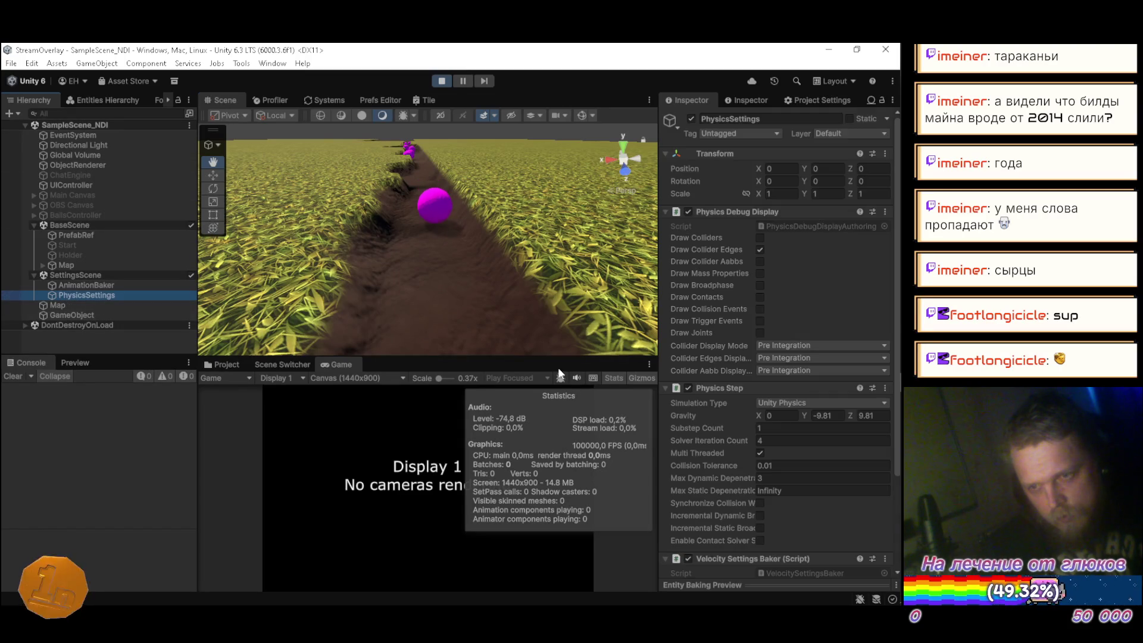
{"action": "scroll", "coordinate": [722, 374], "scroll_direction": "down", "scroll_amount": 5}
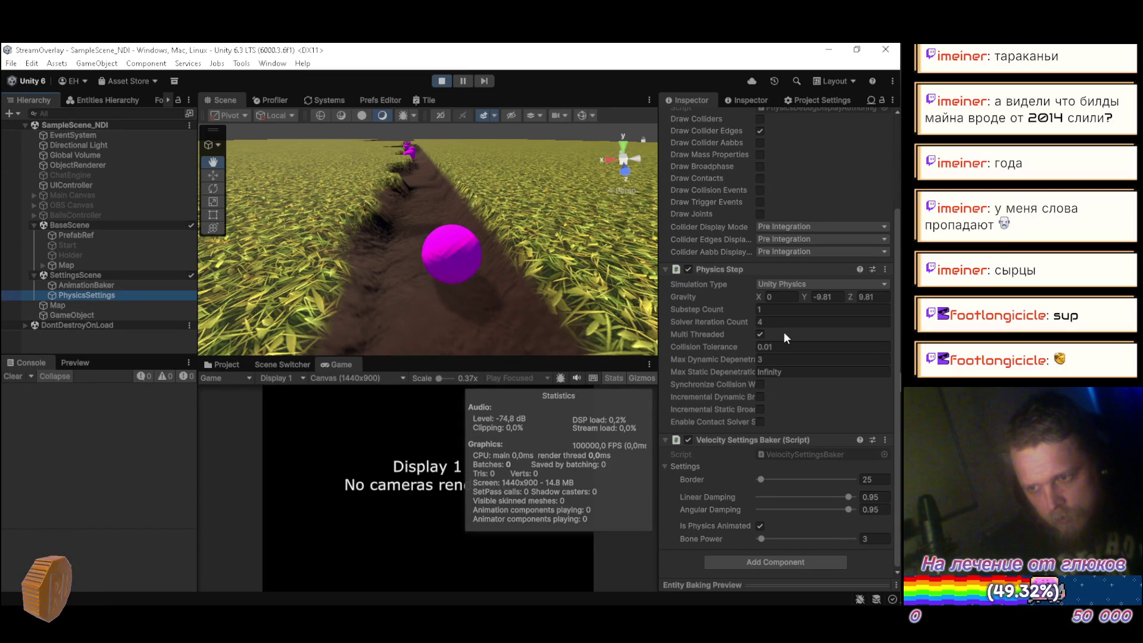
{"action": "left_click", "coordinate": [881, 479]}
{"action": "type", "text": "250"}
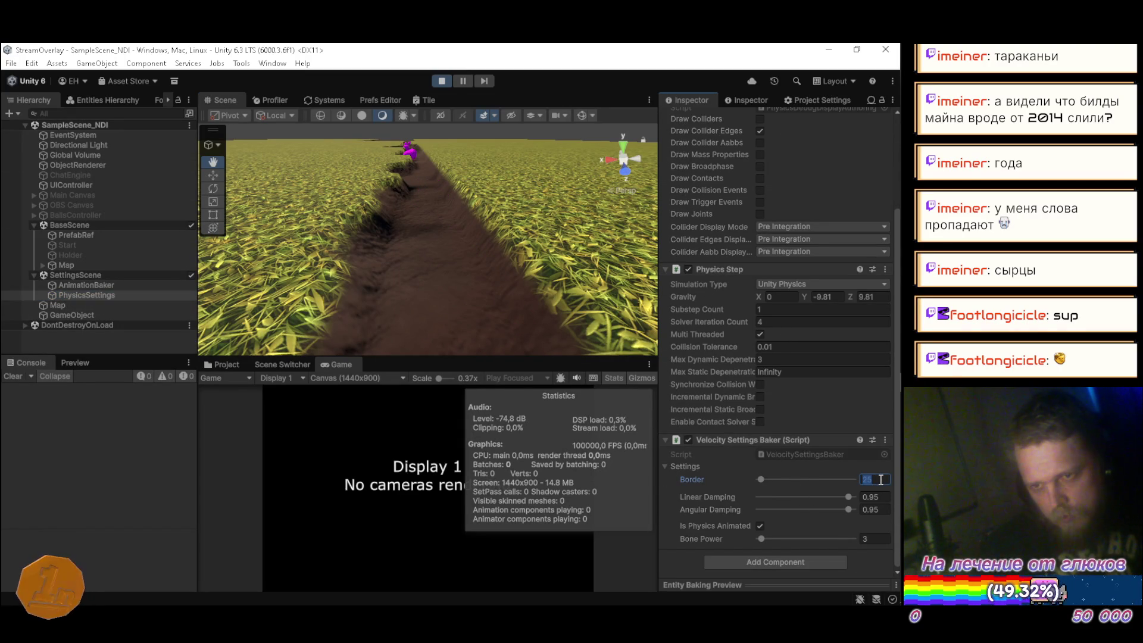
{"action": "key", "text": "Tab"}
{"action": "type", "text": "0.98"}
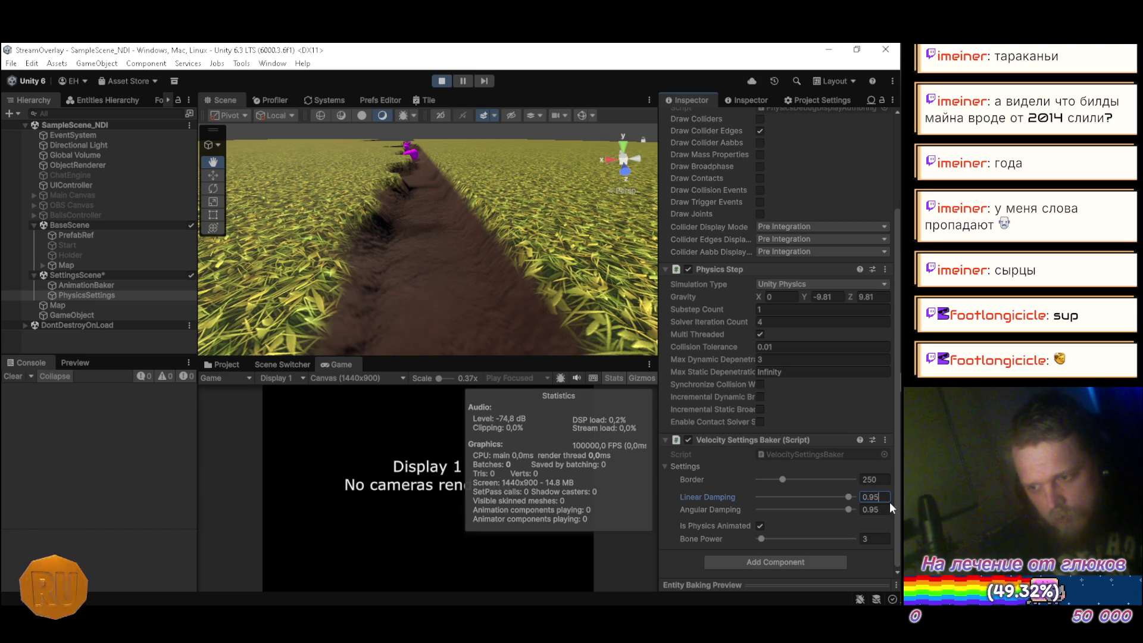
{"action": "key", "text": "Tab"}
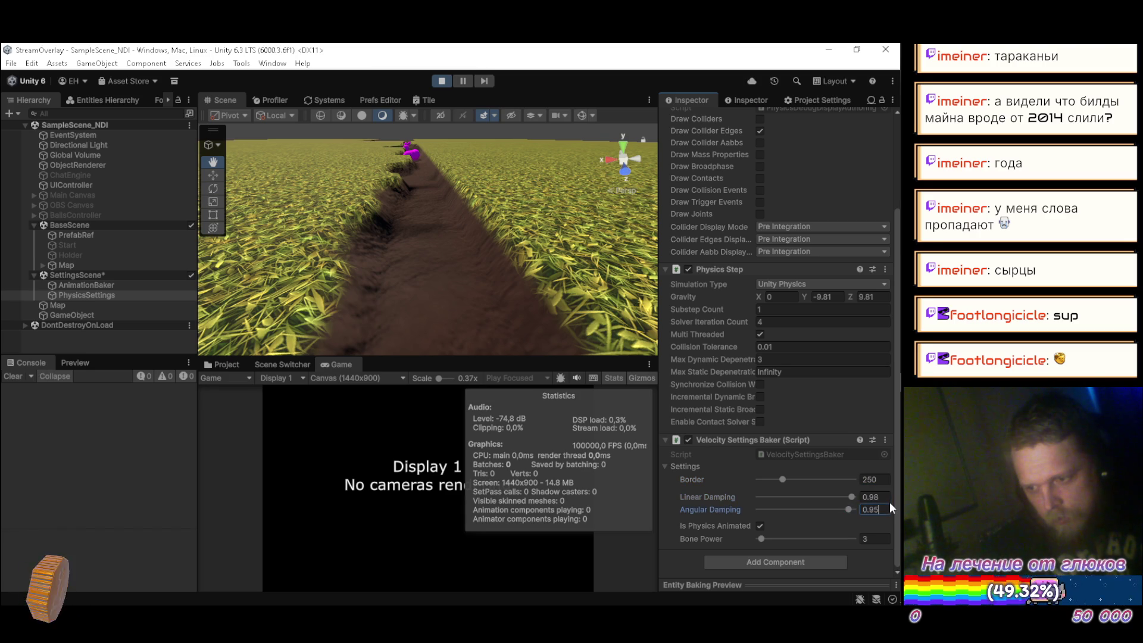
{"action": "type", "text": "0.98"}
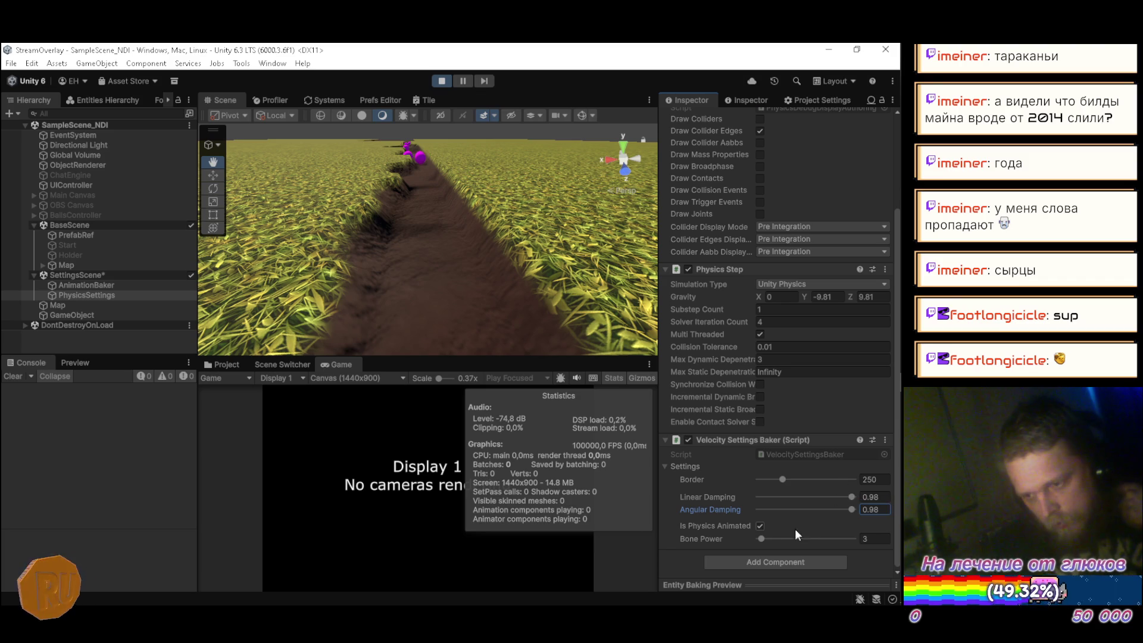
{"action": "left_click", "coordinate": [760, 526]}
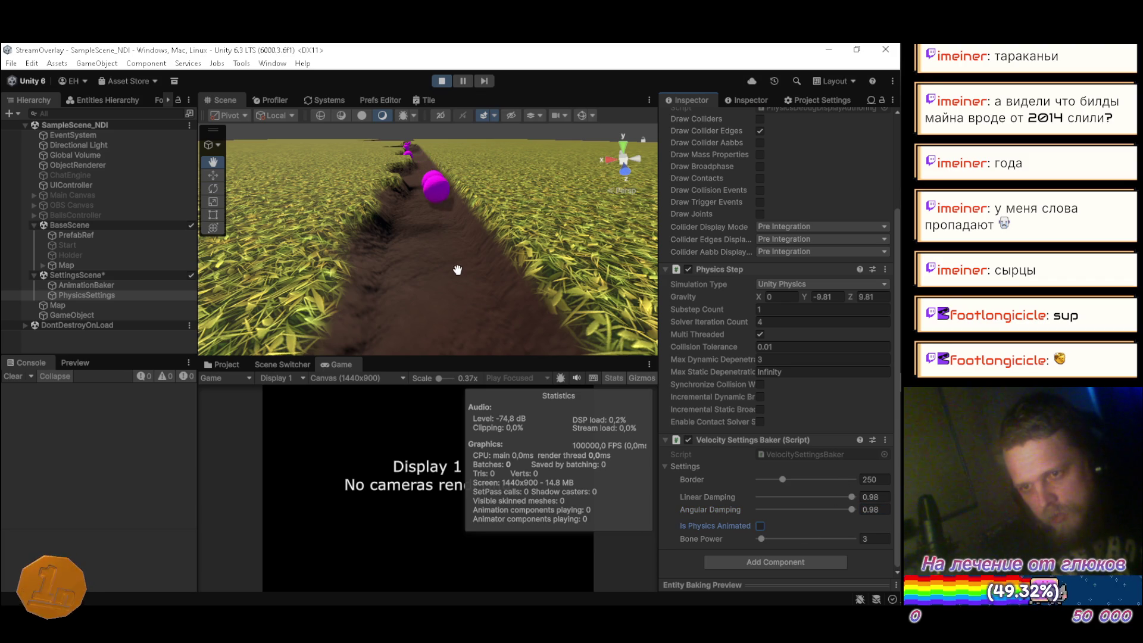
Watch the magenta balls roll from behind, then stop Play mode
{"action": "mouse_move", "coordinate": [375, 245]}
{"action": "left_mouse_down"}
{"action": "mouse_move", "coordinate": [422, 283]}
{"action": "mouse_move", "coordinate": [559, 331]}
{"action": "mouse_move", "coordinate": [742, 340]}
{"action": "mouse_move", "coordinate": [859, 258]}
{"action": "mouse_move", "coordinate": [843, 234]}
{"action": "mouse_move", "coordinate": [734, 209]}
{"action": "left_mouse_up"}
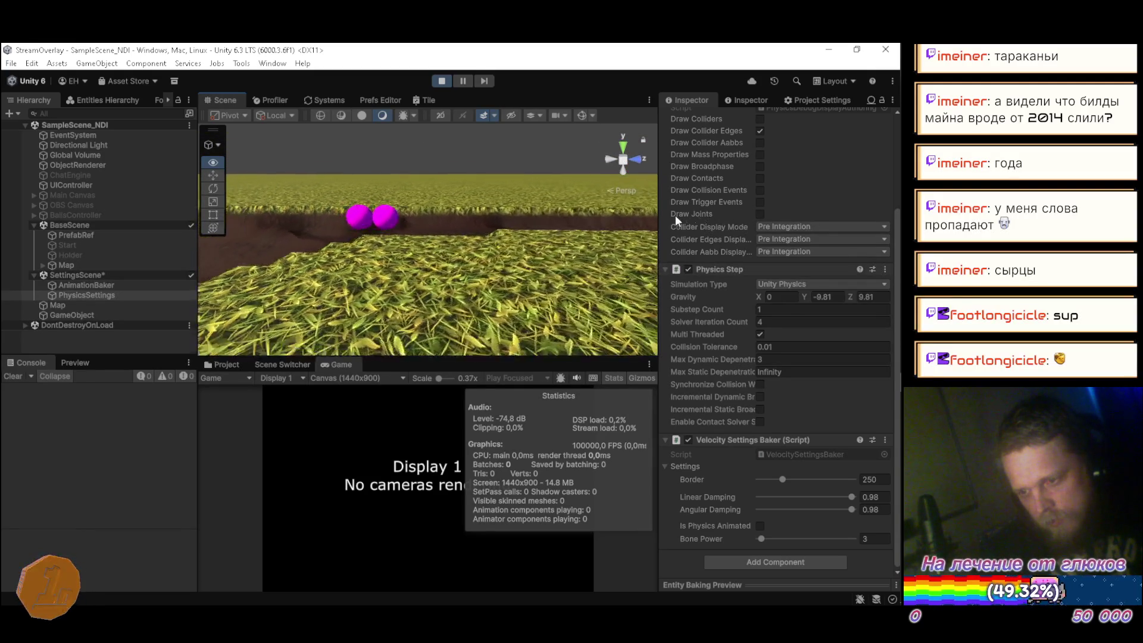
{"action": "mouse_move", "coordinate": [657, 215]}
{"action": "left_mouse_down"}
{"action": "mouse_move", "coordinate": [475, 235]}
{"action": "mouse_move", "coordinate": [427, 227]}
{"action": "mouse_move", "coordinate": [409, 255]}
{"action": "left_mouse_up"}
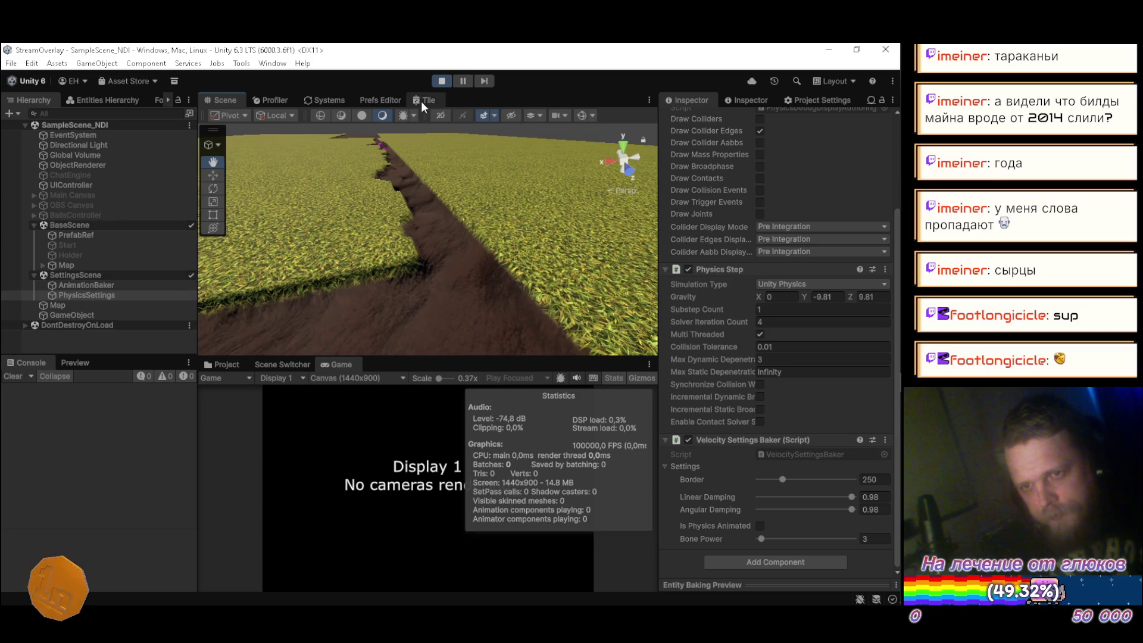
{"action": "left_click", "coordinate": [440, 81]}
{"action": "left_click", "coordinate": [440, 81]}
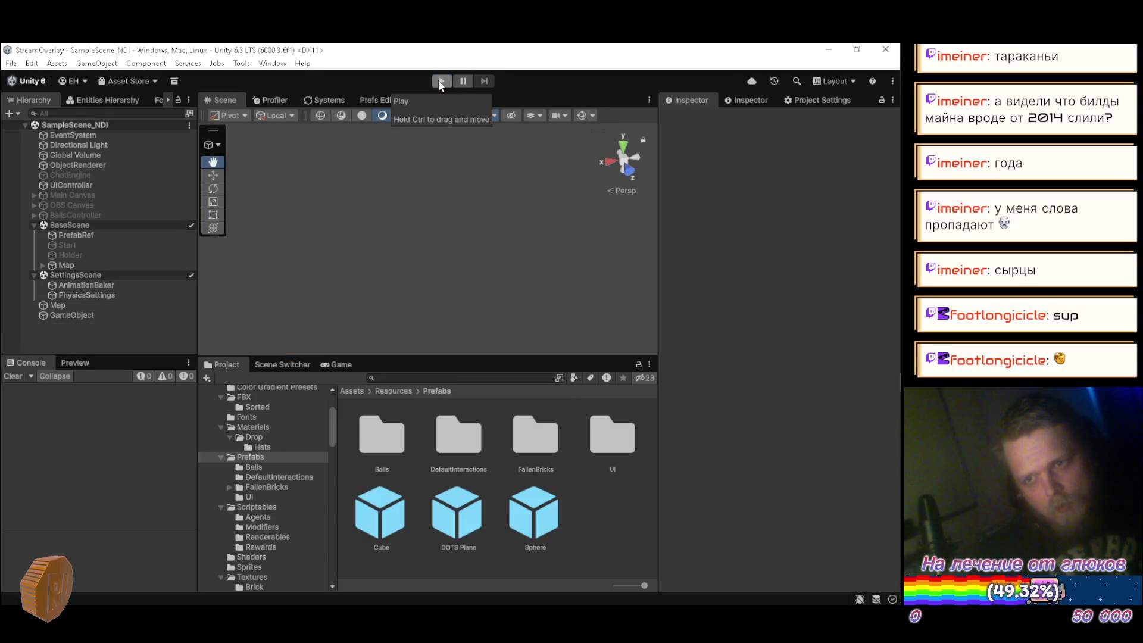
{"action": "mouse_move", "coordinate": [485, 194]}
{"action": "left_mouse_down"}
{"action": "mouse_move", "coordinate": [487, 211]}
{"action": "mouse_move", "coordinate": [473, 215]}
{"action": "mouse_move", "coordinate": [382, 214]}
{"action": "left_mouse_up"}
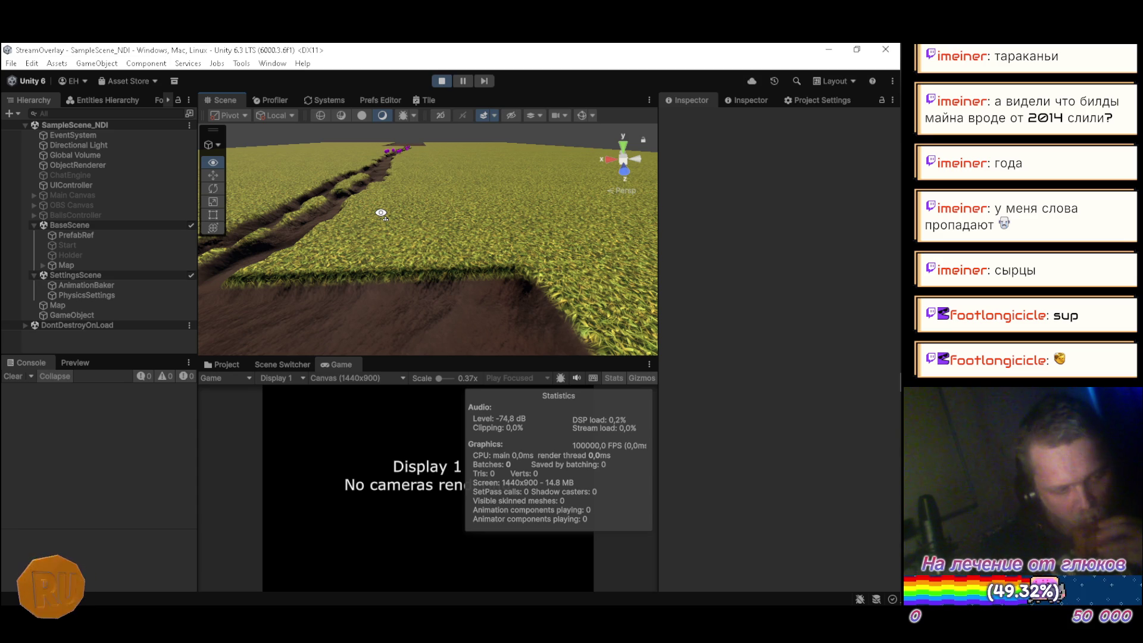
{"action": "mouse_move", "coordinate": [381, 213]}
{"action": "left_mouse_down"}
{"action": "mouse_move", "coordinate": [345, 178]}
{"action": "mouse_move", "coordinate": [268, 143]}
{"action": "left_mouse_up"}
{"action": "double_click", "coordinate": [231, 99]}
{"action": "mouse_move", "coordinate": [403, 226]}
{"action": "left_mouse_down"}
{"action": "mouse_move", "coordinate": [380, 243]}
{"action": "mouse_move", "coordinate": [453, 274]}
{"action": "mouse_move", "coordinate": [365, 276]}
{"action": "mouse_move", "coordinate": [412, 299]}
{"action": "mouse_move", "coordinate": [398, 298]}
{"action": "mouse_move", "coordinate": [399, 255]}
{"action": "mouse_move", "coordinate": [401, 288]}
{"action": "left_mouse_up"}
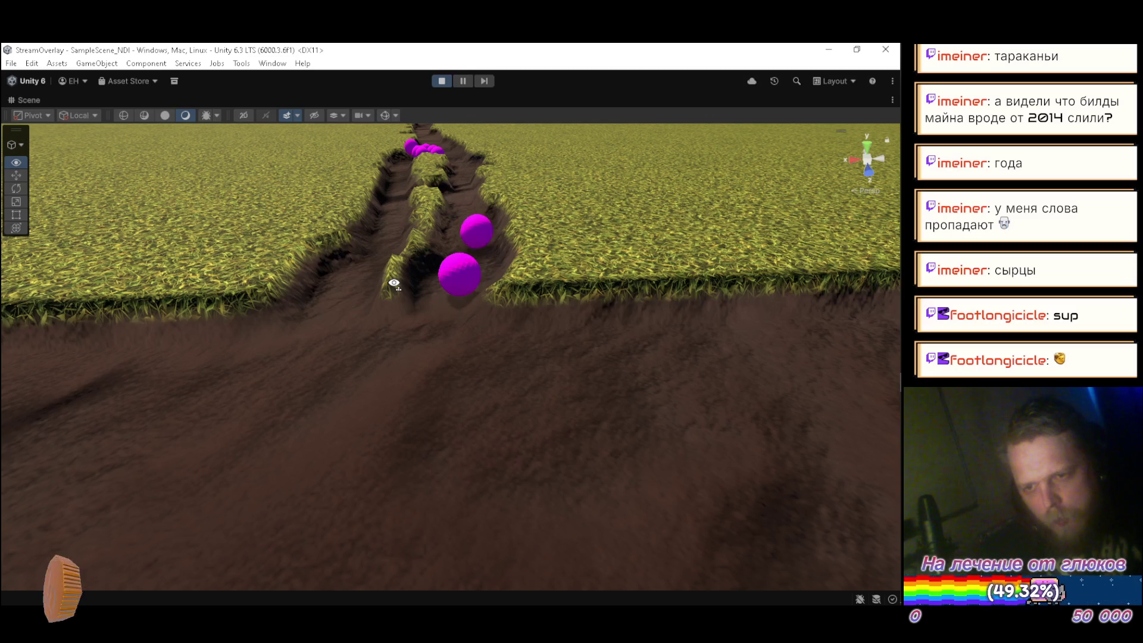
{"action": "mouse_move", "coordinate": [394, 284]}
{"action": "left_mouse_down"}
{"action": "mouse_move", "coordinate": [390, 253]}
{"action": "mouse_move", "coordinate": [378, 269]}
{"action": "mouse_move", "coordinate": [479, 286]}
{"action": "mouse_move", "coordinate": [456, 280]}
{"action": "left_mouse_up"}
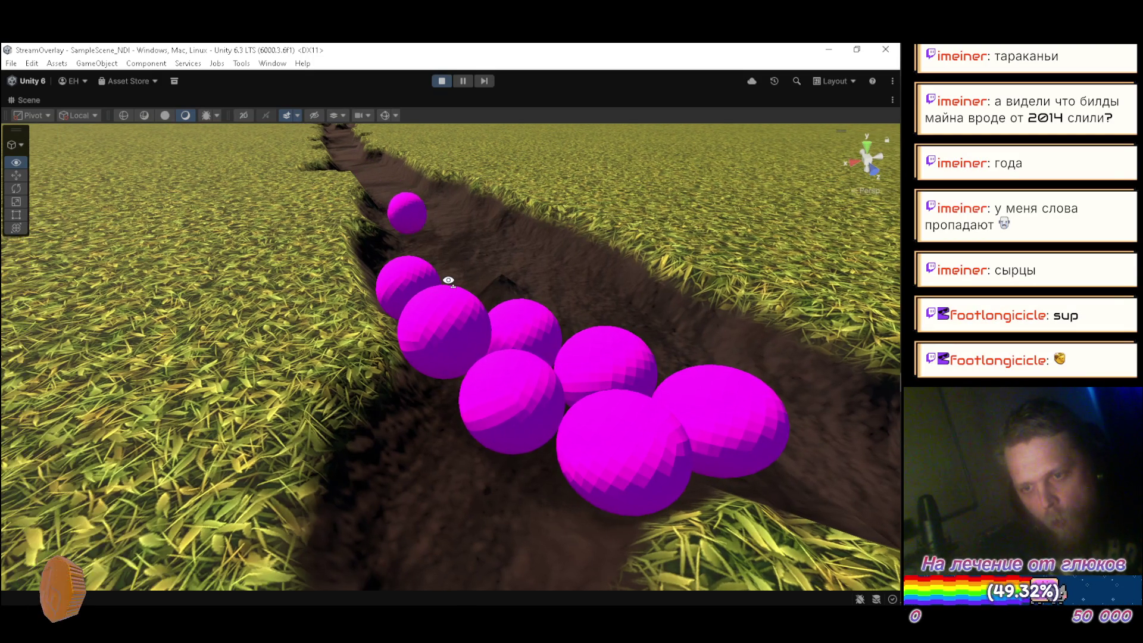
{"action": "mouse_move", "coordinate": [448, 280]}
{"action": "left_mouse_down"}
{"action": "mouse_move", "coordinate": [664, 267]}
{"action": "mouse_move", "coordinate": [638, 287]}
{"action": "mouse_move", "coordinate": [434, 268]}
{"action": "mouse_move", "coordinate": [428, 307]}
{"action": "mouse_move", "coordinate": [427, 271]}
{"action": "left_mouse_up"}
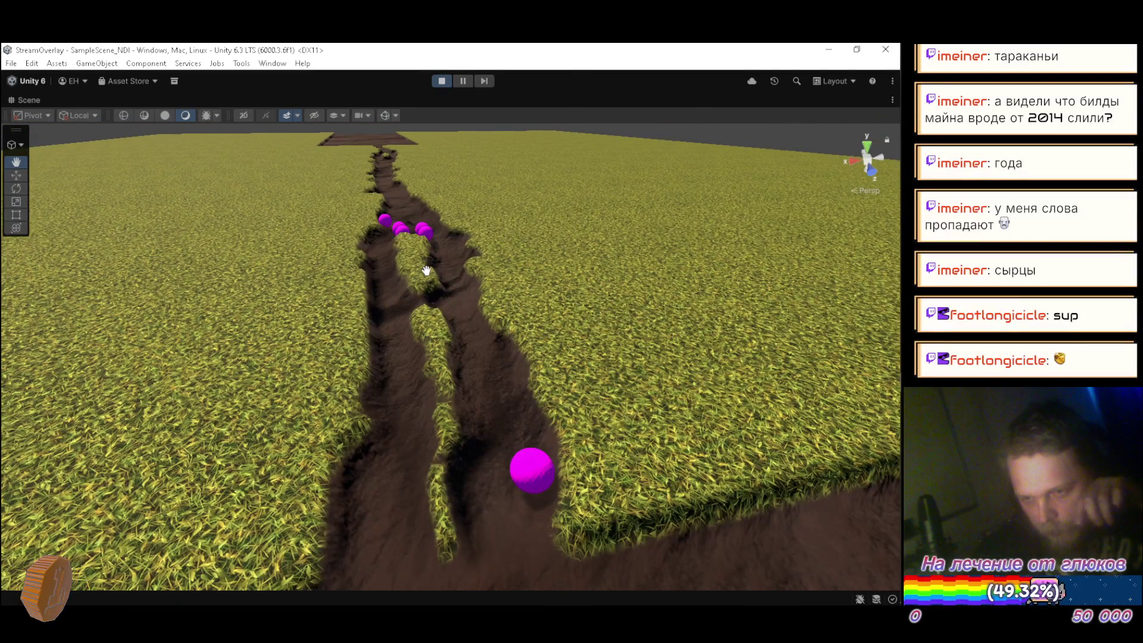
{"action": "left_click", "coordinate": [439, 83]}
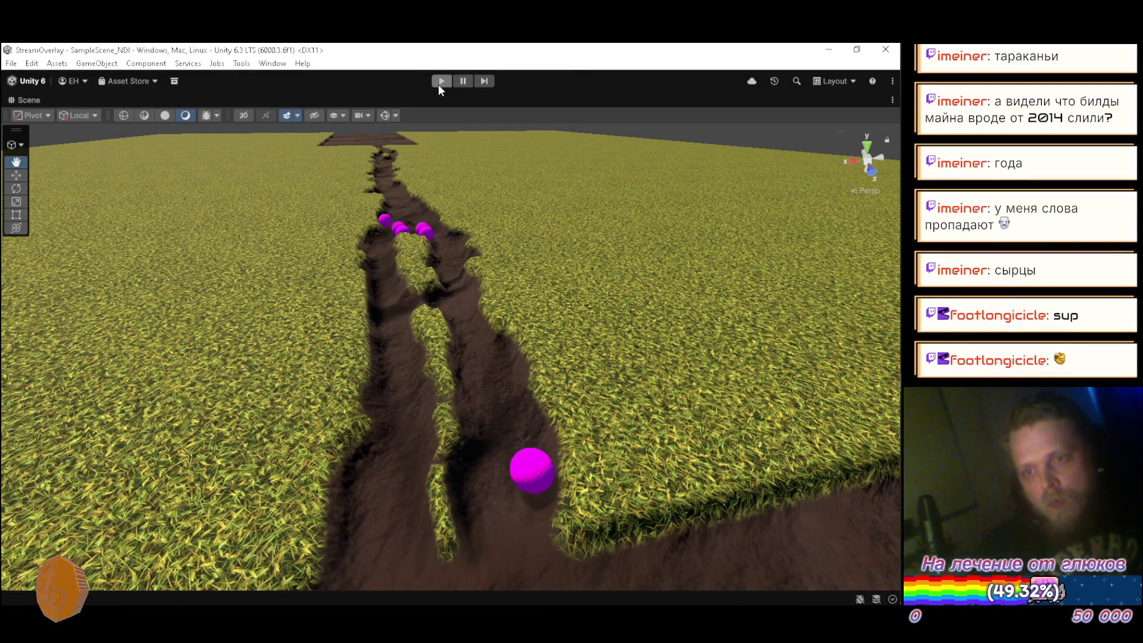
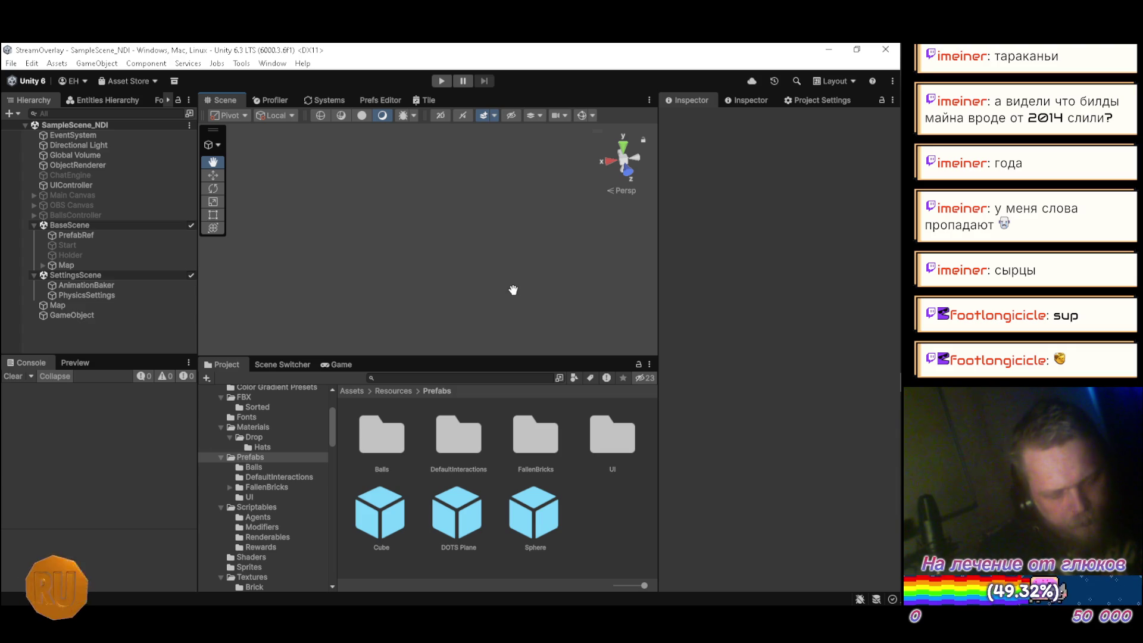
Bring the Steam store window in front of the Unity 6 editor from the taskbar
{"action": "mouse_move", "coordinate": [900, 287]}
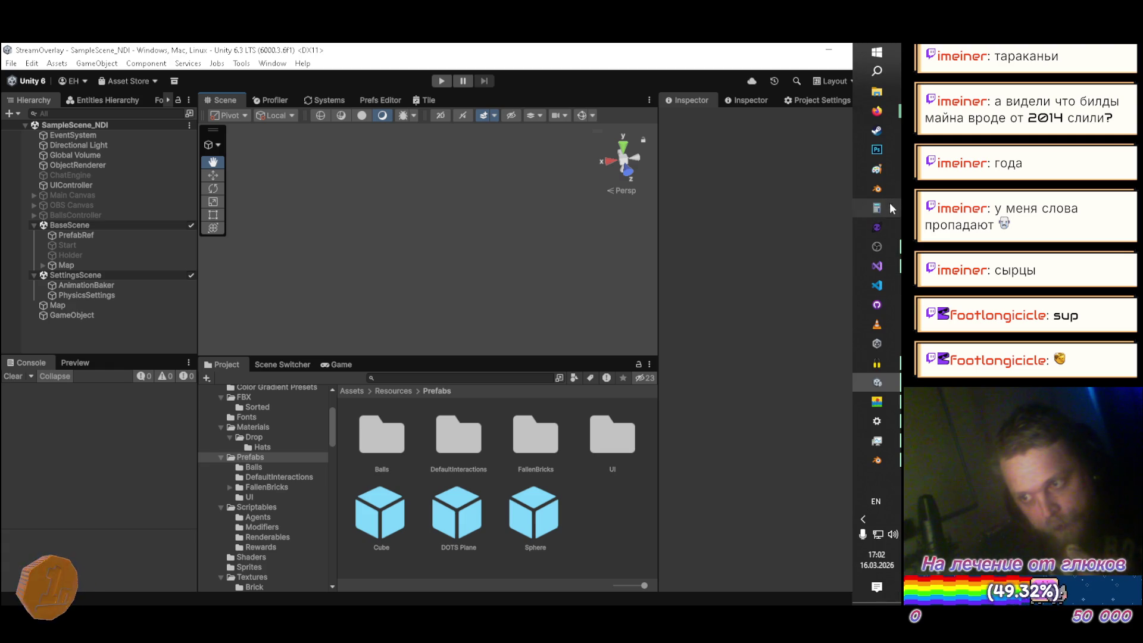
{"action": "left_click", "coordinate": [891, 136]}
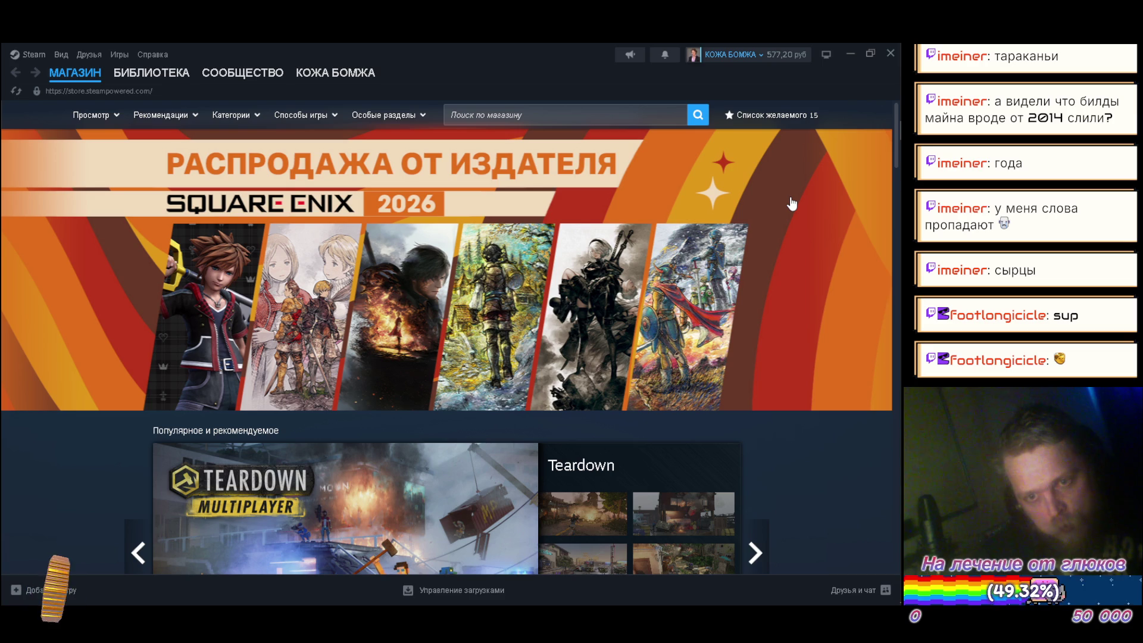
In the Скидки и мероприятия carousel, open the SYNDUALITY Daily Deals tile in a new tab
{"action": "scroll", "coordinate": [792, 204], "scroll_direction": "down", "scroll_amount": 2}
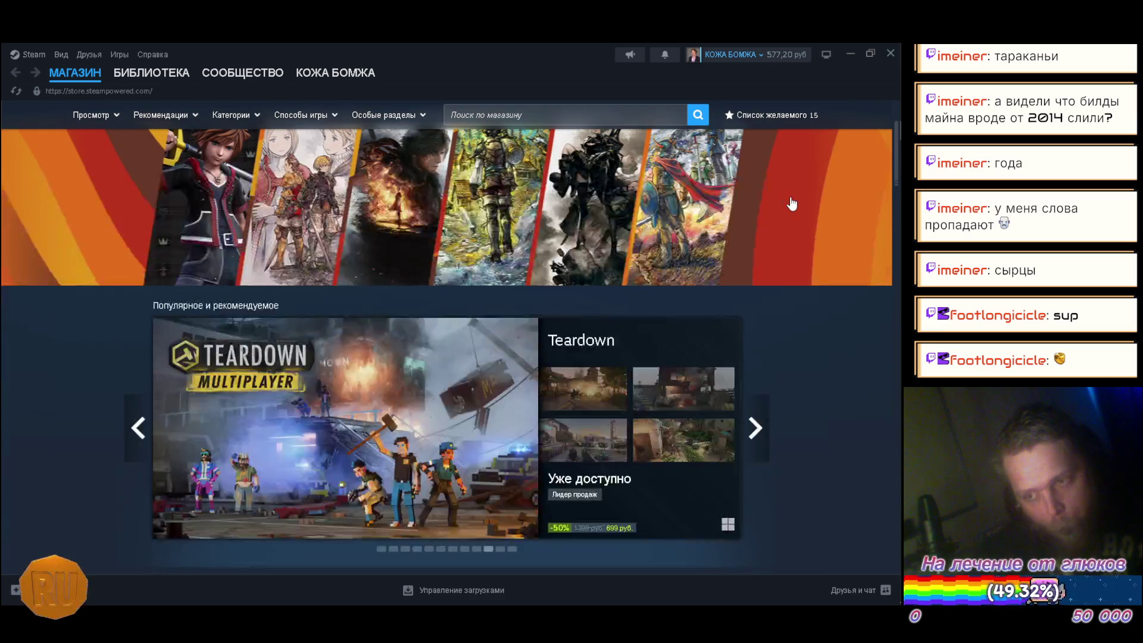
{"action": "scroll", "coordinate": [792, 208], "scroll_direction": "down", "scroll_amount": 5}
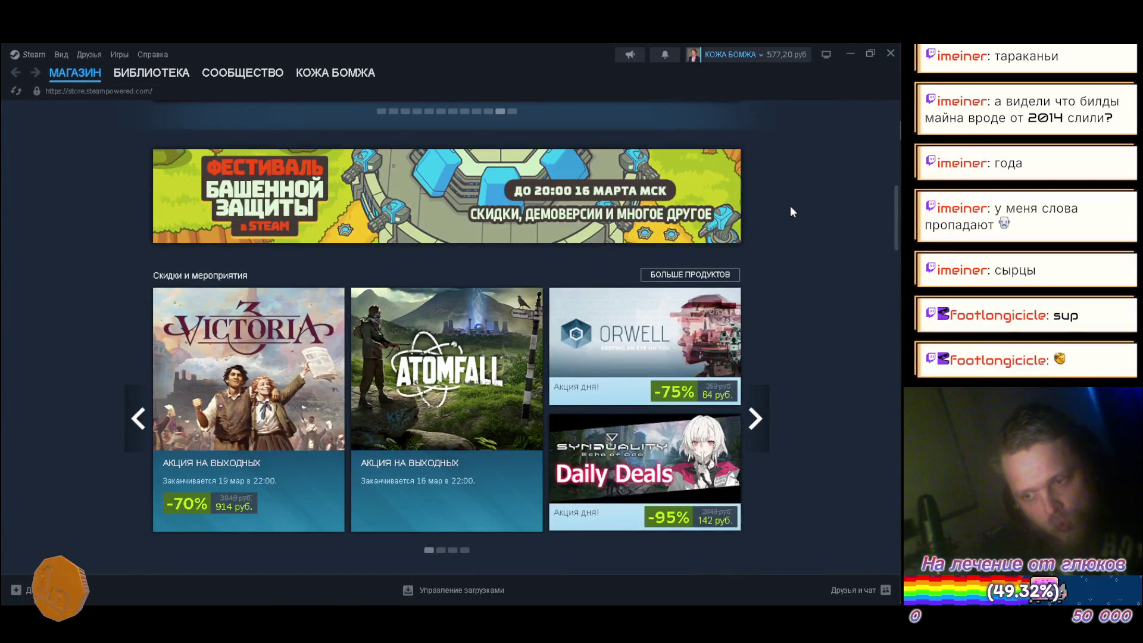
{"action": "scroll", "coordinate": [792, 208], "scroll_direction": "down", "scroll_amount": 1}
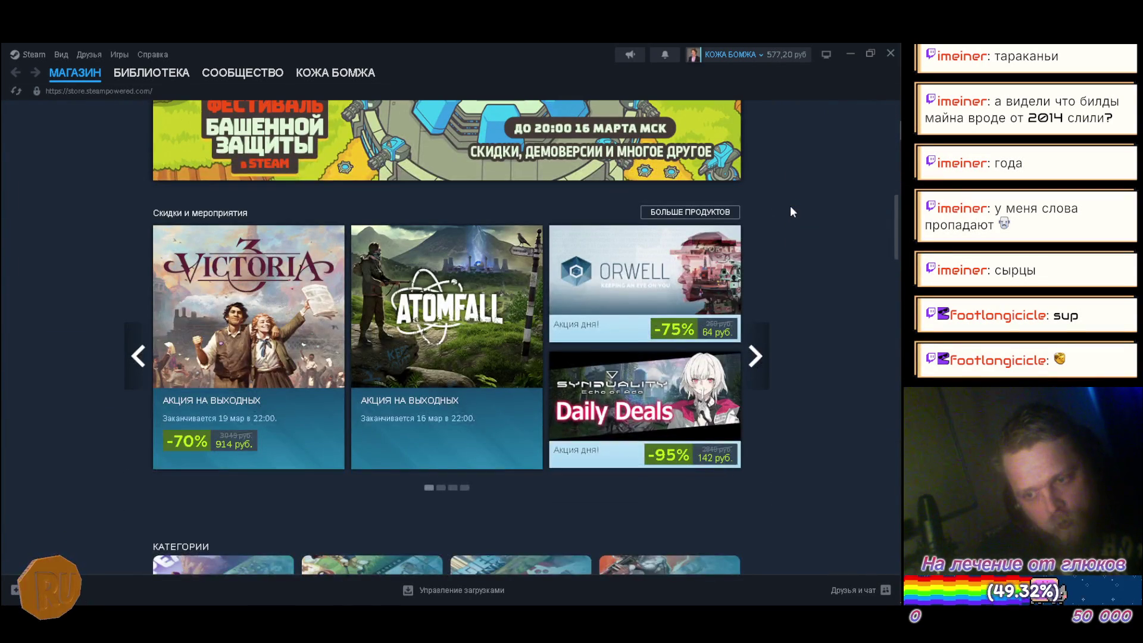
{"action": "mouse_move", "coordinate": [660, 396]}
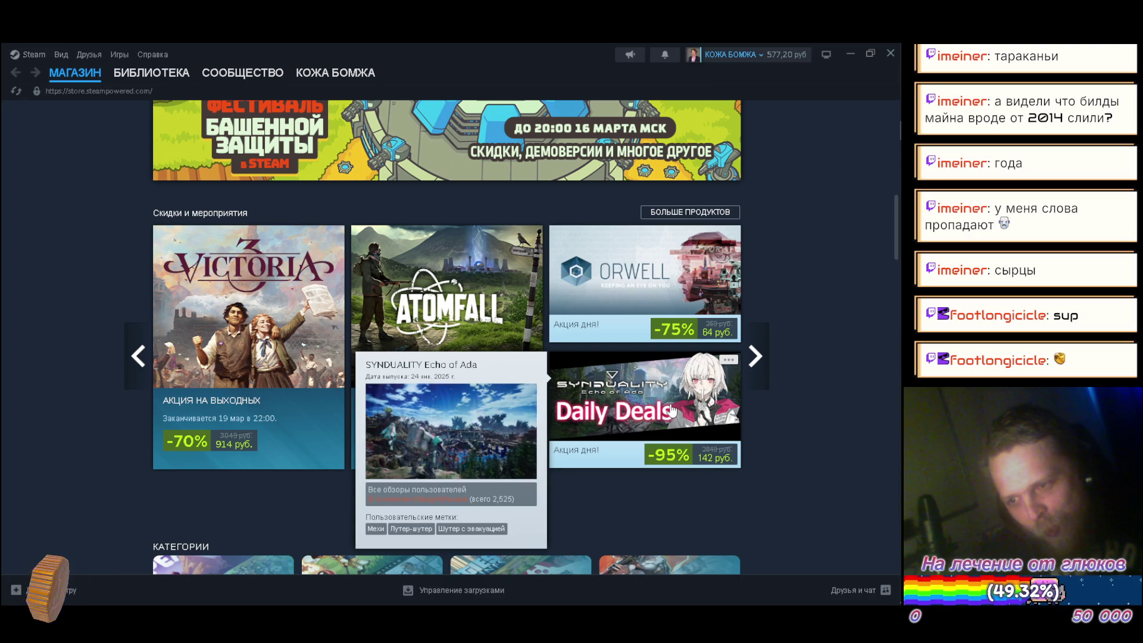
{"action": "mouse_move", "coordinate": [655, 289]}
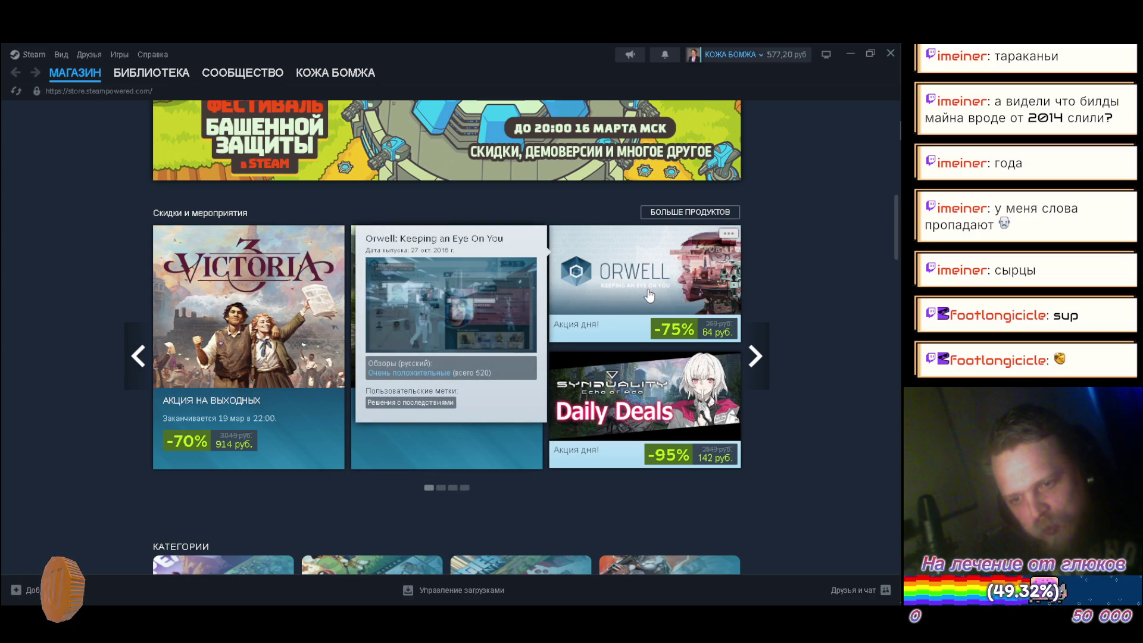
{"action": "mouse_move", "coordinate": [624, 382]}
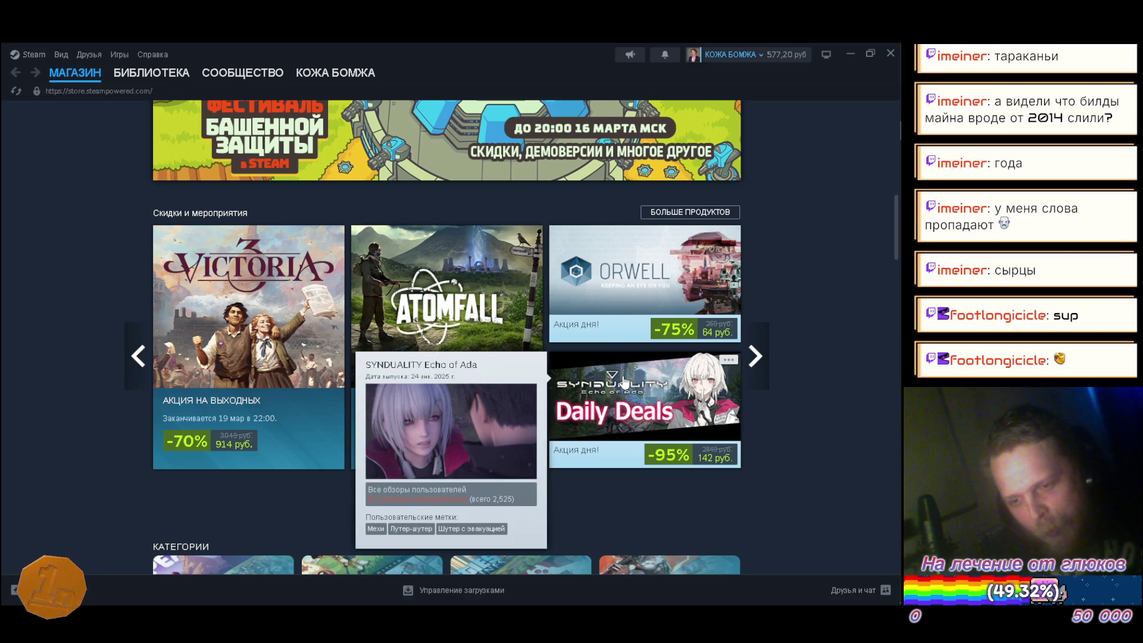
{"action": "right_click", "coordinate": [624, 382]}
{"action": "left_click", "coordinate": [653, 384]}
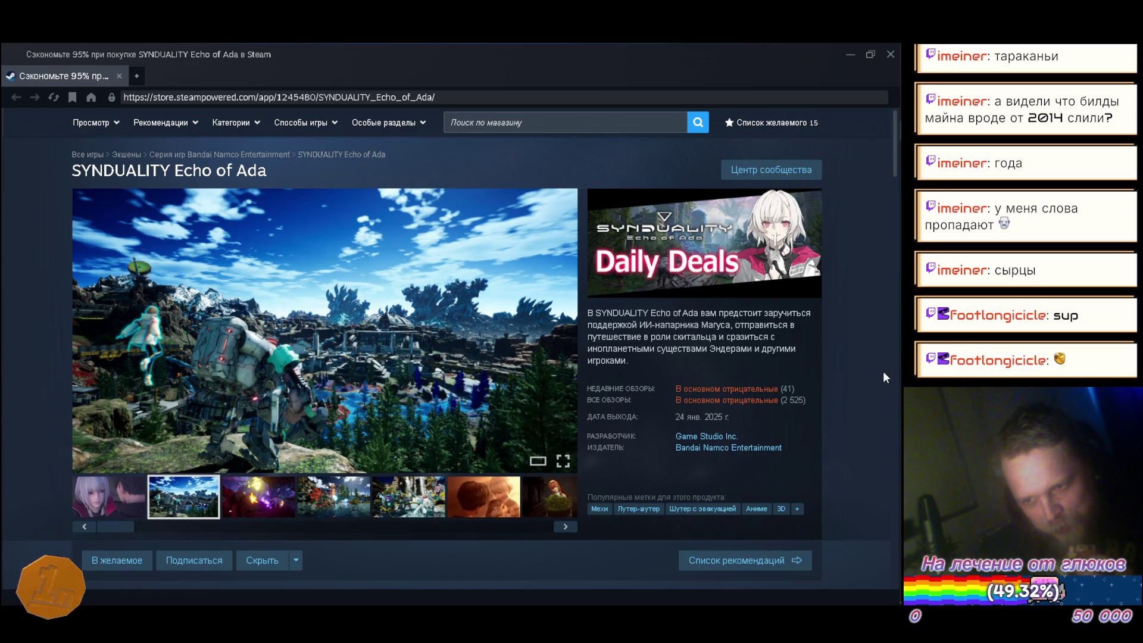
Scroll the SYNDUALITY Echo of Ada page past purchase options to the Mixed user reviews
{"action": "scroll", "coordinate": [882, 372], "scroll_direction": "down", "scroll_amount": 8}
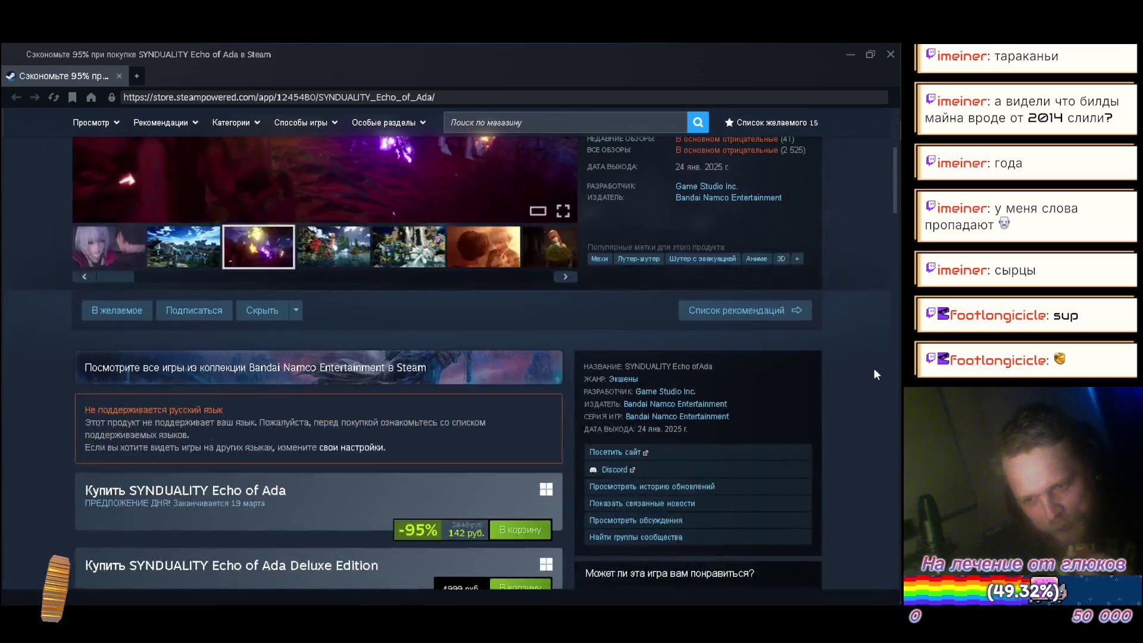
{"action": "scroll", "coordinate": [865, 374], "scroll_direction": "down", "scroll_amount": 2}
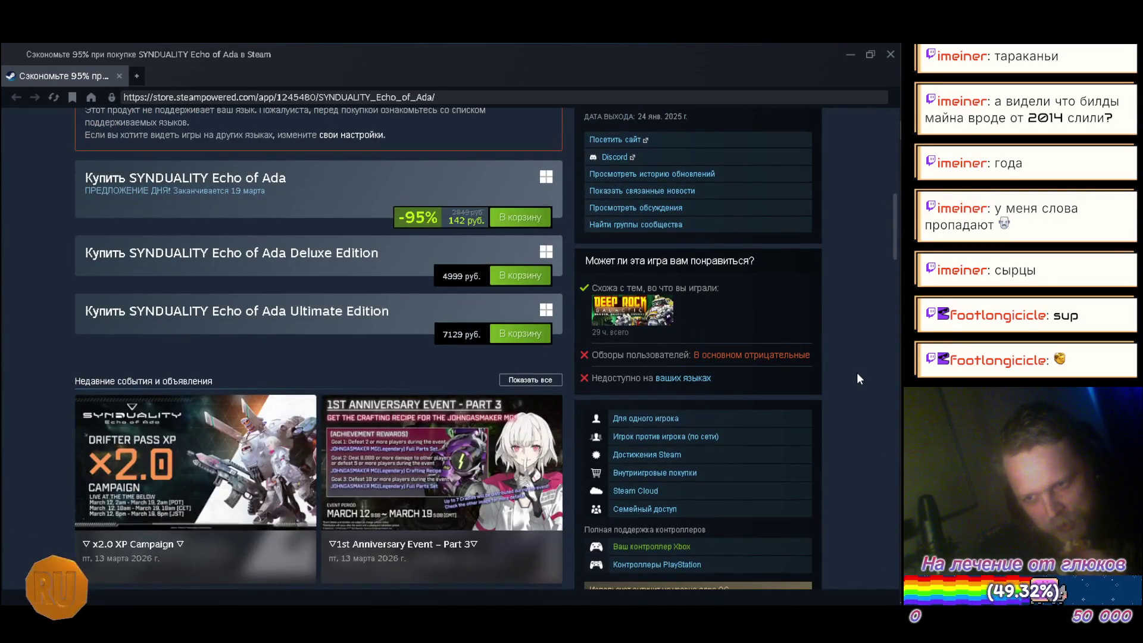
{"action": "scroll", "coordinate": [858, 374], "scroll_direction": "down", "scroll_amount": 5}
{"action": "scroll", "coordinate": [856, 373], "scroll_direction": "up", "scroll_amount": 10}
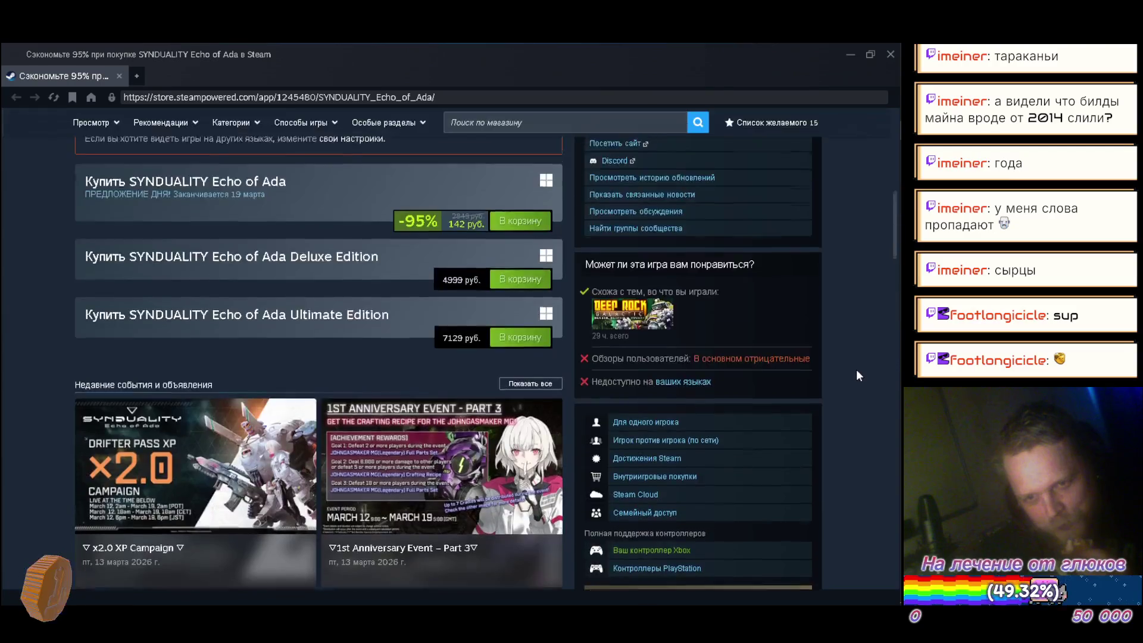
{"action": "scroll", "coordinate": [857, 375], "scroll_direction": "down", "scroll_amount": 8}
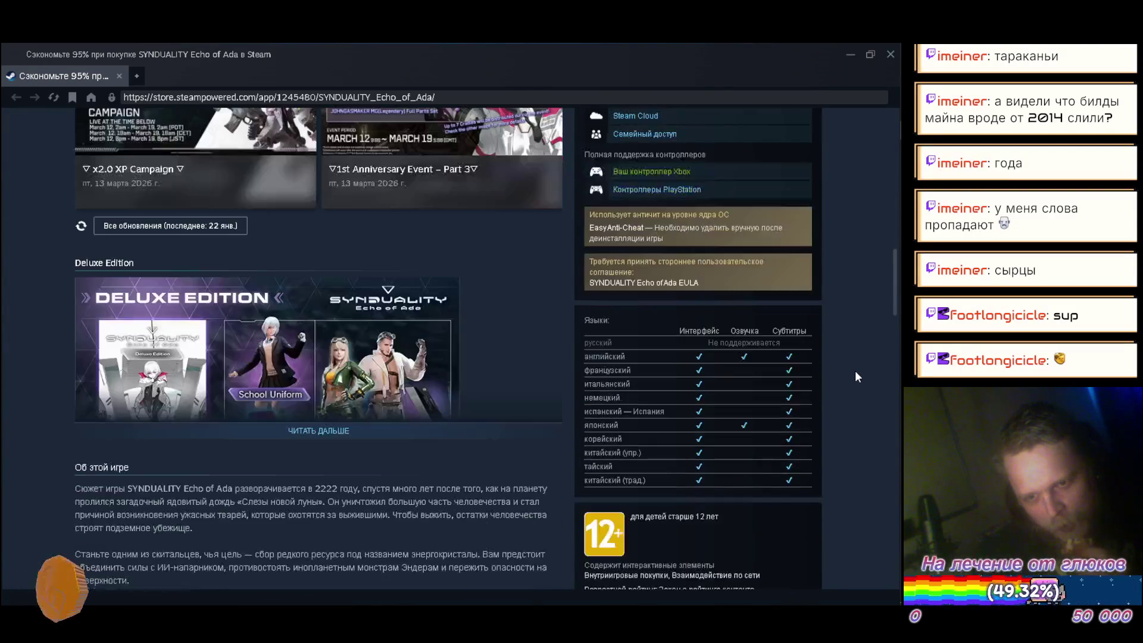
{"action": "scroll", "coordinate": [855, 376], "scroll_direction": "down", "scroll_amount": 10}
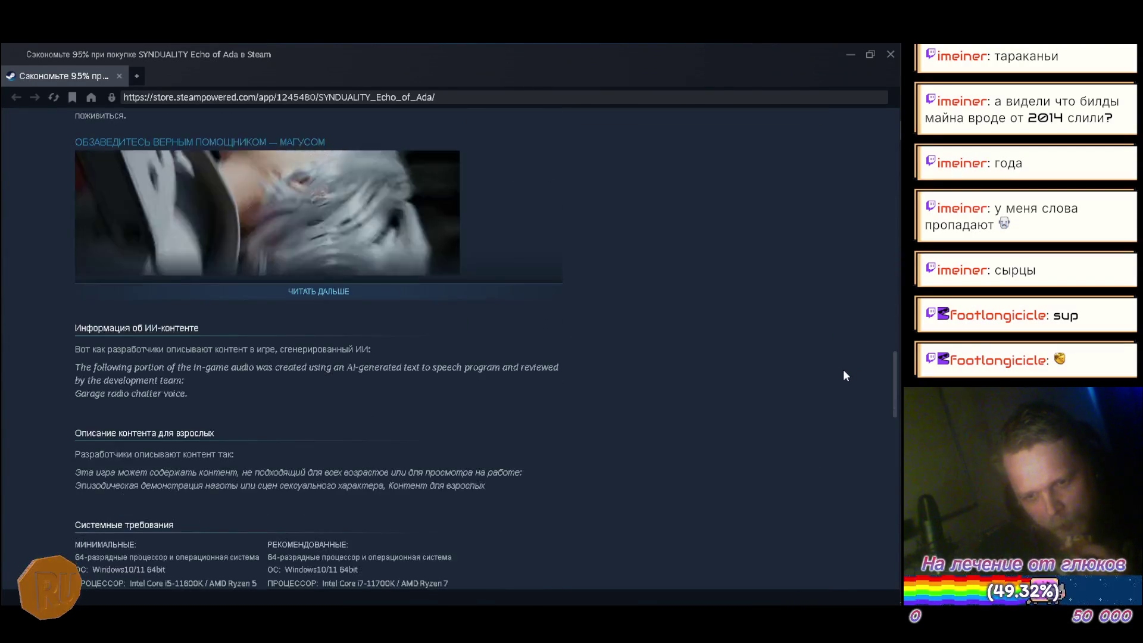
{"action": "scroll", "coordinate": [842, 372], "scroll_direction": "down", "scroll_amount": 12}
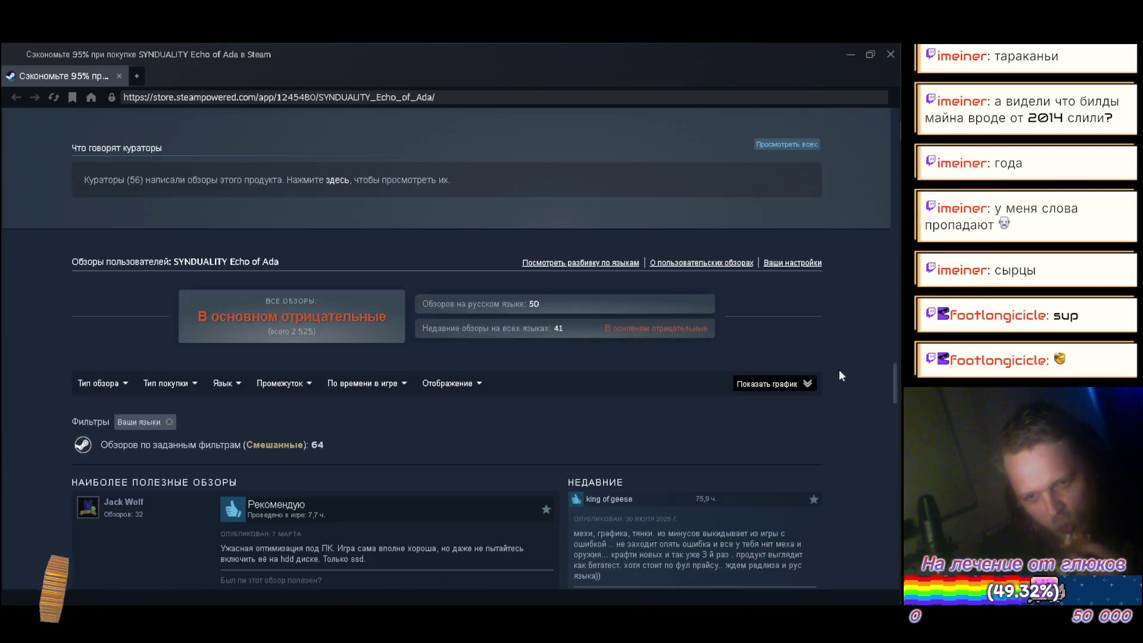
{"action": "scroll", "coordinate": [835, 377], "scroll_direction": "down", "scroll_amount": 3}
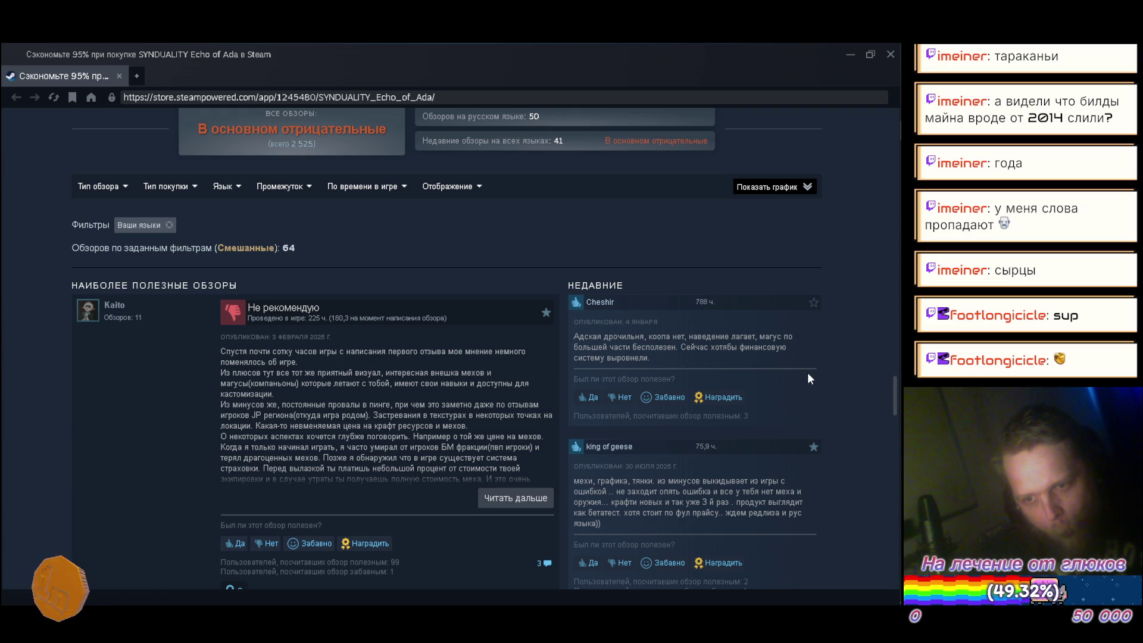
{"action": "scroll", "coordinate": [808, 374], "scroll_direction": "down", "scroll_amount": 2}
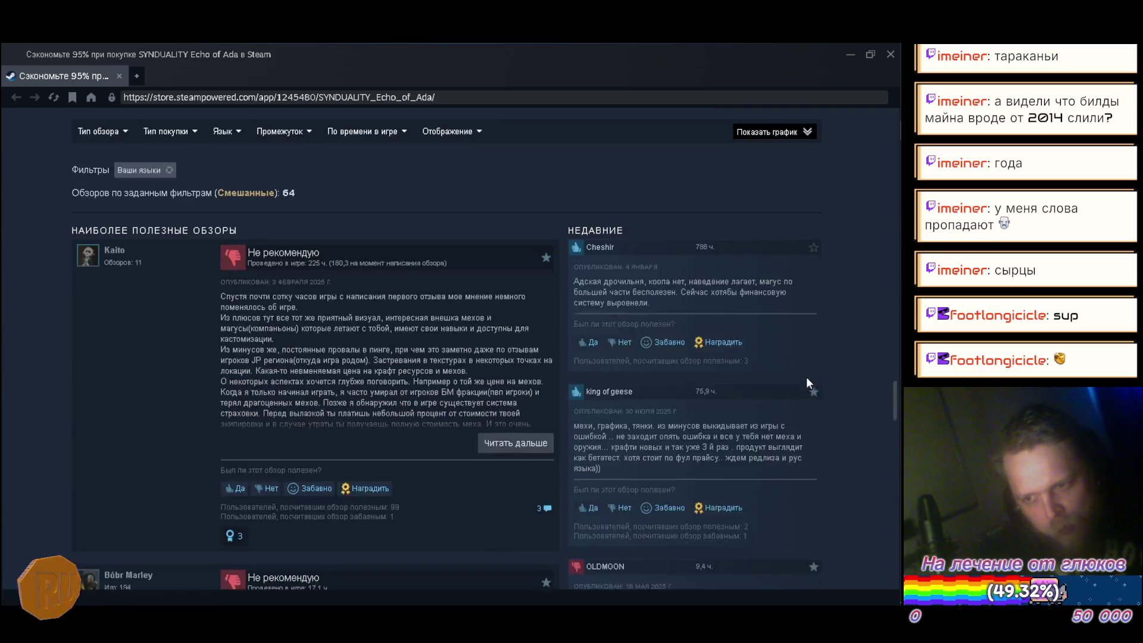
{"action": "scroll", "coordinate": [807, 379], "scroll_direction": "up", "scroll_amount": 1}
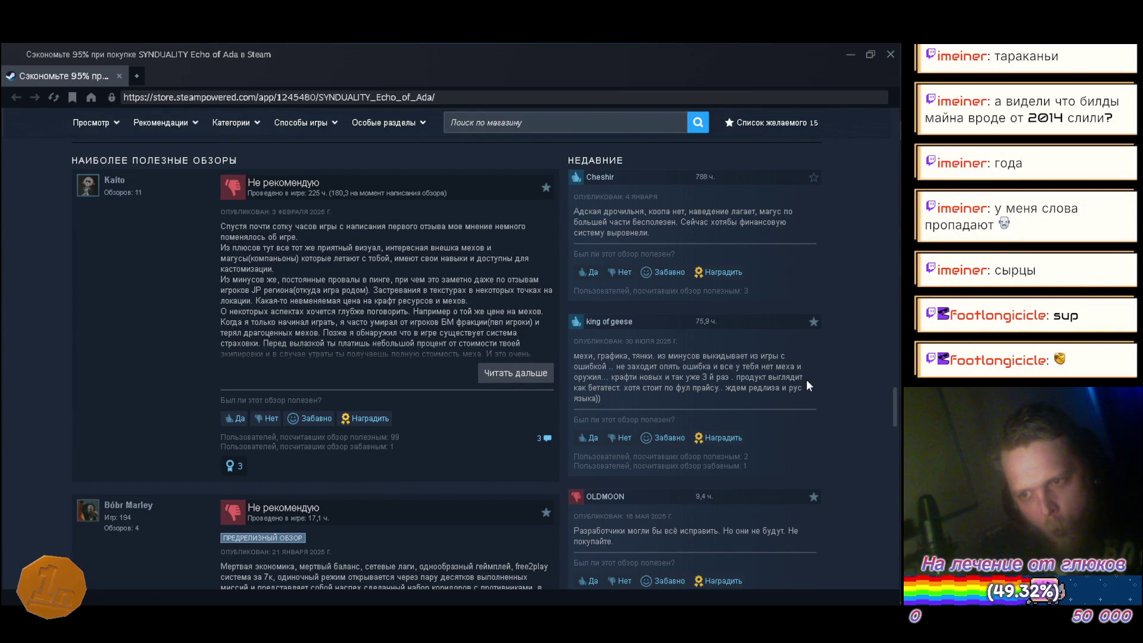
{"action": "scroll", "coordinate": [806, 380], "scroll_direction": "down", "scroll_amount": 2}
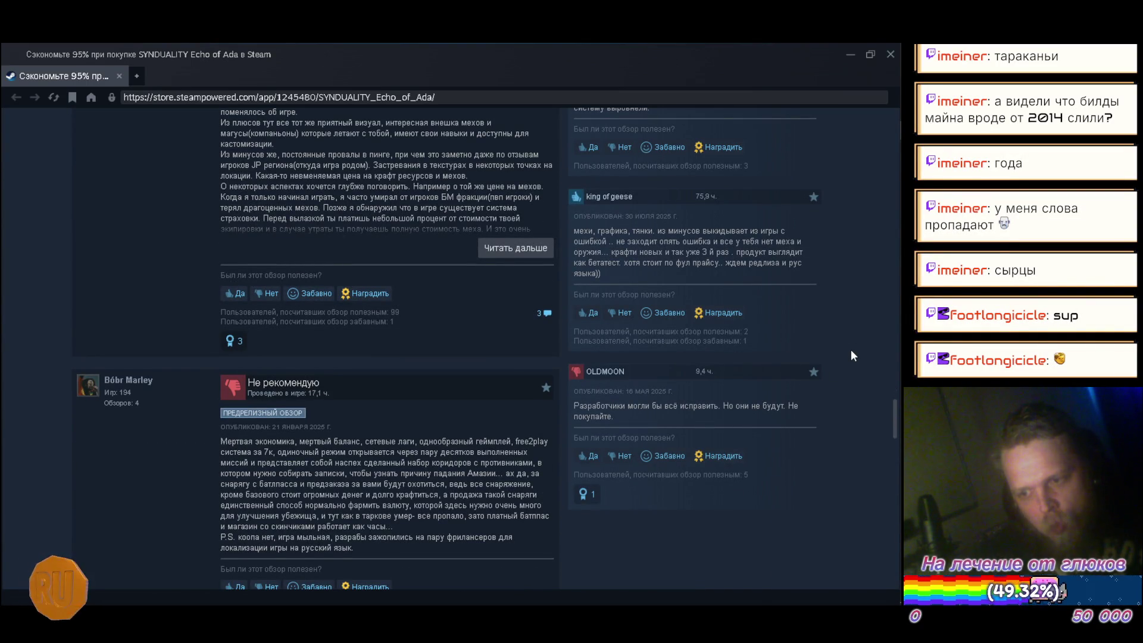
{"action": "scroll", "coordinate": [851, 355], "scroll_direction": "down", "scroll_amount": 1}
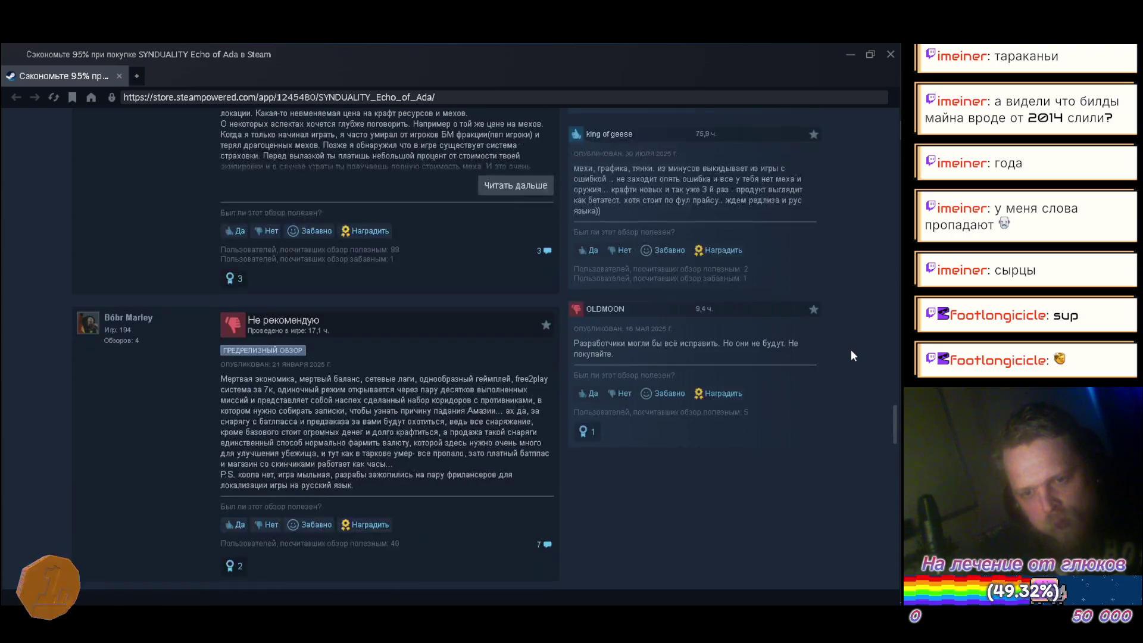
{"action": "scroll", "coordinate": [851, 354], "scroll_direction": "down", "scroll_amount": 3}
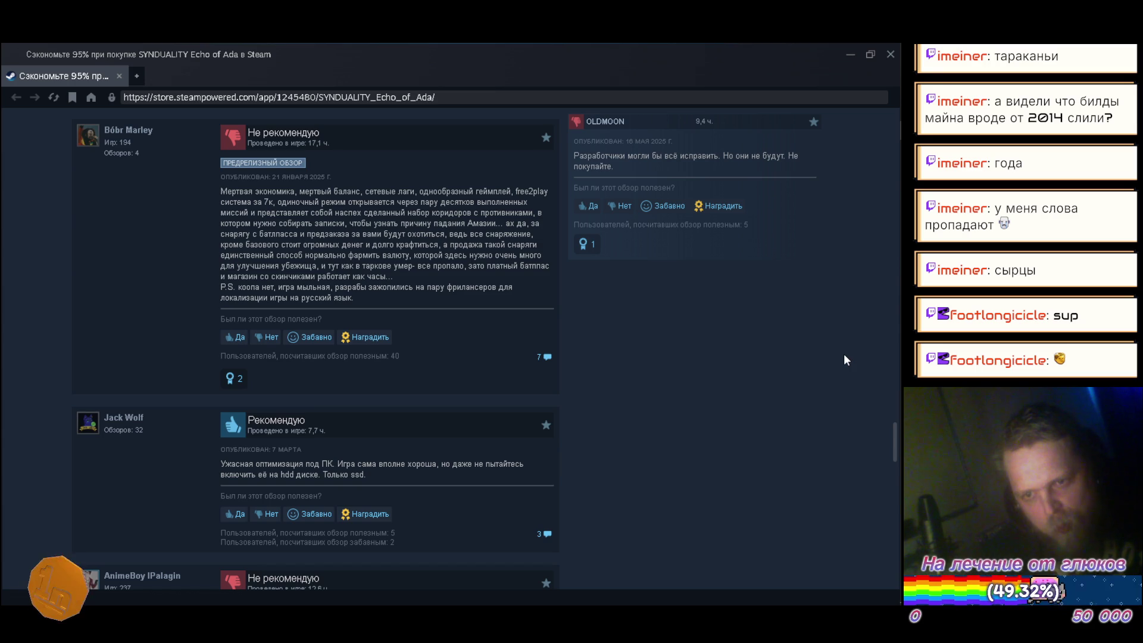
{"action": "scroll", "coordinate": [843, 359], "scroll_direction": "down", "scroll_amount": 4}
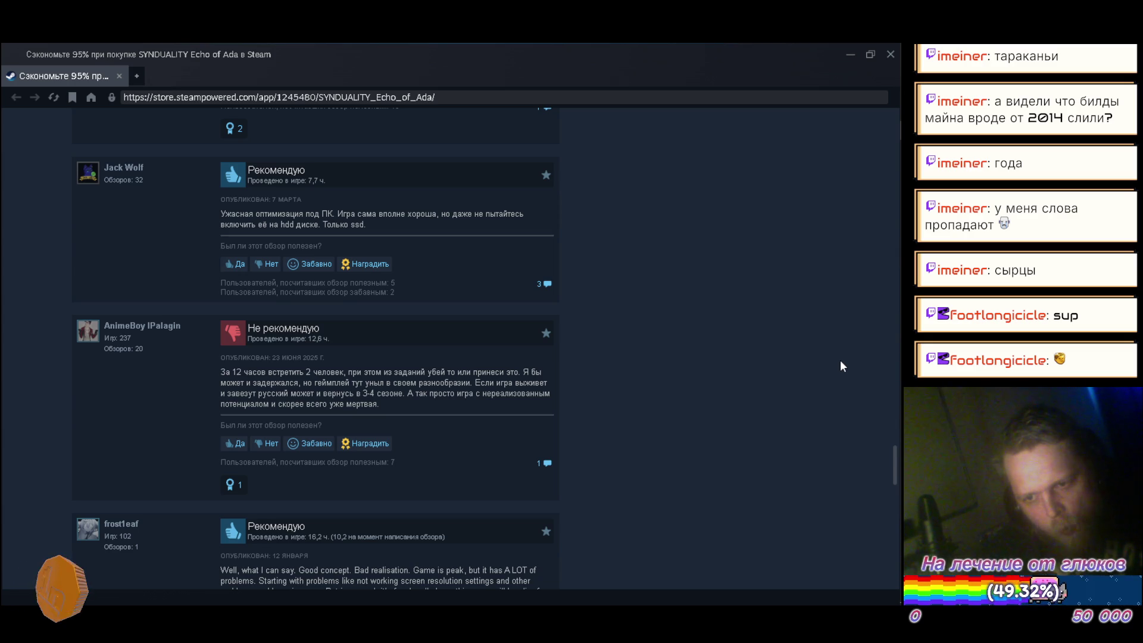
{"action": "scroll", "coordinate": [840, 361], "scroll_direction": "down", "scroll_amount": 6}
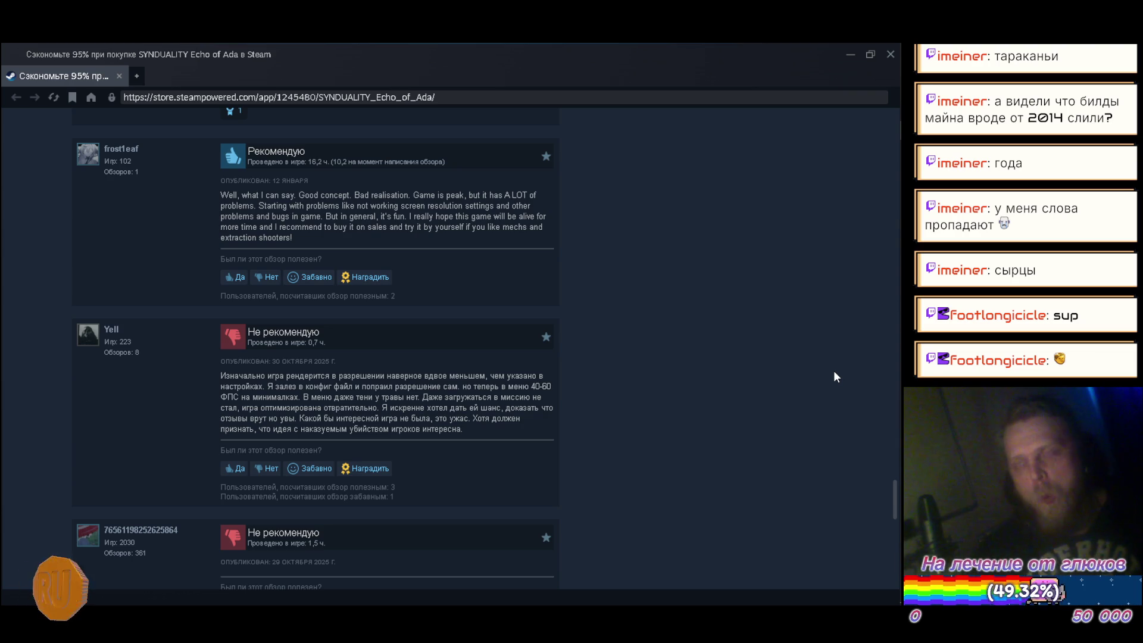
{"action": "scroll", "coordinate": [786, 347], "scroll_direction": "down", "scroll_amount": 3}
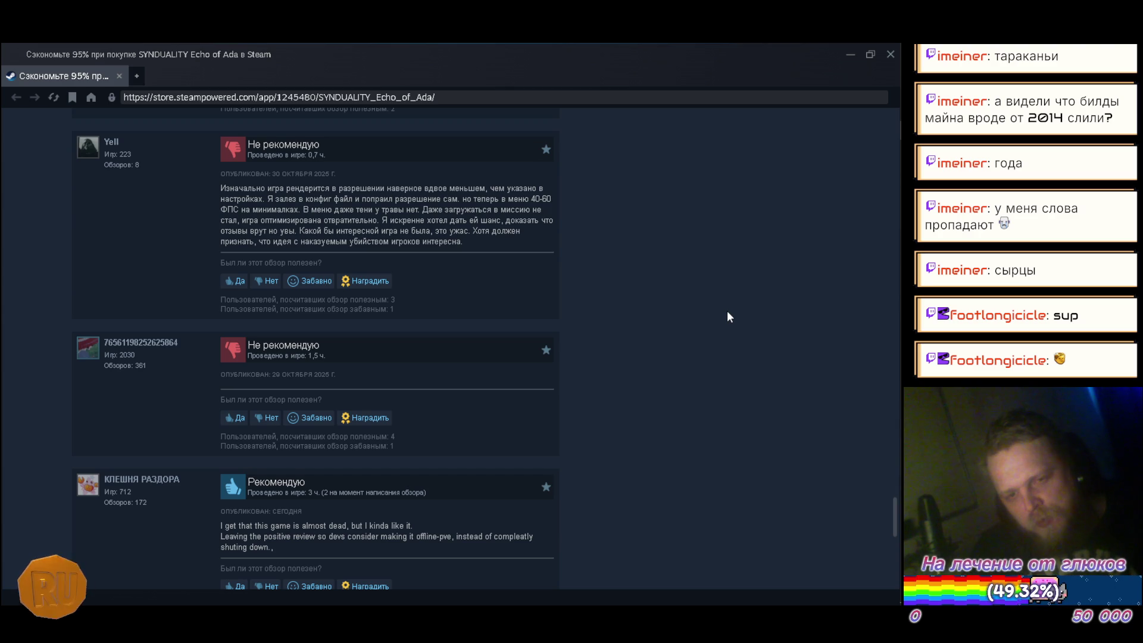
{"action": "scroll", "coordinate": [728, 316], "scroll_direction": "down", "scroll_amount": 2}
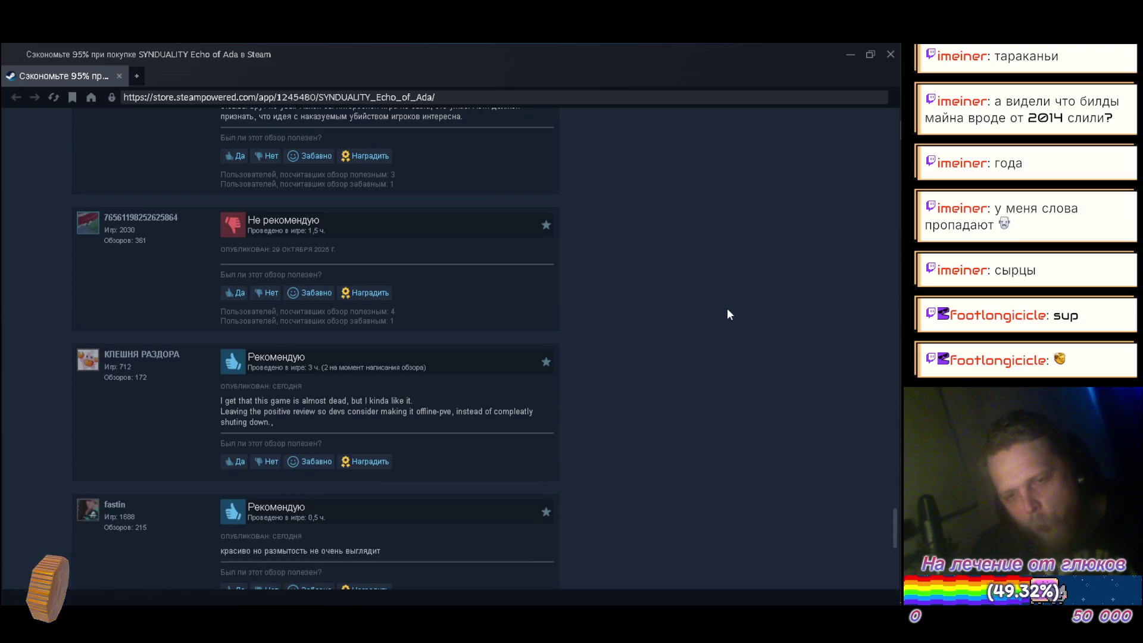
{"action": "scroll", "coordinate": [728, 315], "scroll_direction": "down", "scroll_amount": 4}
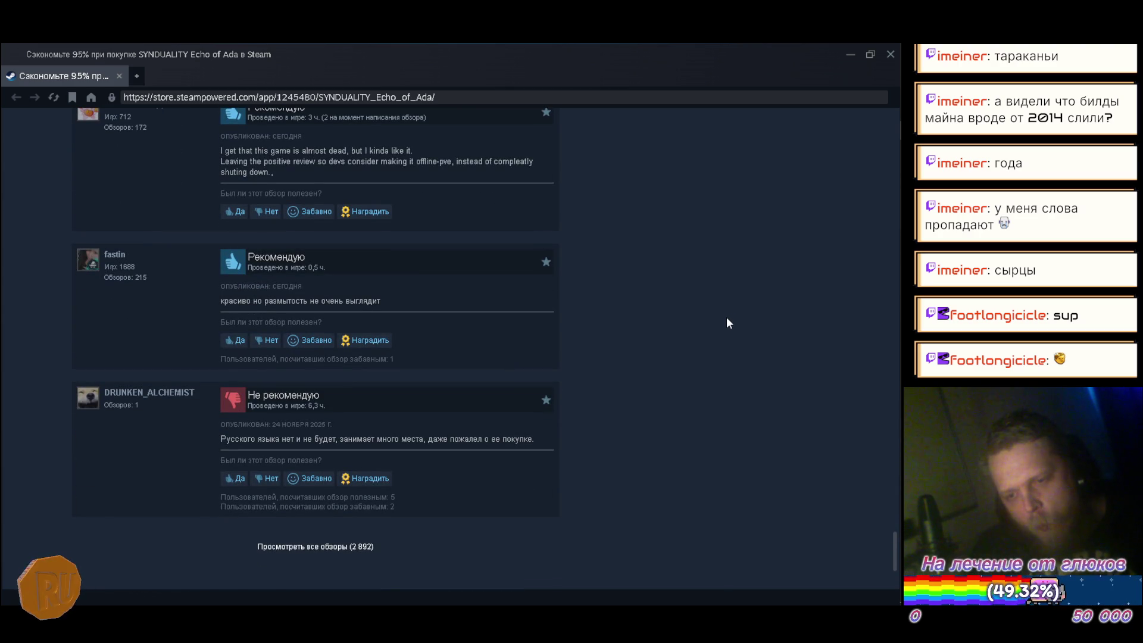
{"action": "scroll", "coordinate": [727, 315], "scroll_direction": "up", "scroll_amount": 15}
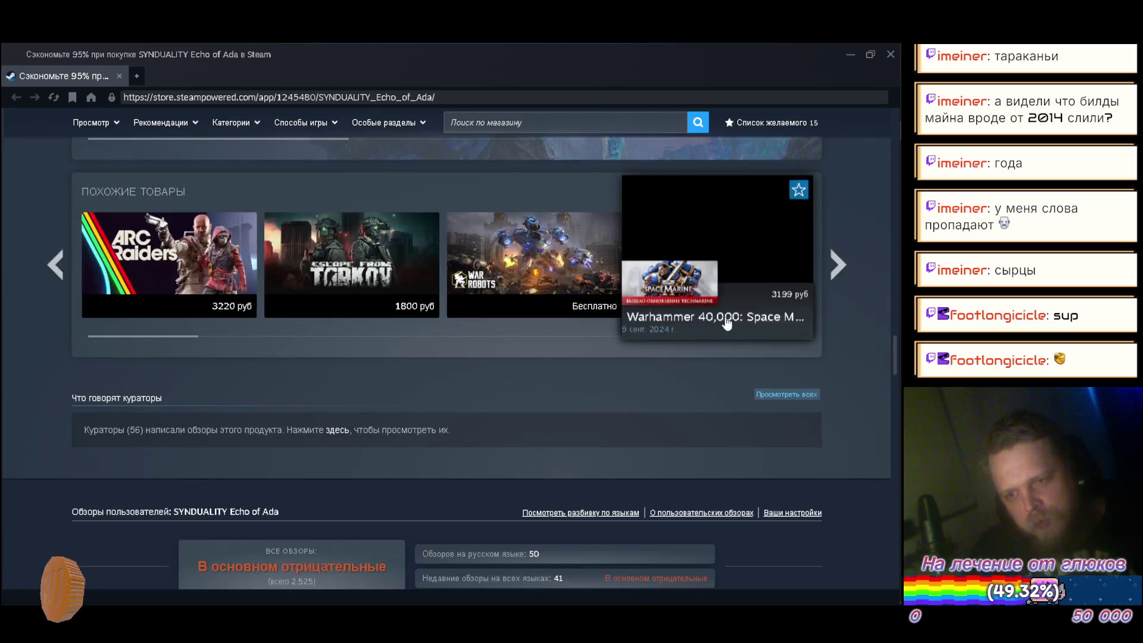
Scroll back to the top of the SYNDUALITY Echo of Ada page and close its tab
{"action": "mouse_move", "coordinate": [581, 278]}
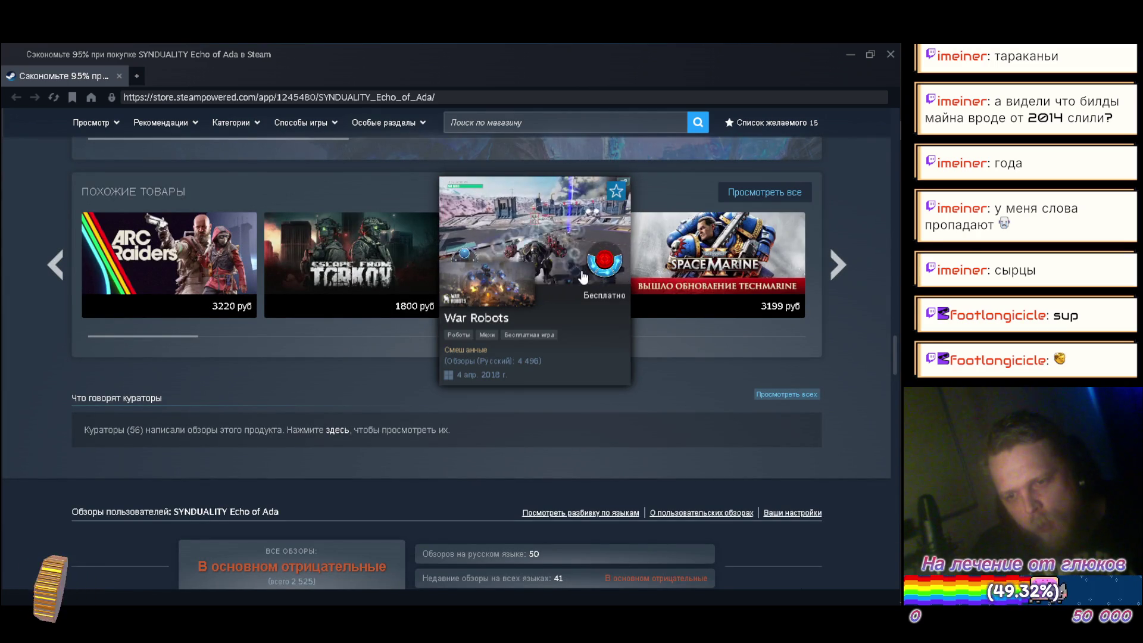
{"action": "scroll", "coordinate": [582, 275], "scroll_direction": "up", "scroll_amount": 3}
{"action": "scroll", "coordinate": [788, 290], "scroll_direction": "up", "scroll_amount": 2}
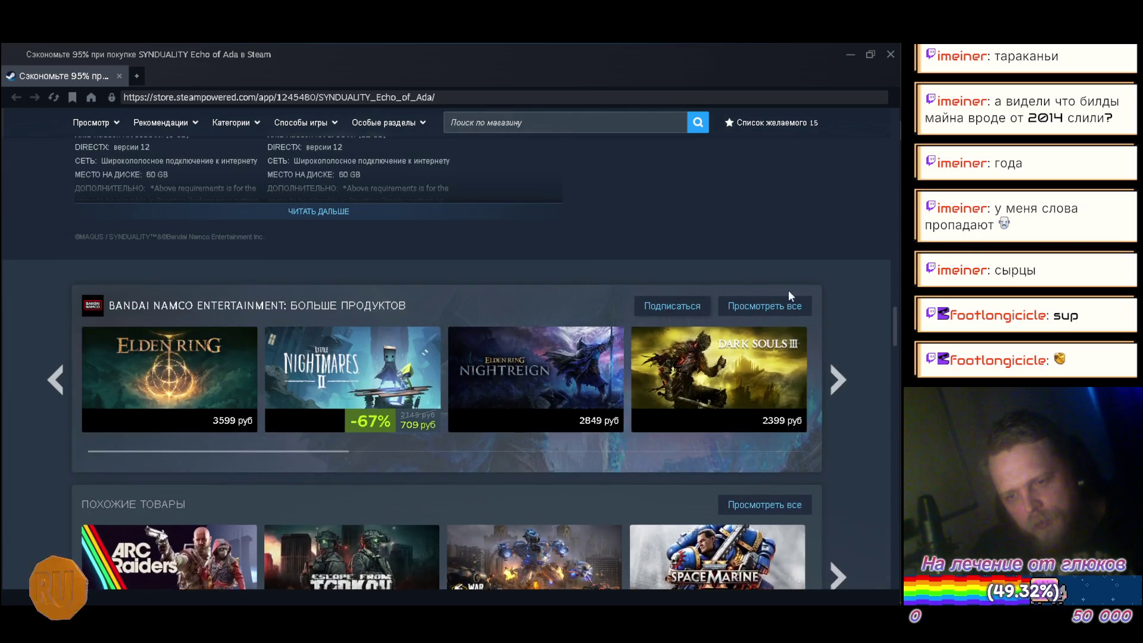
{"action": "scroll", "coordinate": [877, 284], "scroll_direction": "down", "scroll_amount": 1}
{"action": "scroll", "coordinate": [875, 280], "scroll_direction": "up", "scroll_amount": 6}
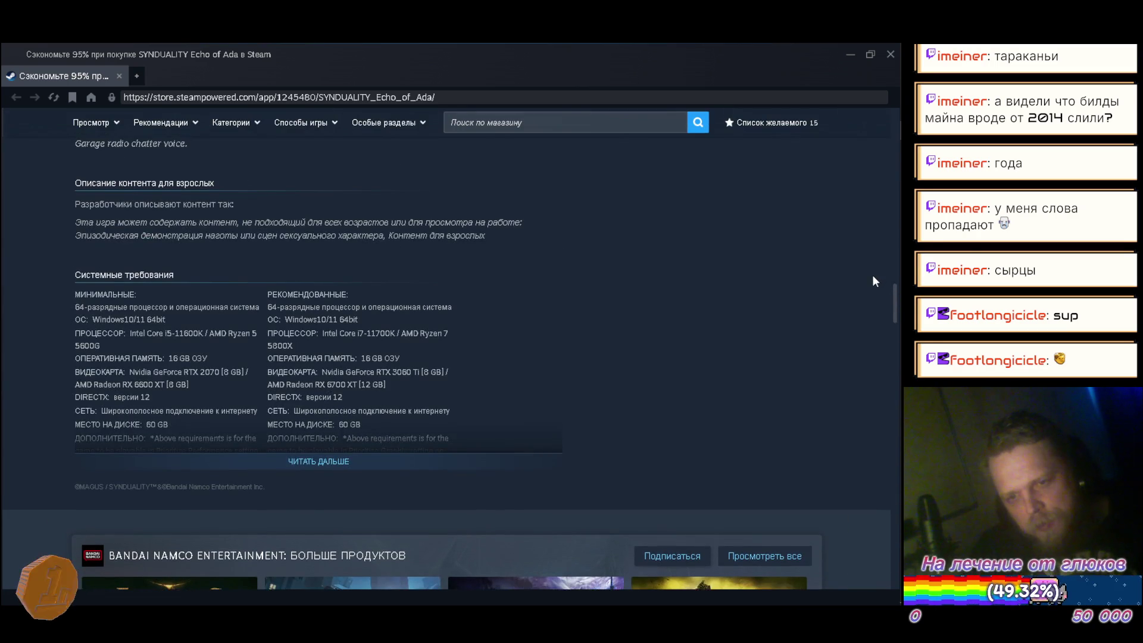
{"action": "scroll", "coordinate": [852, 280], "scroll_direction": "up", "scroll_amount": 7}
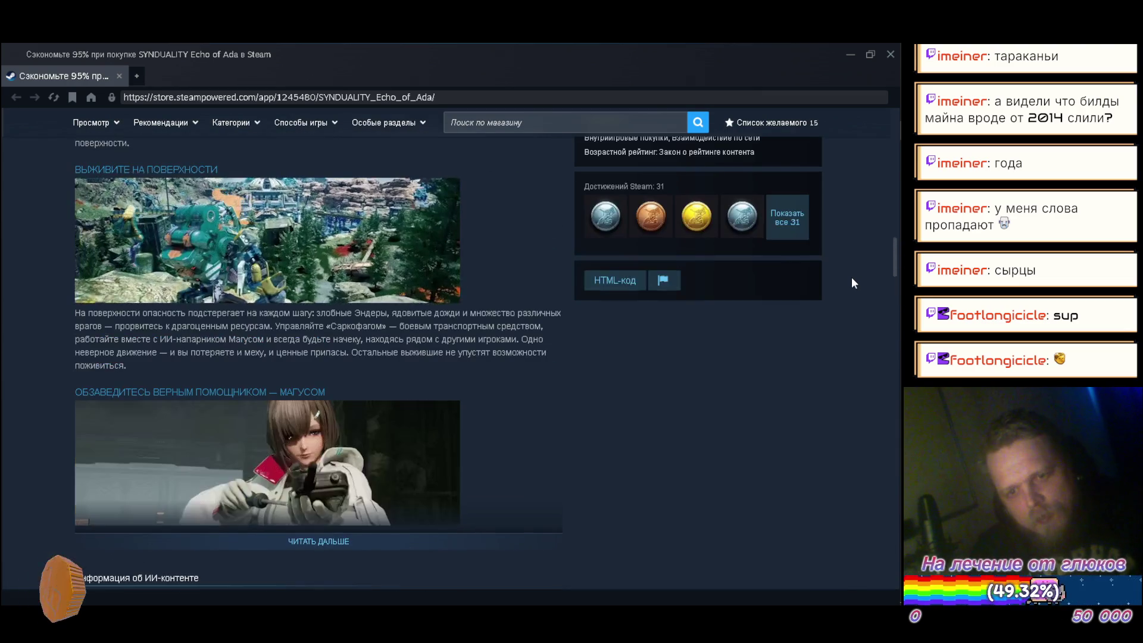
{"action": "scroll", "coordinate": [873, 307], "scroll_direction": "up", "scroll_amount": 3}
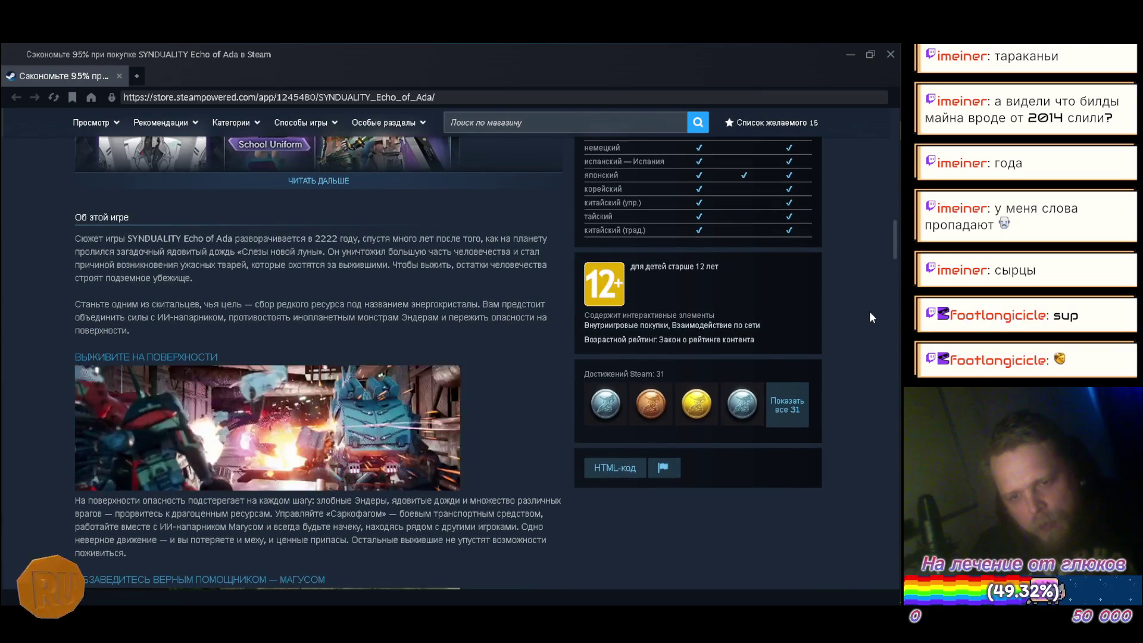
{"action": "scroll", "coordinate": [869, 316], "scroll_direction": "up", "scroll_amount": 4}
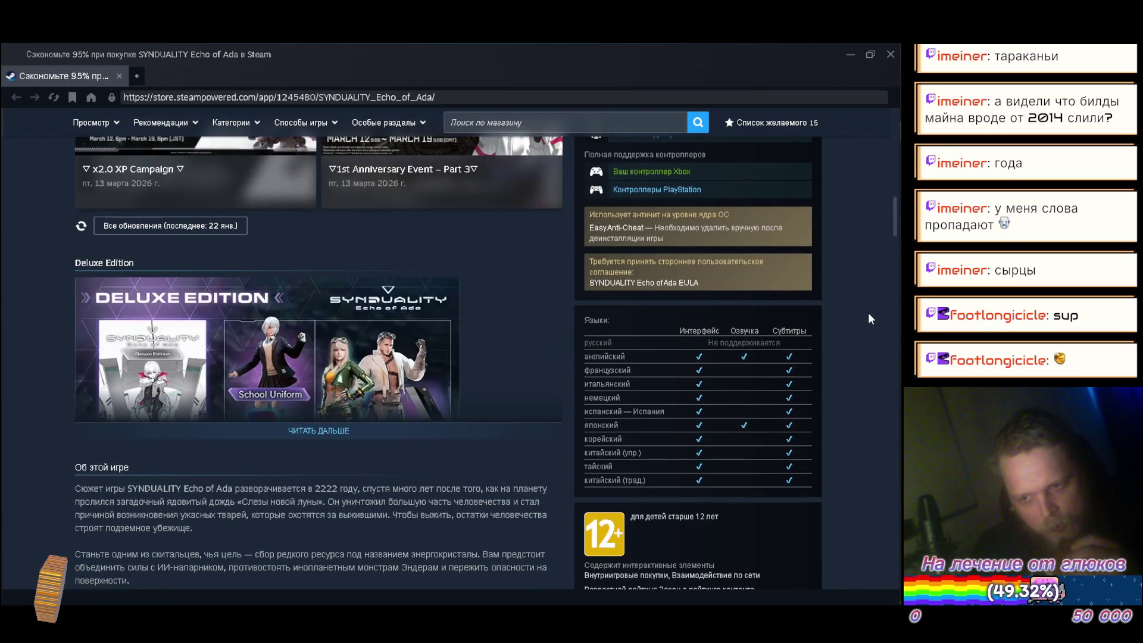
{"action": "scroll", "coordinate": [869, 312], "scroll_direction": "up", "scroll_amount": 5}
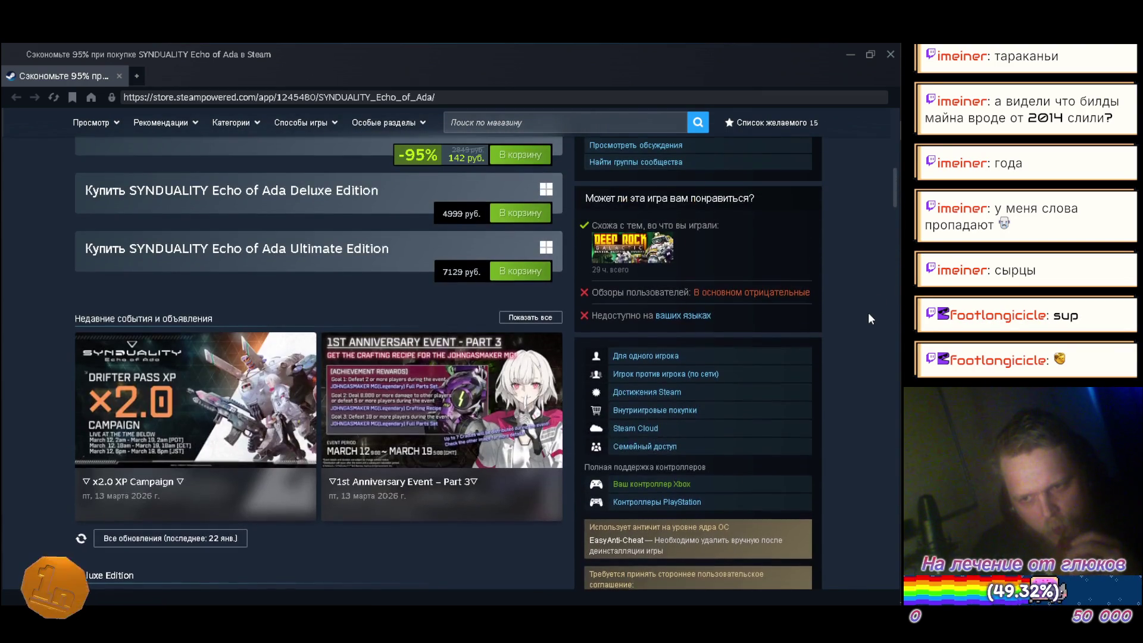
{"action": "scroll", "coordinate": [866, 313], "scroll_direction": "up", "scroll_amount": 4}
{"action": "scroll", "coordinate": [864, 317], "scroll_direction": "up", "scroll_amount": 6}
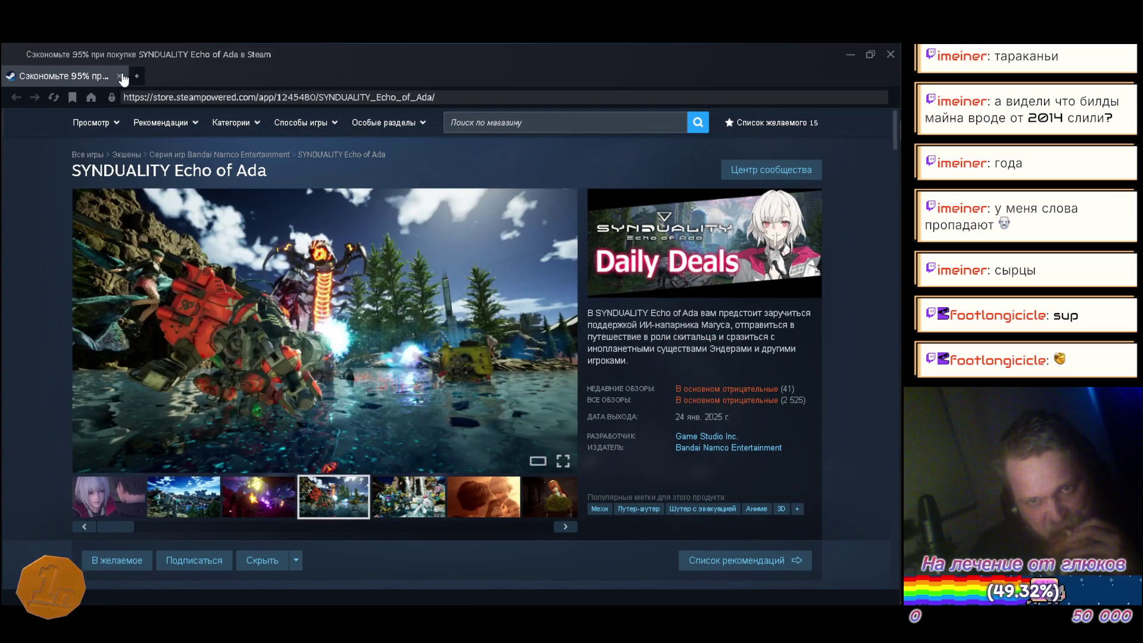
{"action": "left_click", "coordinate": [121, 76]}
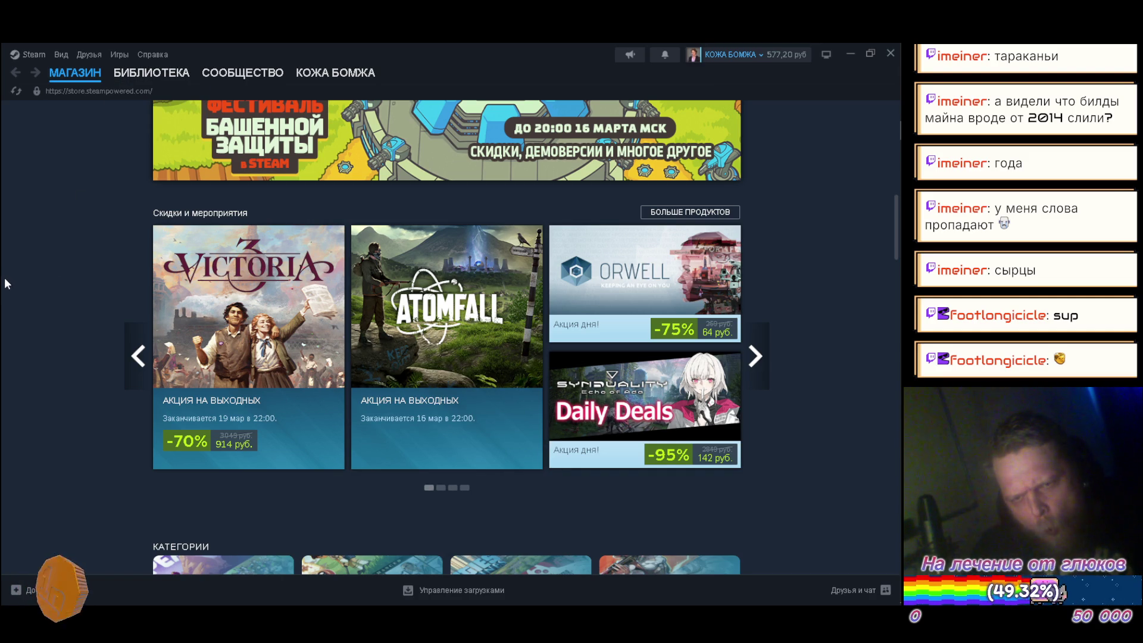
Open Caribbean Legend: Age of Pirates from Popular New Releases in a new window
{"action": "scroll", "coordinate": [36, 244], "scroll_direction": "down", "scroll_amount": 3}
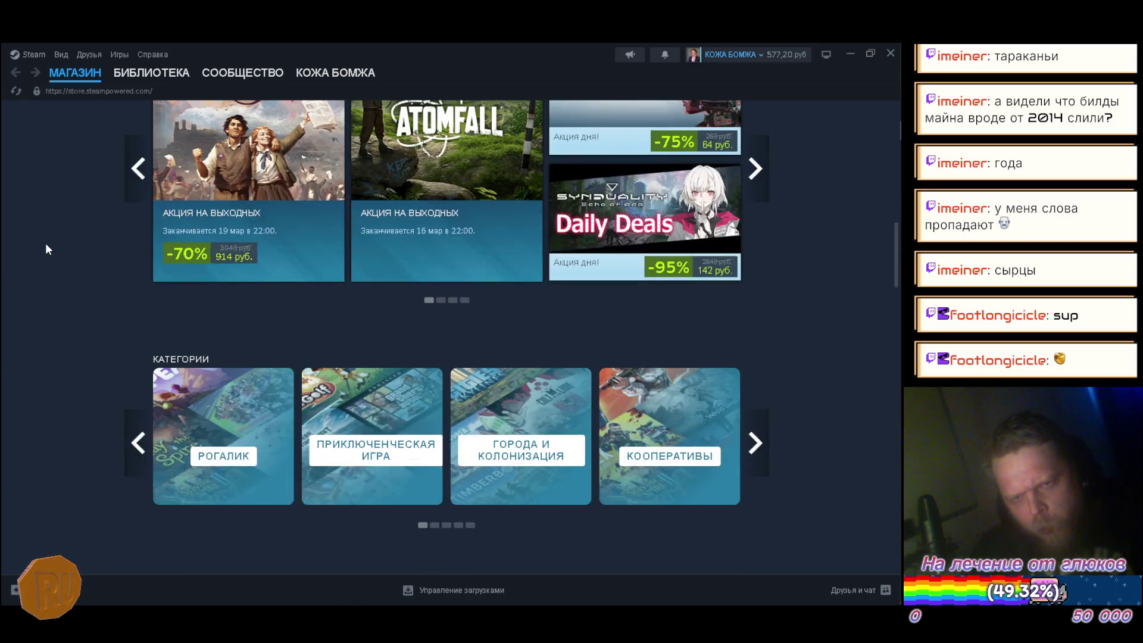
{"action": "scroll", "coordinate": [47, 244], "scroll_direction": "down", "scroll_amount": 7}
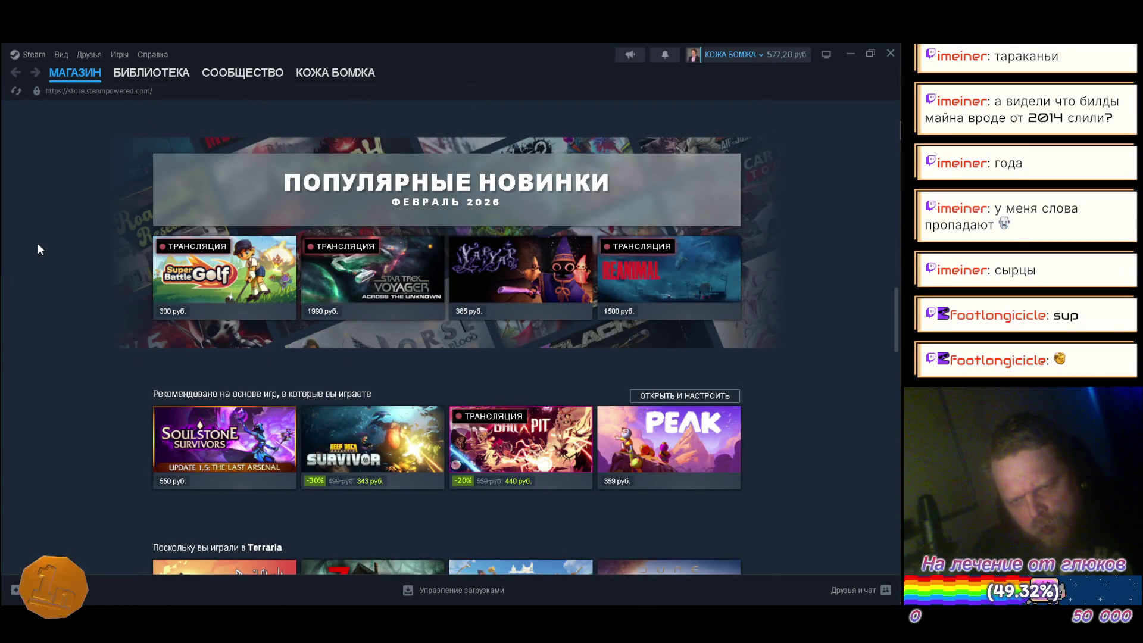
{"action": "scroll", "coordinate": [37, 249], "scroll_direction": "down", "scroll_amount": 4}
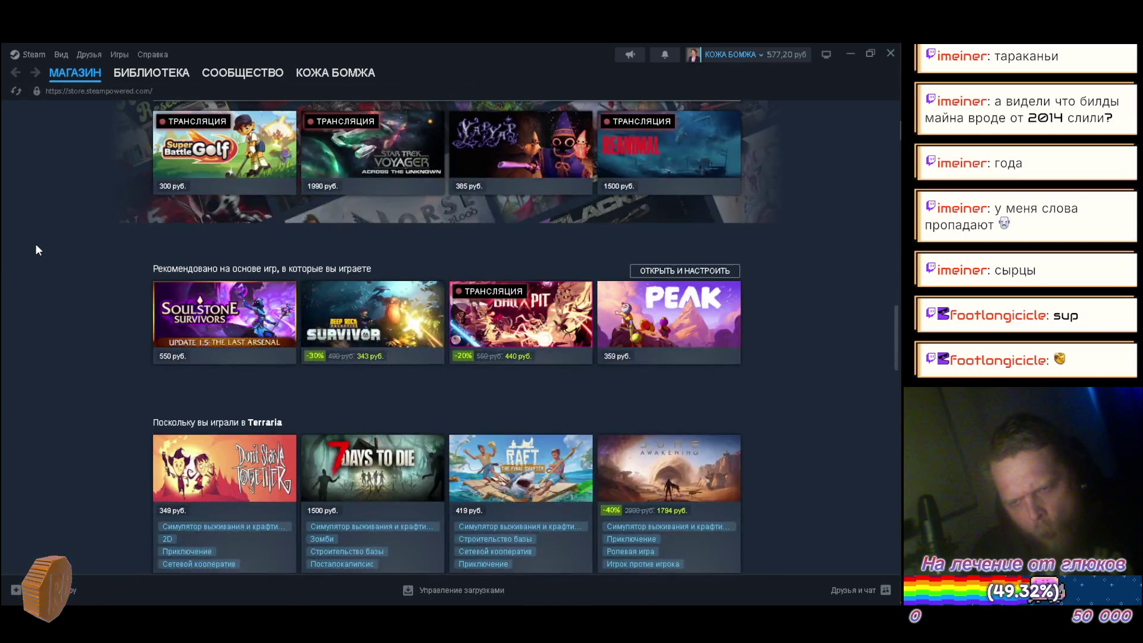
{"action": "scroll", "coordinate": [33, 251], "scroll_direction": "down", "scroll_amount": 10}
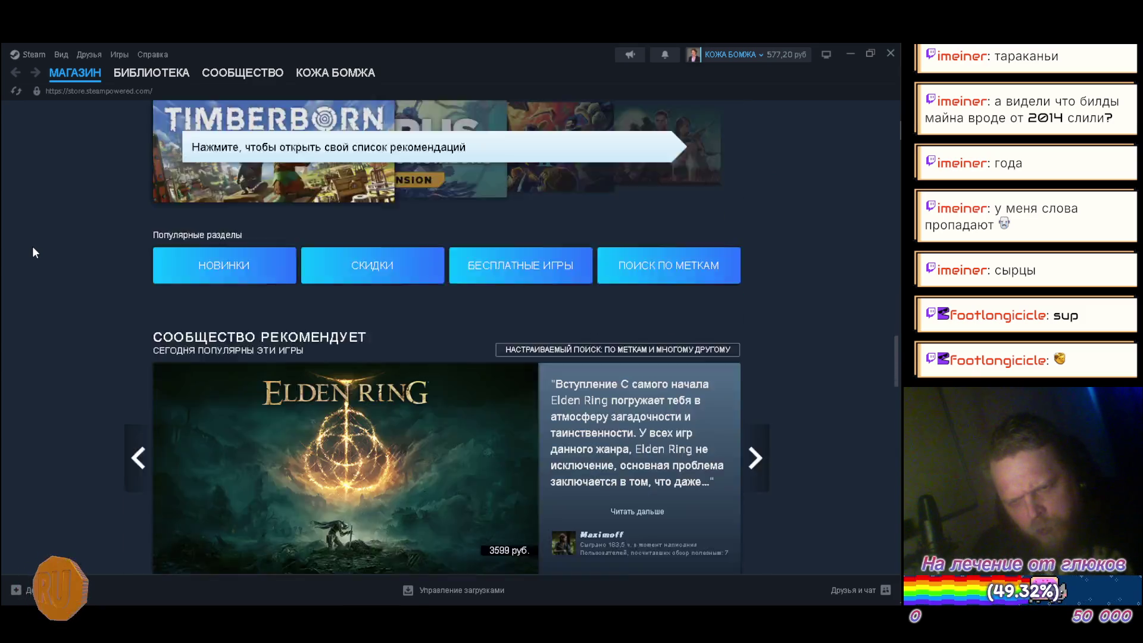
{"action": "scroll", "coordinate": [33, 251], "scroll_direction": "down", "scroll_amount": 5}
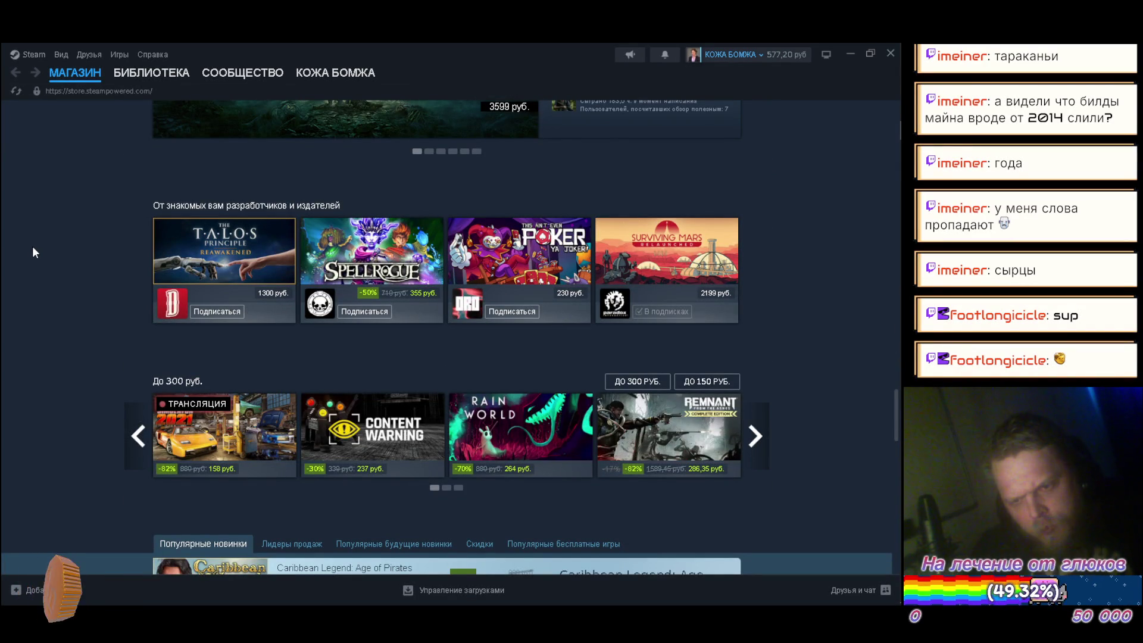
{"action": "scroll", "coordinate": [33, 253], "scroll_direction": "down", "scroll_amount": 4}
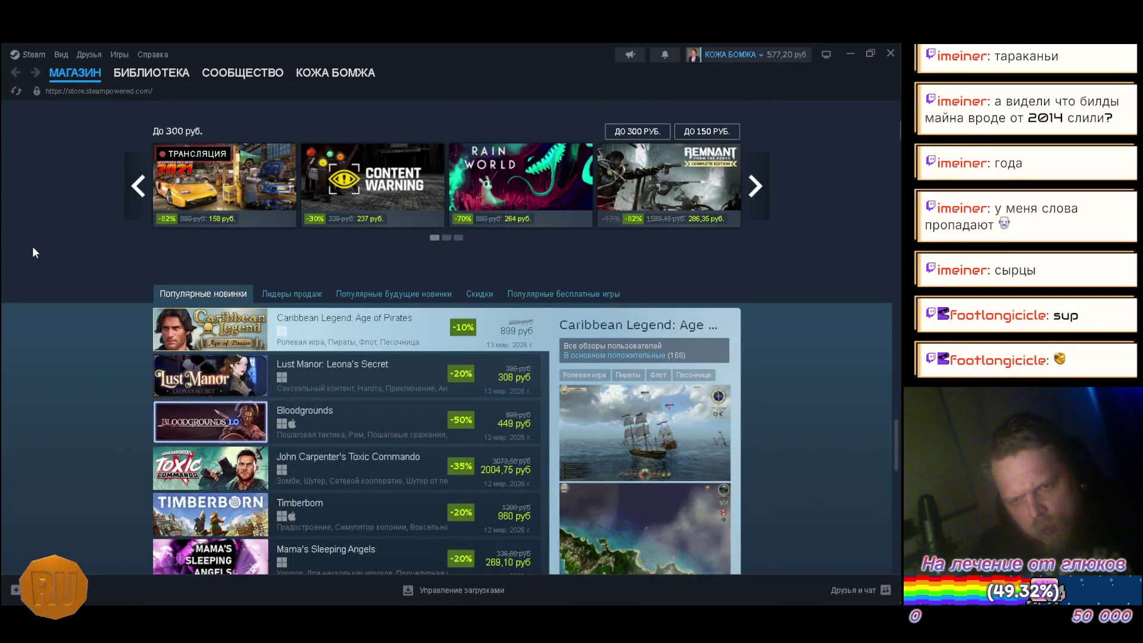
{"action": "scroll", "coordinate": [32, 252], "scroll_direction": "down", "scroll_amount": 1}
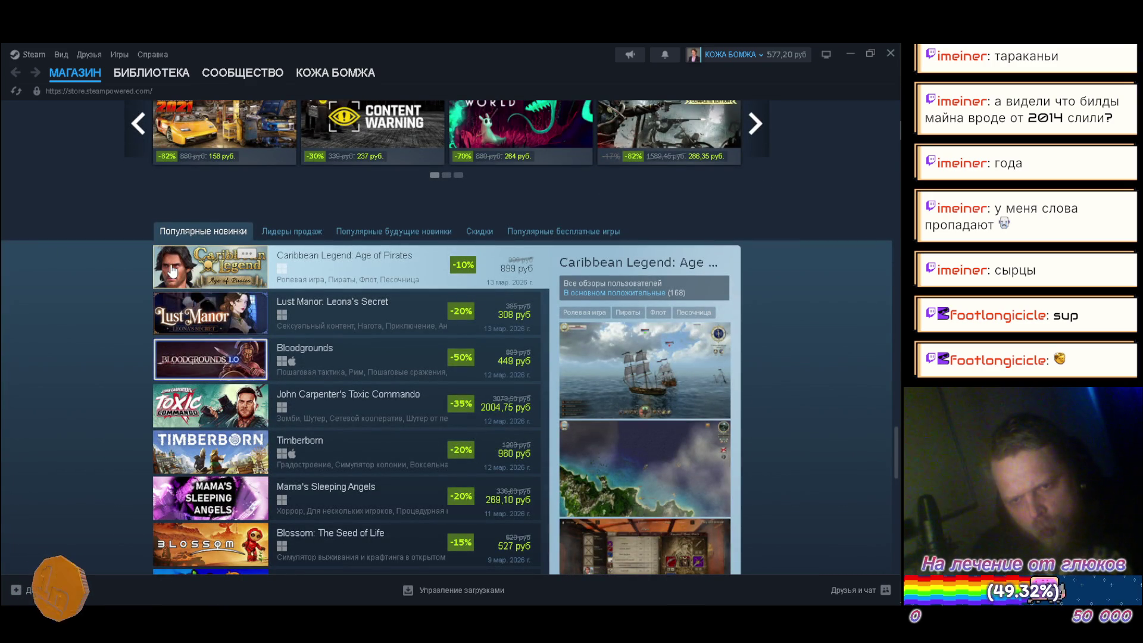
{"action": "scroll", "coordinate": [55, 244], "scroll_direction": "down", "scroll_amount": 4}
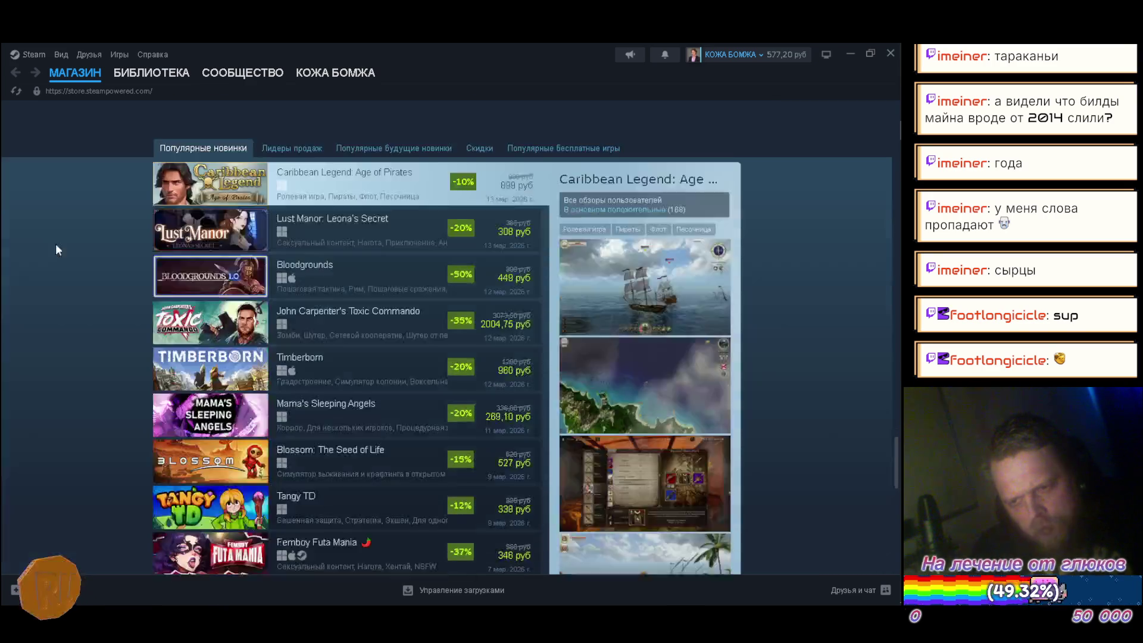
{"action": "scroll", "coordinate": [45, 243], "scroll_direction": "up", "scroll_amount": 3}
{"action": "right_click", "coordinate": [192, 207]}
{"action": "left_click", "coordinate": [238, 219]}
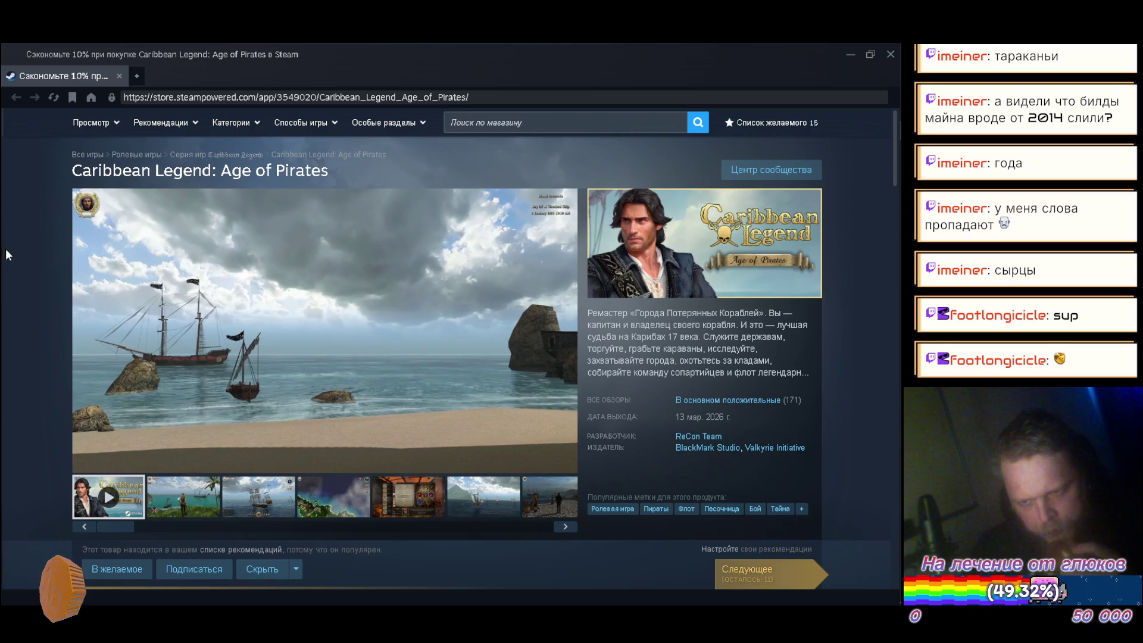
Check ReCon Team's list of games, then return to Caribbean Legend's 899-ruble price section
{"action": "left_click", "coordinate": [698, 436]}
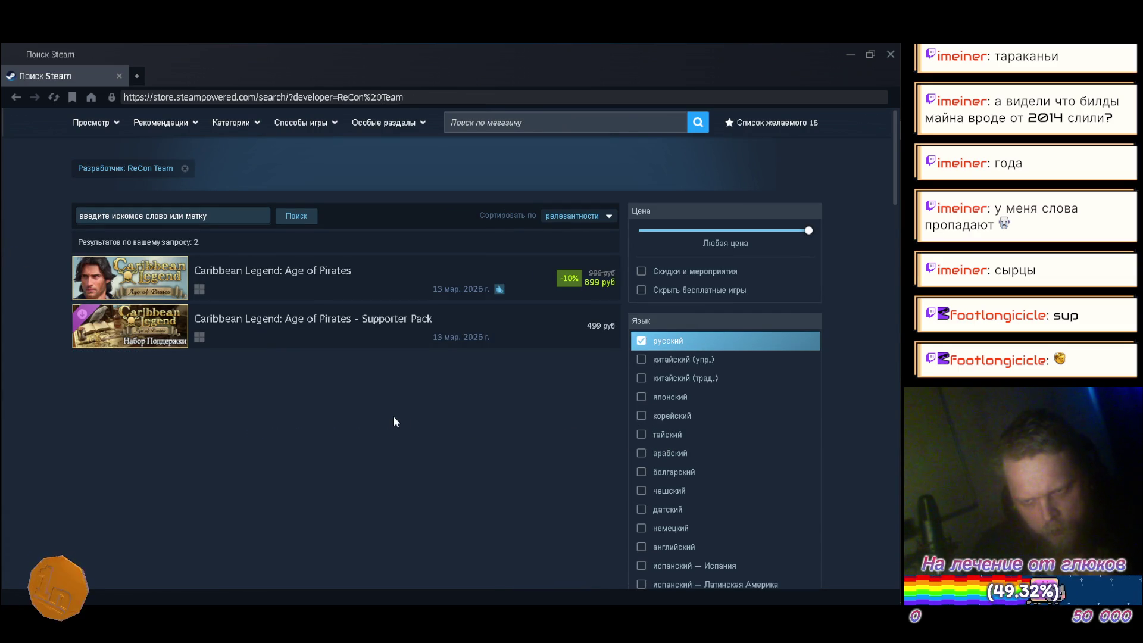
{"action": "mouse_move", "coordinate": [253, 290]}
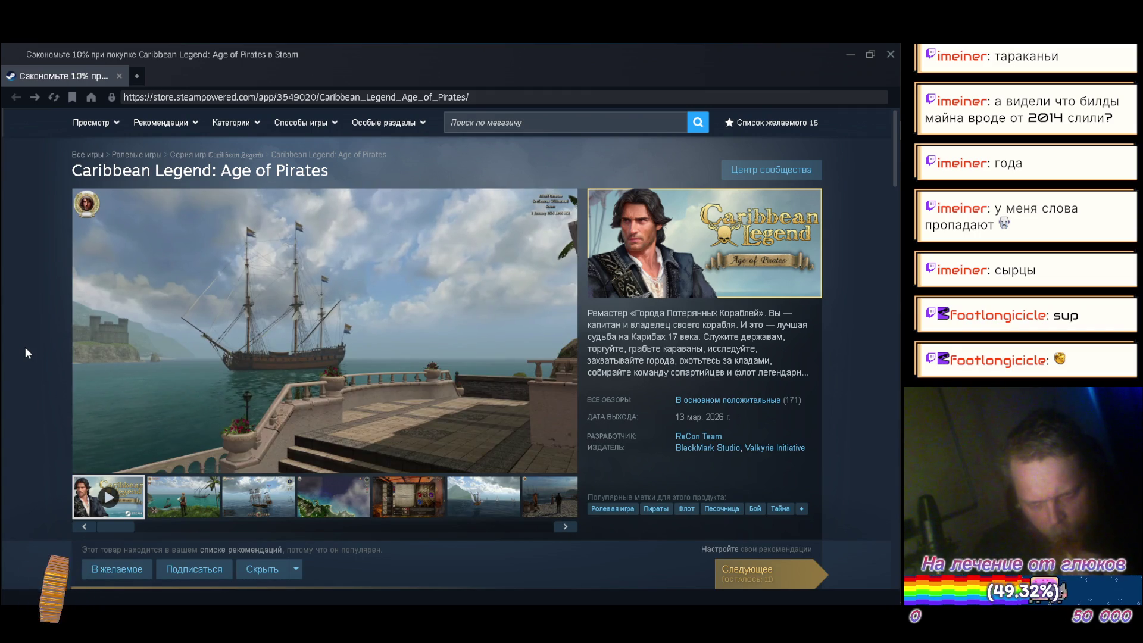
{"action": "scroll", "coordinate": [25, 352], "scroll_direction": "down", "scroll_amount": 5}
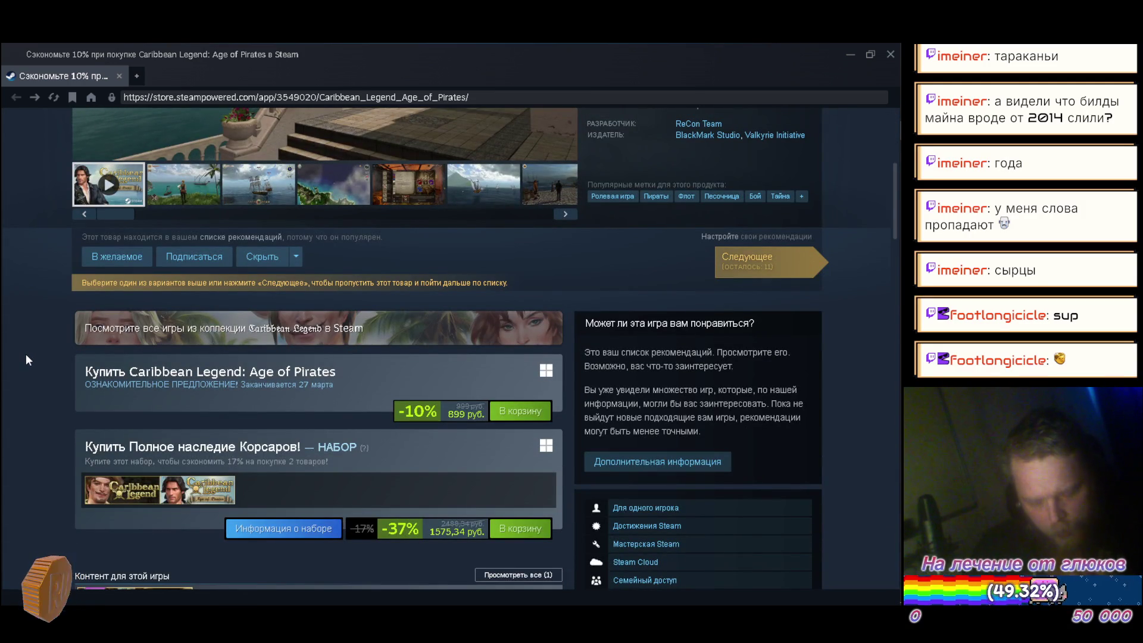
Open the Rise of Piracy (372 rubles) tile from Caribbean Legend's Similar items carousel
{"action": "scroll", "coordinate": [27, 360], "scroll_direction": "down", "scroll_amount": 3}
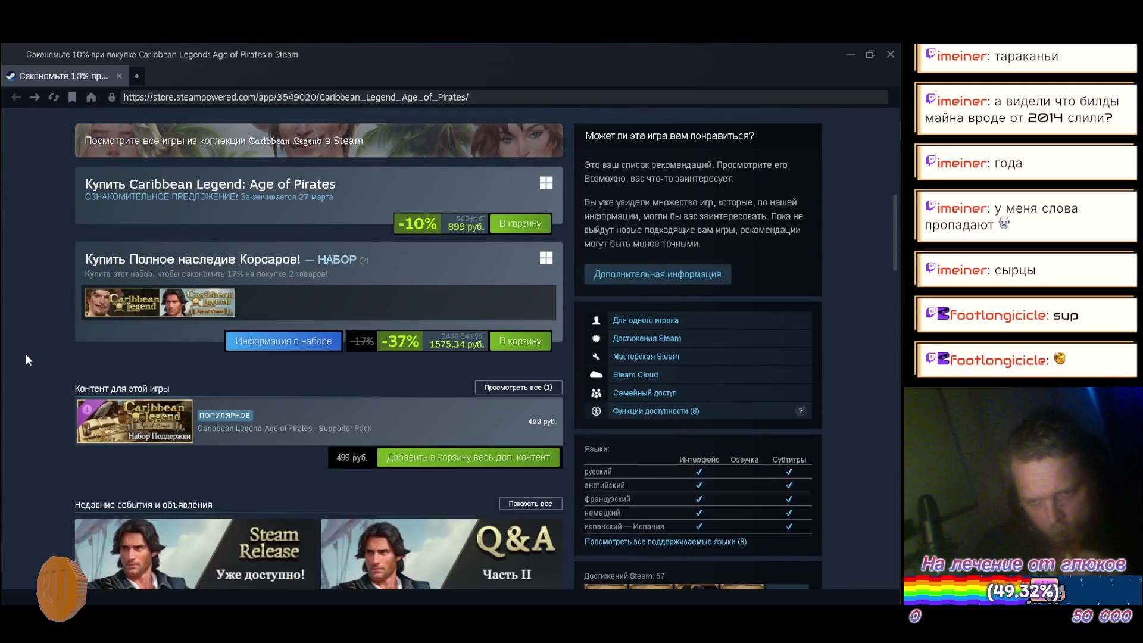
{"action": "scroll", "coordinate": [26, 359], "scroll_direction": "down", "scroll_amount": 2}
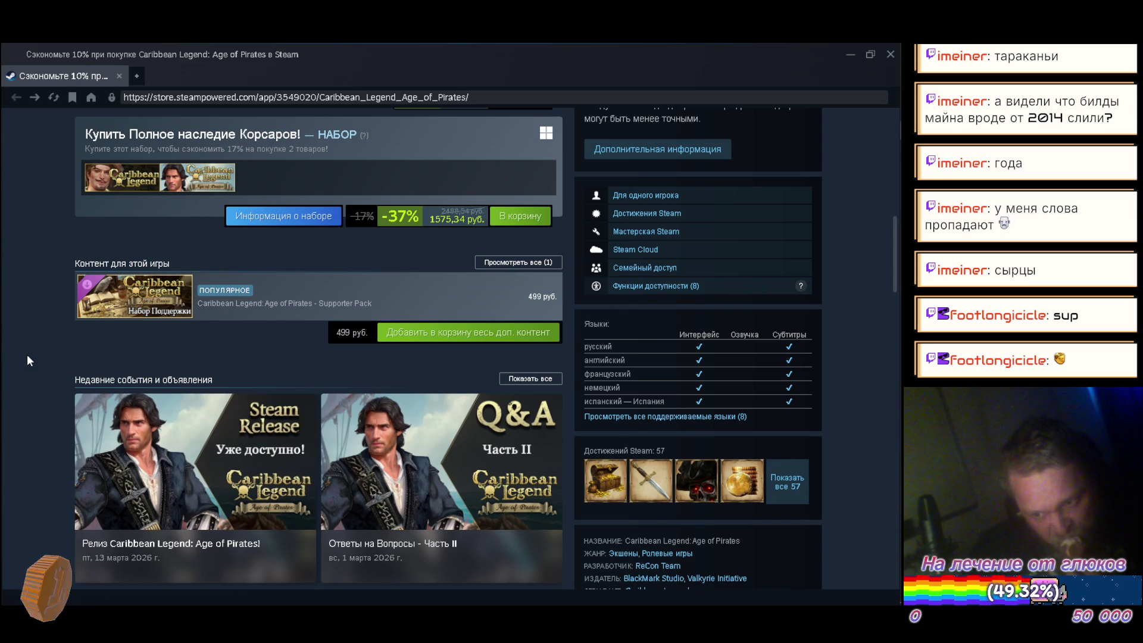
{"action": "scroll", "coordinate": [27, 358], "scroll_direction": "down", "scroll_amount": 2}
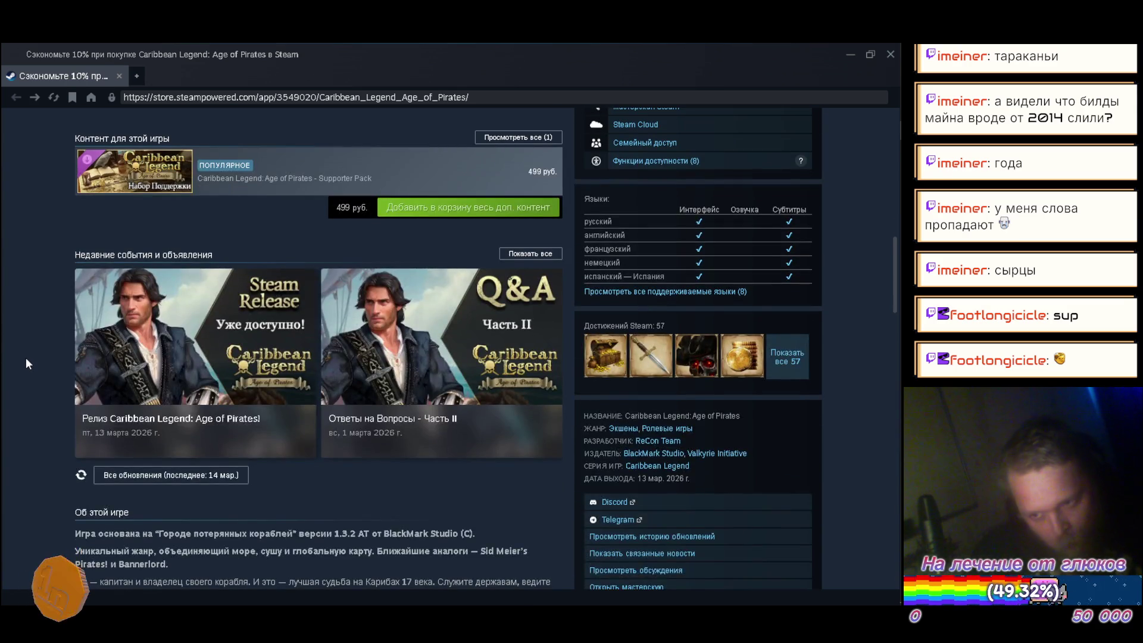
{"action": "scroll", "coordinate": [26, 357], "scroll_direction": "down", "scroll_amount": 2}
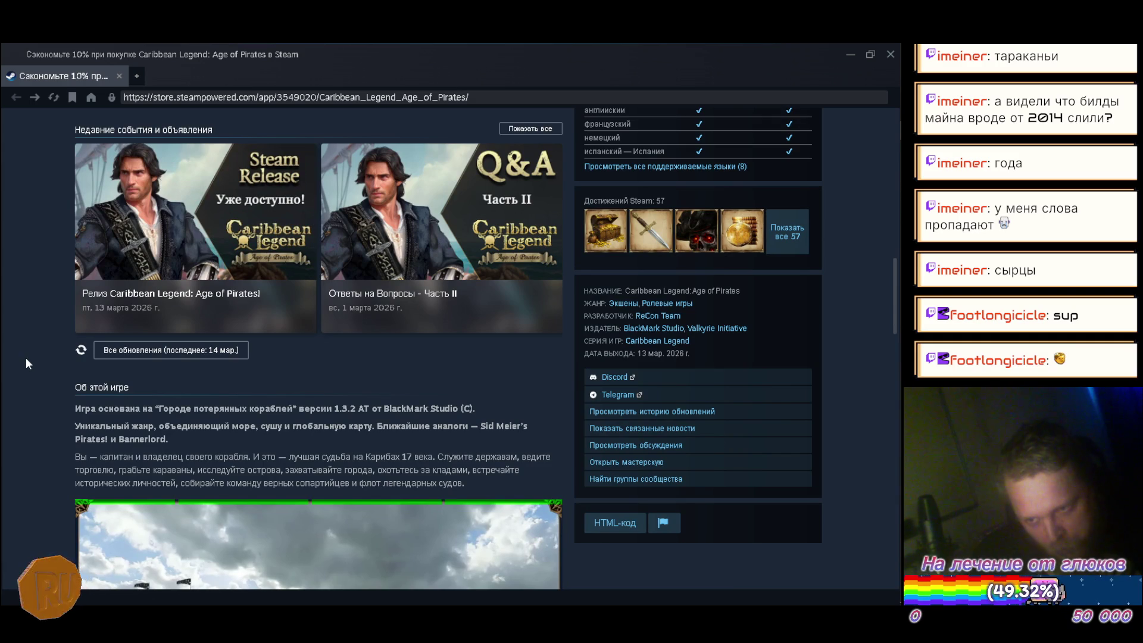
{"action": "scroll", "coordinate": [26, 358], "scroll_direction": "down", "scroll_amount": 2}
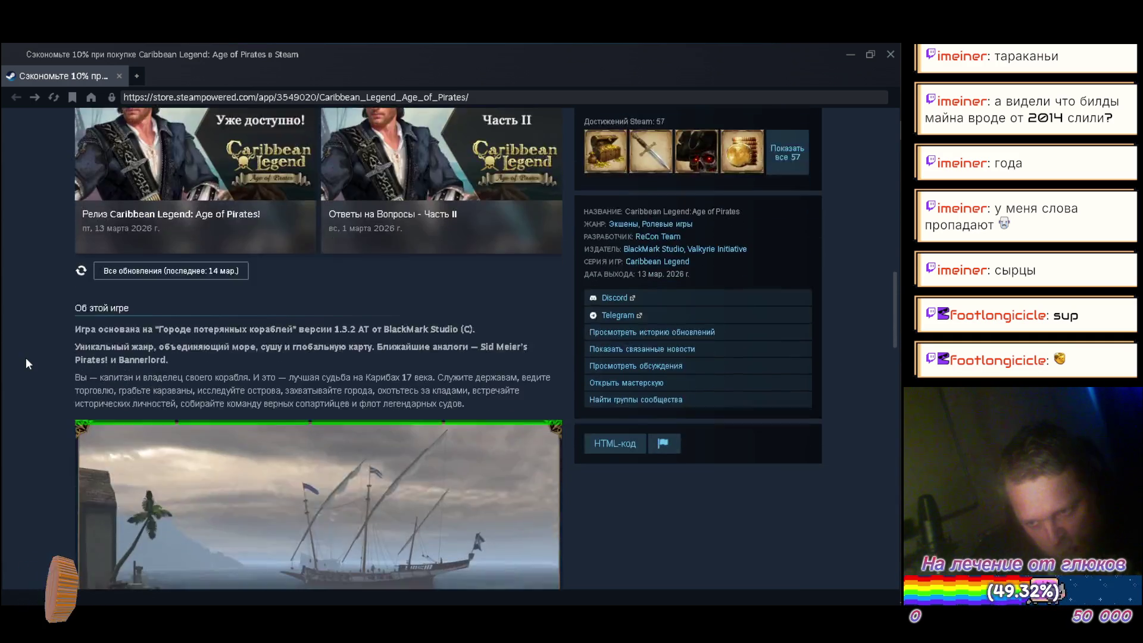
{"action": "scroll", "coordinate": [22, 366], "scroll_direction": "down", "scroll_amount": 15}
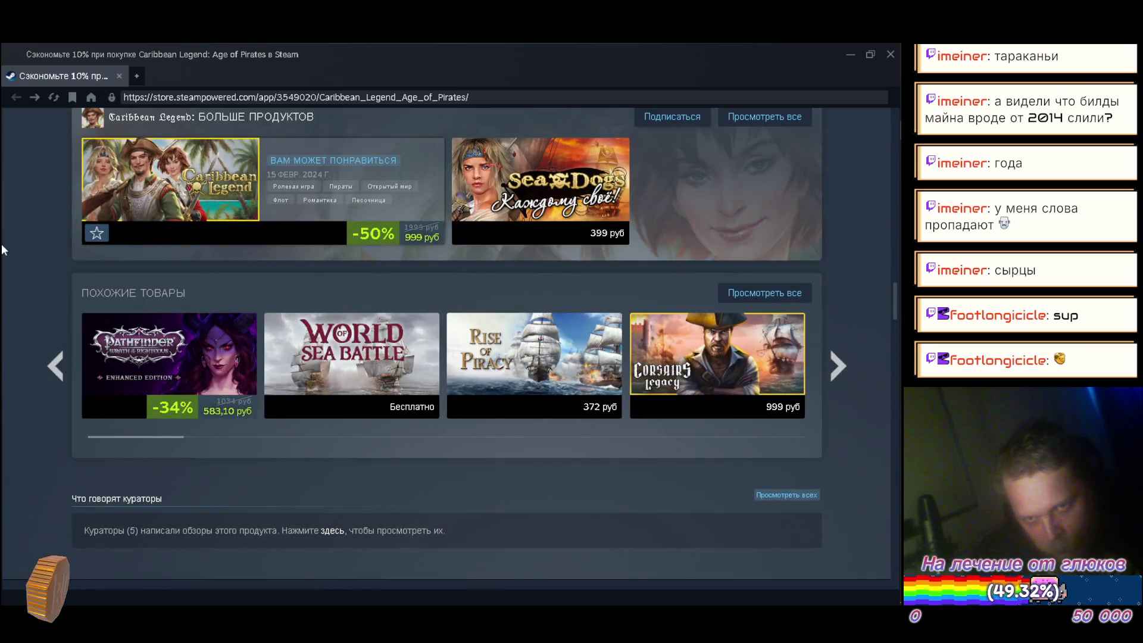
{"action": "scroll", "coordinate": [34, 284], "scroll_direction": "up", "scroll_amount": 3}
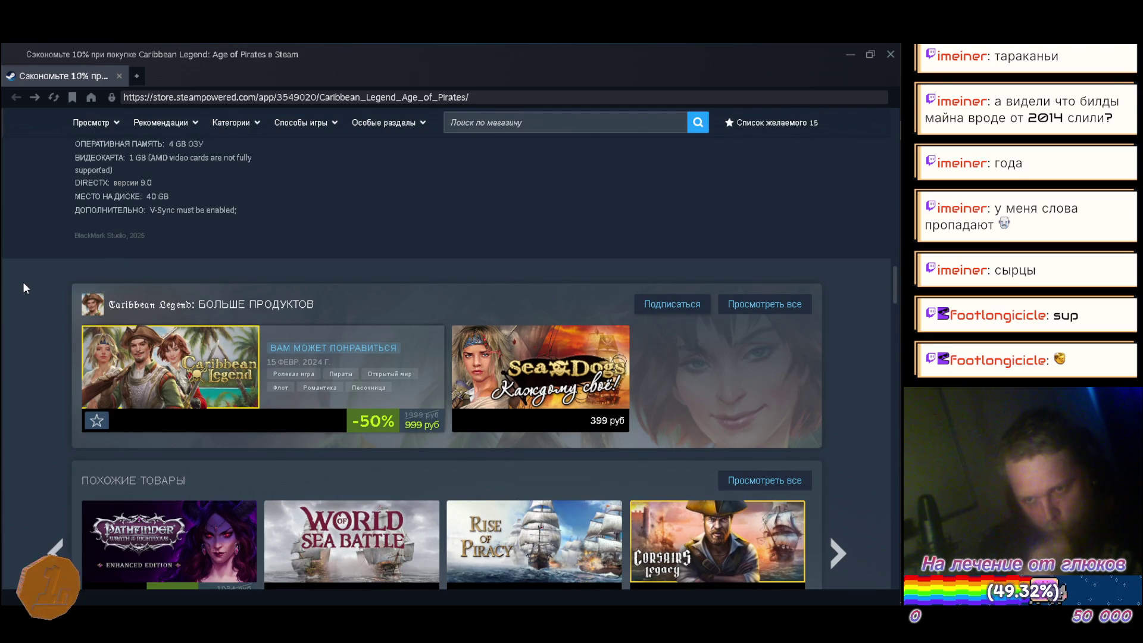
{"action": "scroll", "coordinate": [23, 288], "scroll_direction": "down", "scroll_amount": 2}
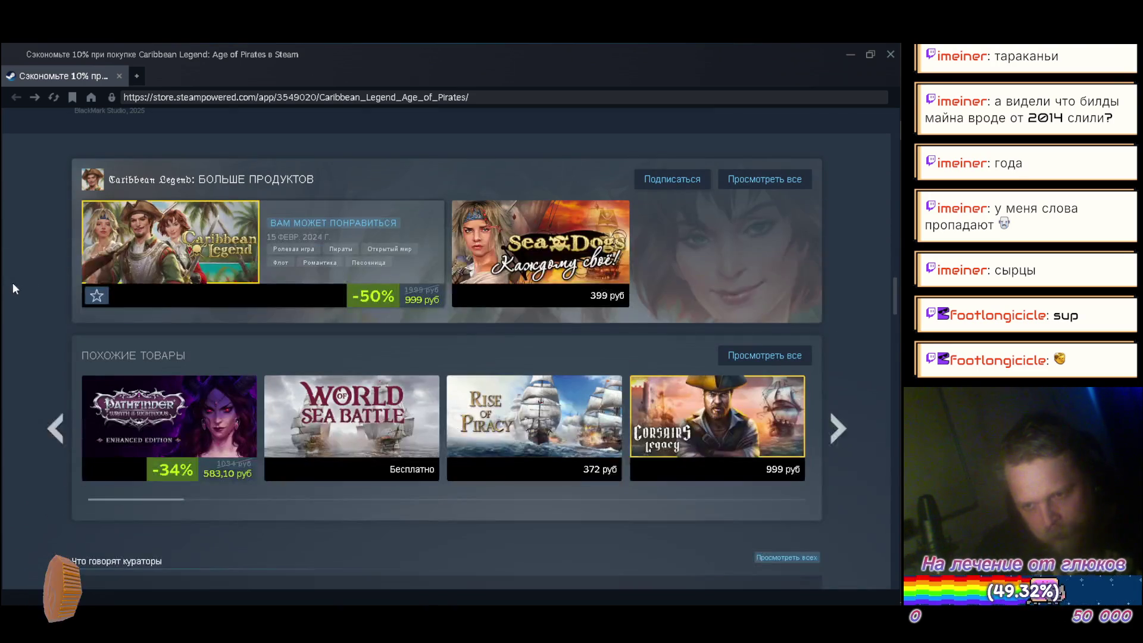
{"action": "mouse_move", "coordinate": [527, 413]}
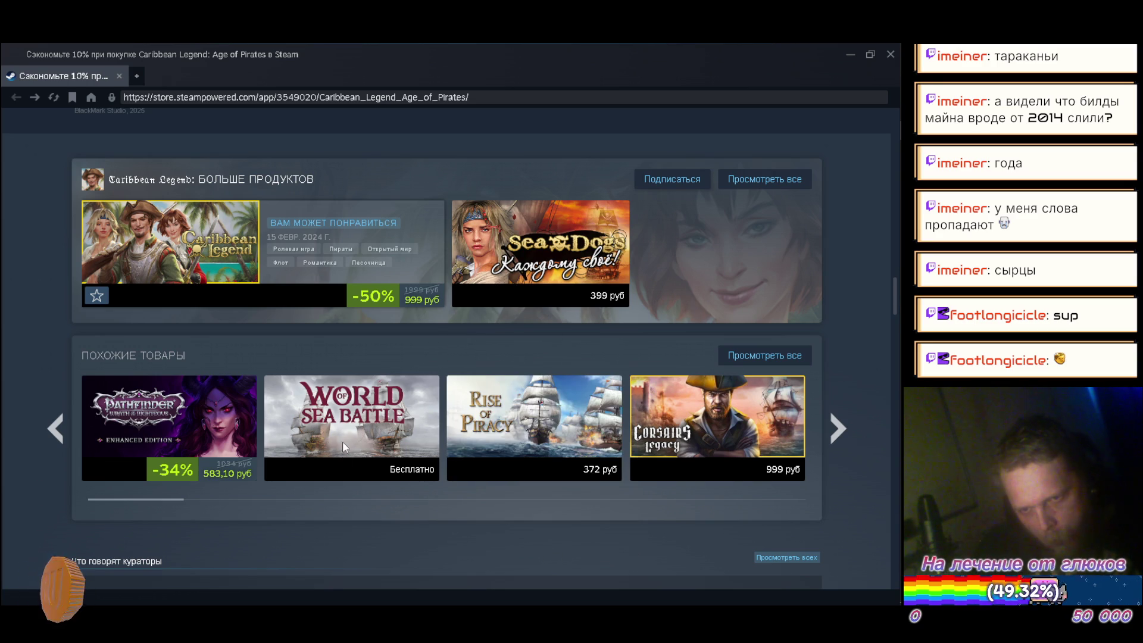
{"action": "mouse_move", "coordinate": [709, 436]}
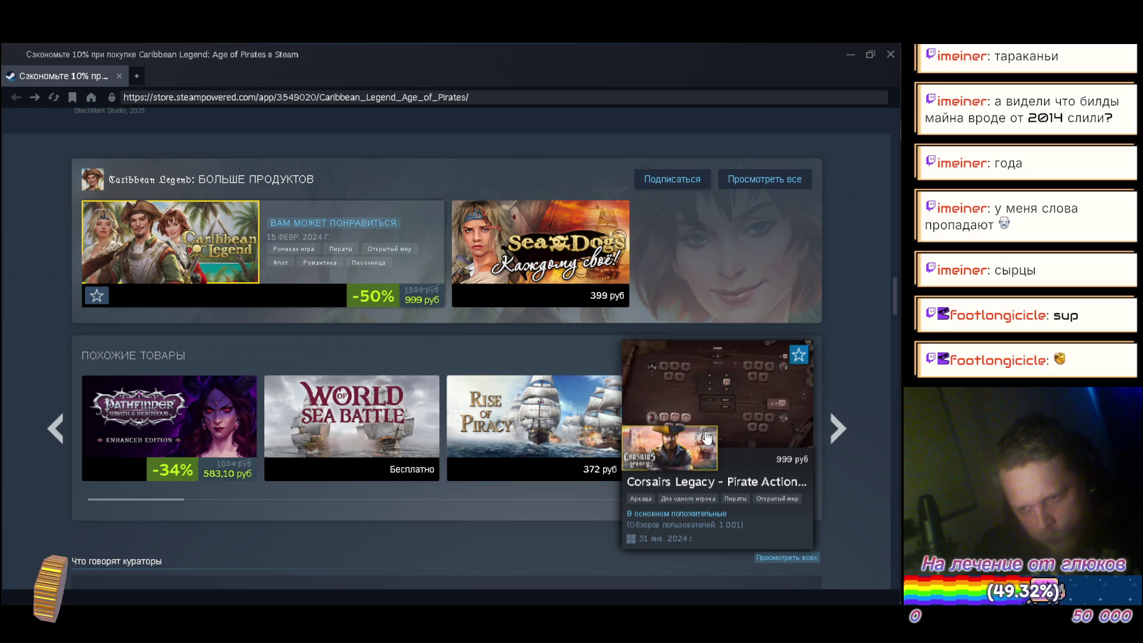
{"action": "left_click", "coordinate": [542, 417]}
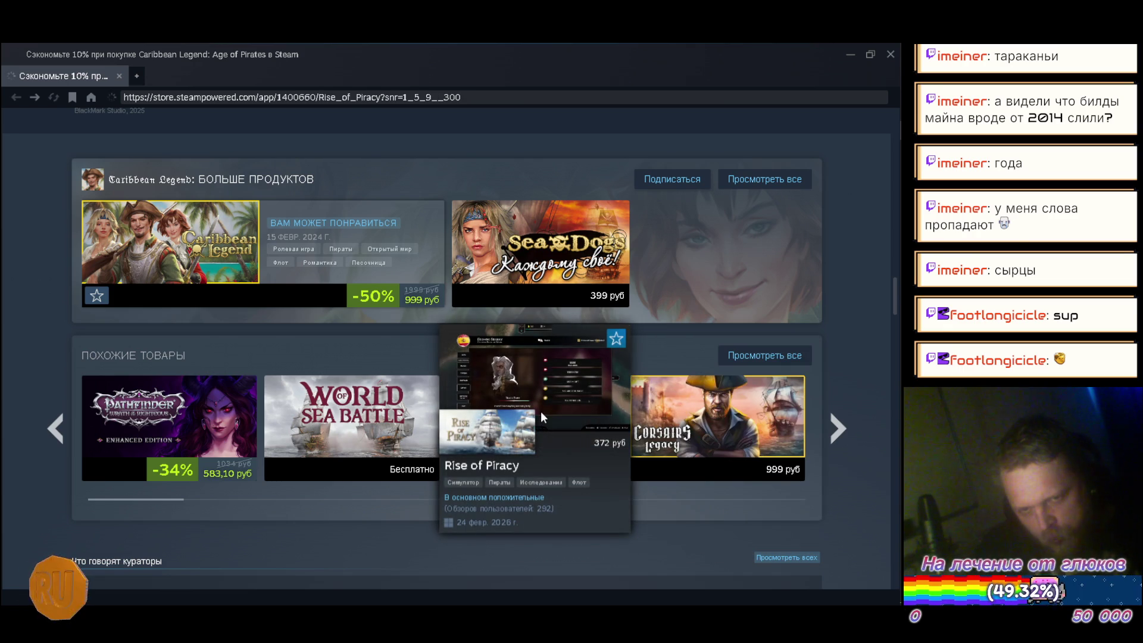
{"action": "scroll", "coordinate": [699, 439], "scroll_direction": "down", "scroll_amount": 2}
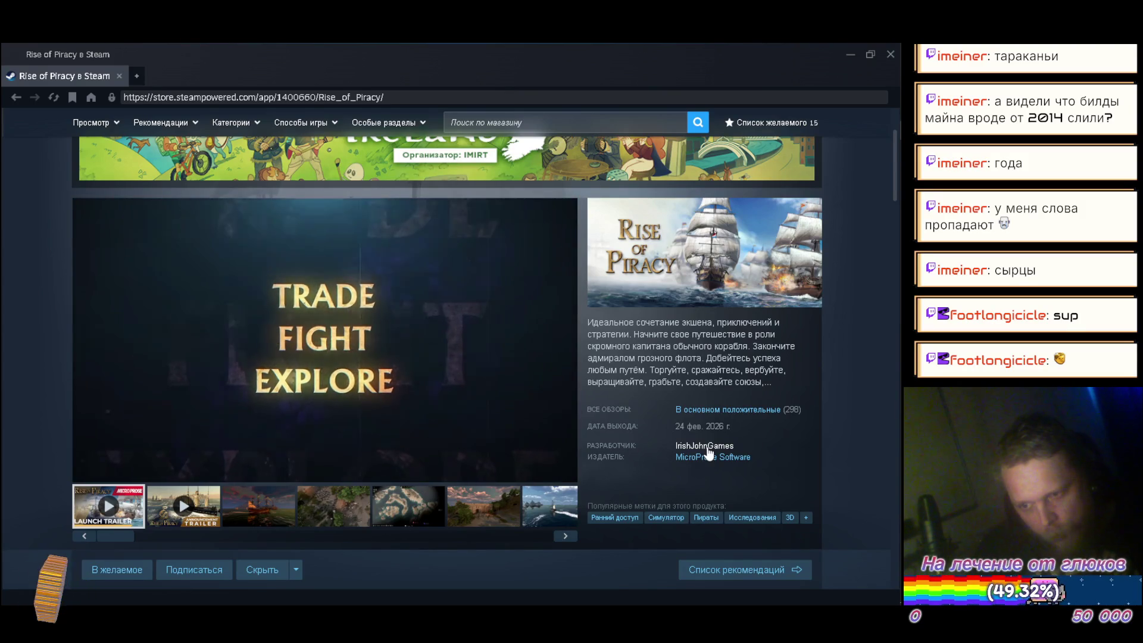
{"action": "scroll", "coordinate": [623, 387], "scroll_direction": "down", "scroll_amount": 3}
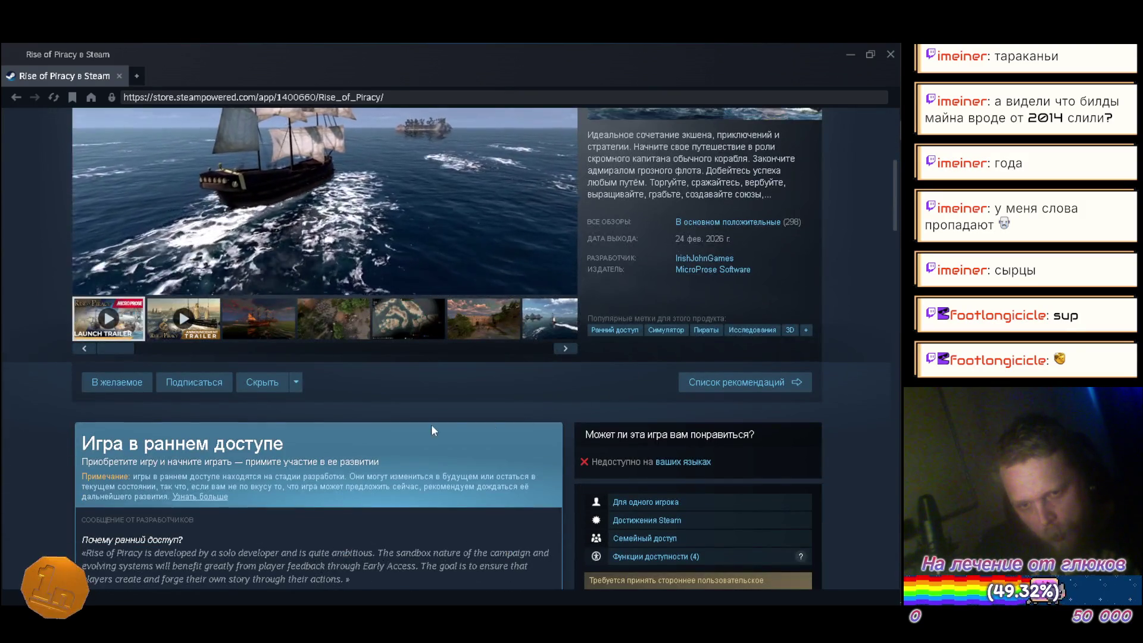
{"action": "mouse_move", "coordinate": [431, 424]}
{"action": "left_mouse_down"}
{"action": "mouse_move", "coordinate": [280, 462]}
{"action": "mouse_move", "coordinate": [67, 437]}
{"action": "left_mouse_up"}
{"action": "left_click", "coordinate": [66, 437]}
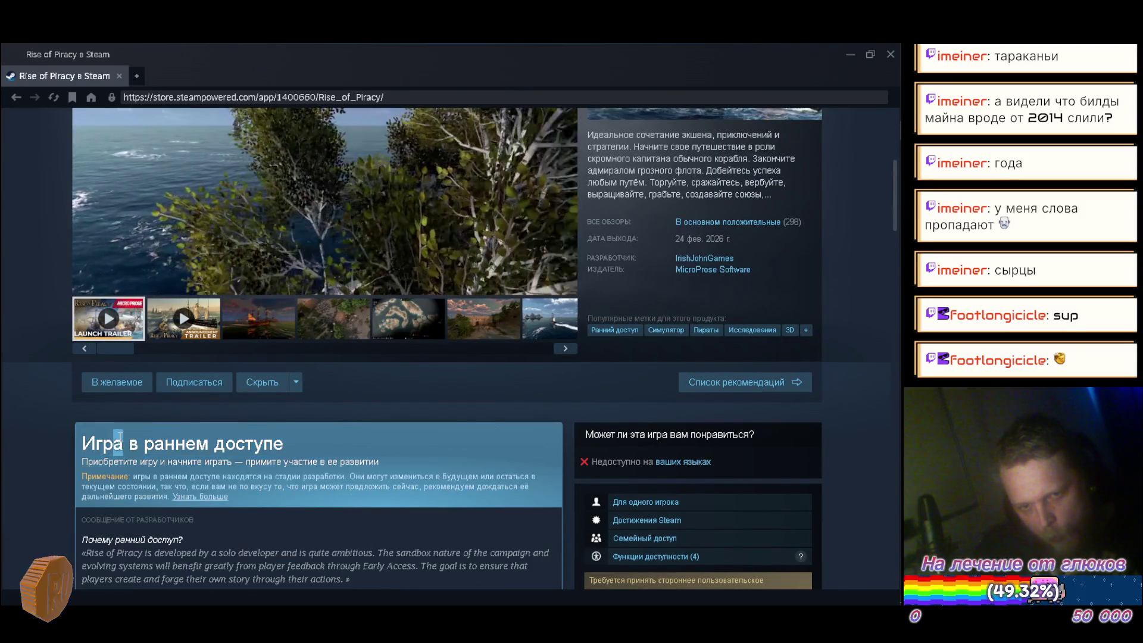
{"action": "left_click_drag", "start_coordinate": [284, 444], "coordinate": [95, 448]}
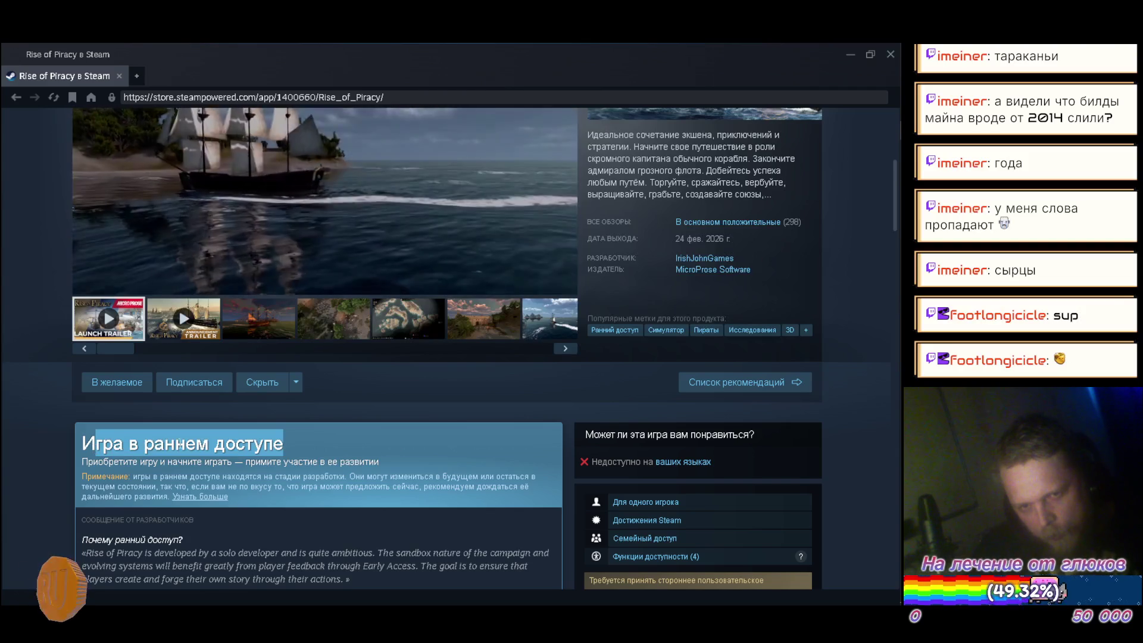
{"action": "scroll", "coordinate": [95, 447], "scroll_direction": "down", "scroll_amount": 3}
{"action": "scroll", "coordinate": [5, 427], "scroll_direction": "down", "scroll_amount": 5}
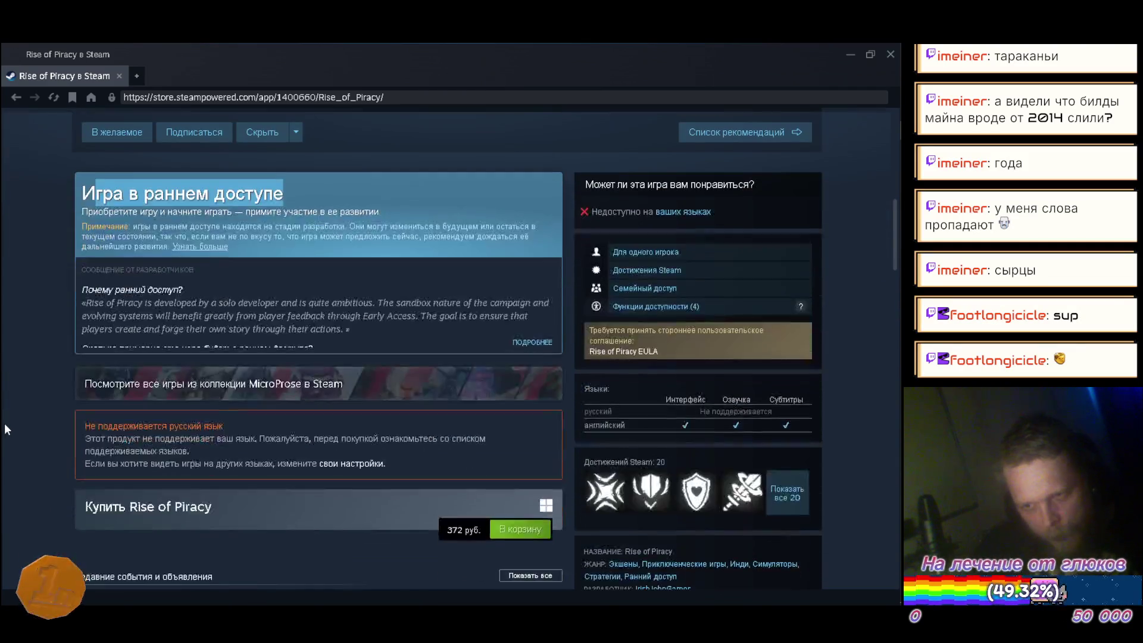
{"action": "scroll", "coordinate": [12, 429], "scroll_direction": "up", "scroll_amount": 6}
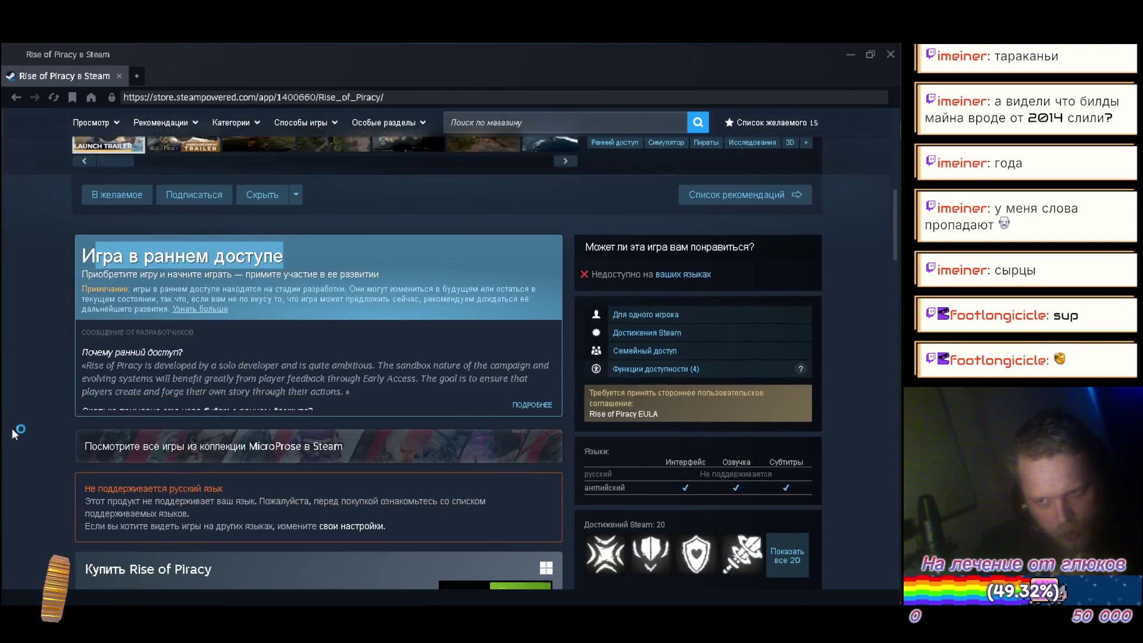
{"action": "scroll", "coordinate": [12, 429], "scroll_direction": "down", "scroll_amount": 4}
{"action": "scroll", "coordinate": [14, 433], "scroll_direction": "down", "scroll_amount": 4}
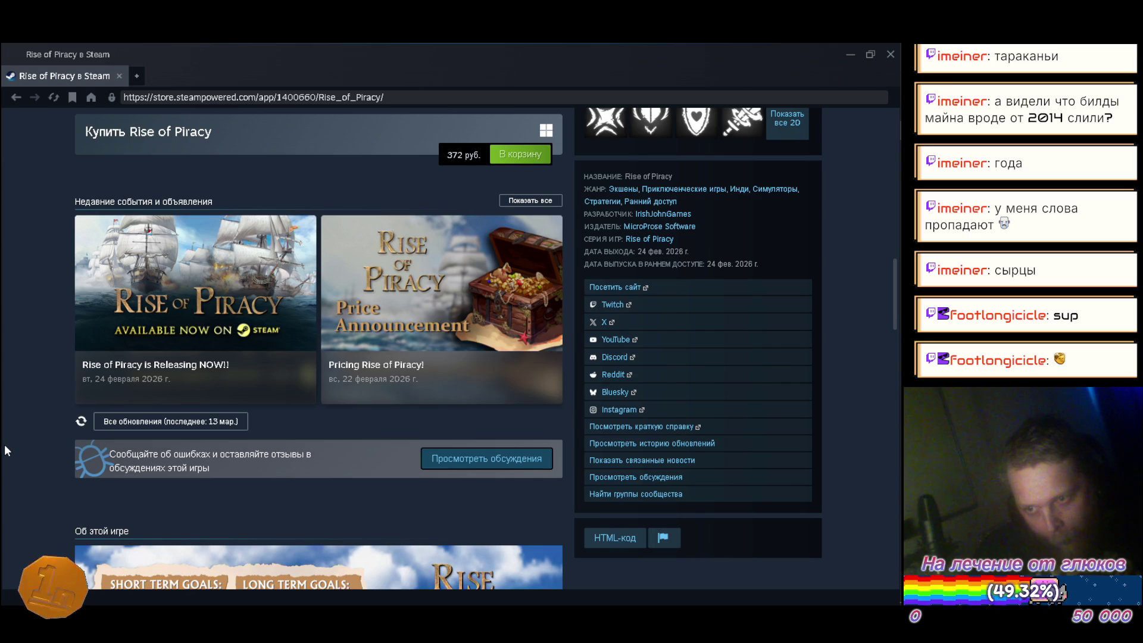
{"action": "scroll", "coordinate": [22, 448], "scroll_direction": "down", "scroll_amount": 15}
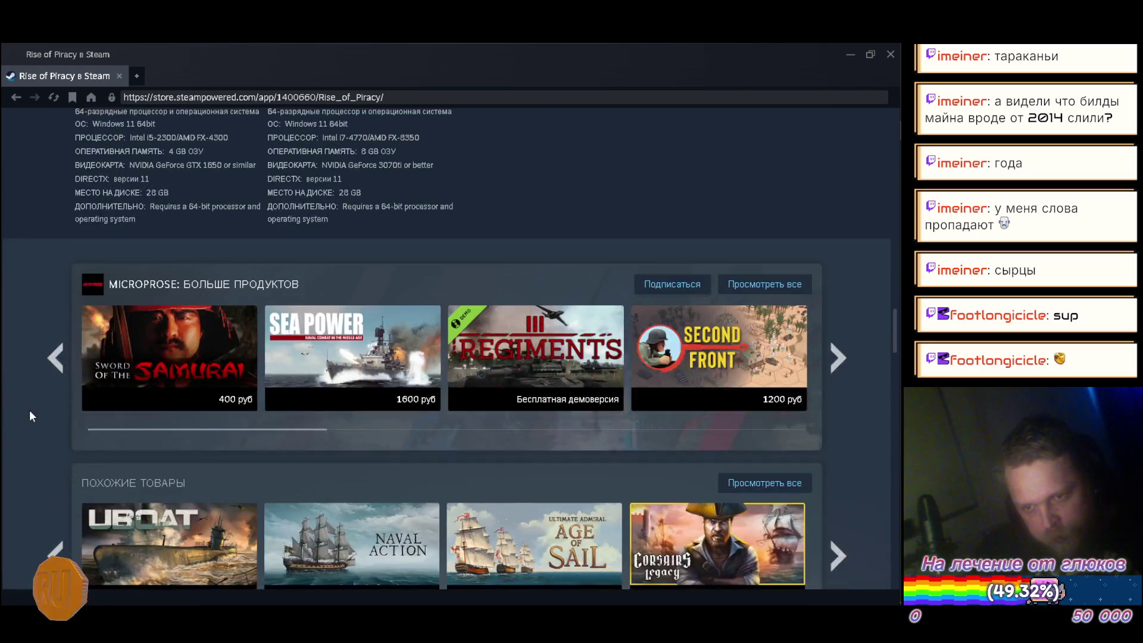
{"action": "scroll", "coordinate": [30, 416], "scroll_direction": "down", "scroll_amount": 6}
{"action": "scroll", "coordinate": [27, 416], "scroll_direction": "down", "scroll_amount": 4}
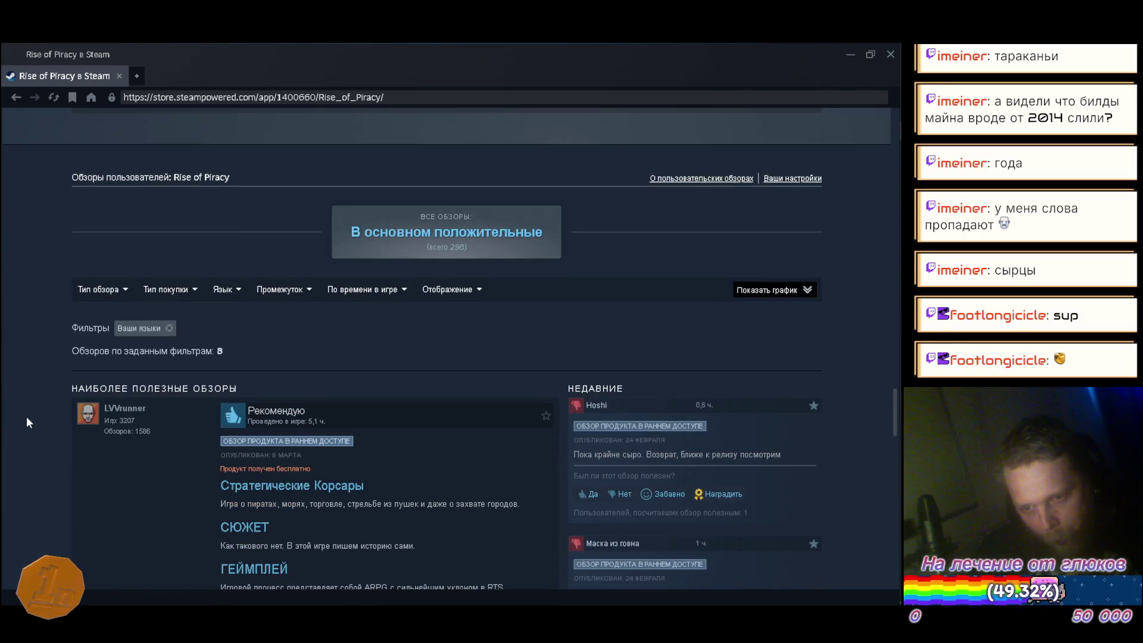
{"action": "scroll", "coordinate": [26, 416], "scroll_direction": "down", "scroll_amount": 2}
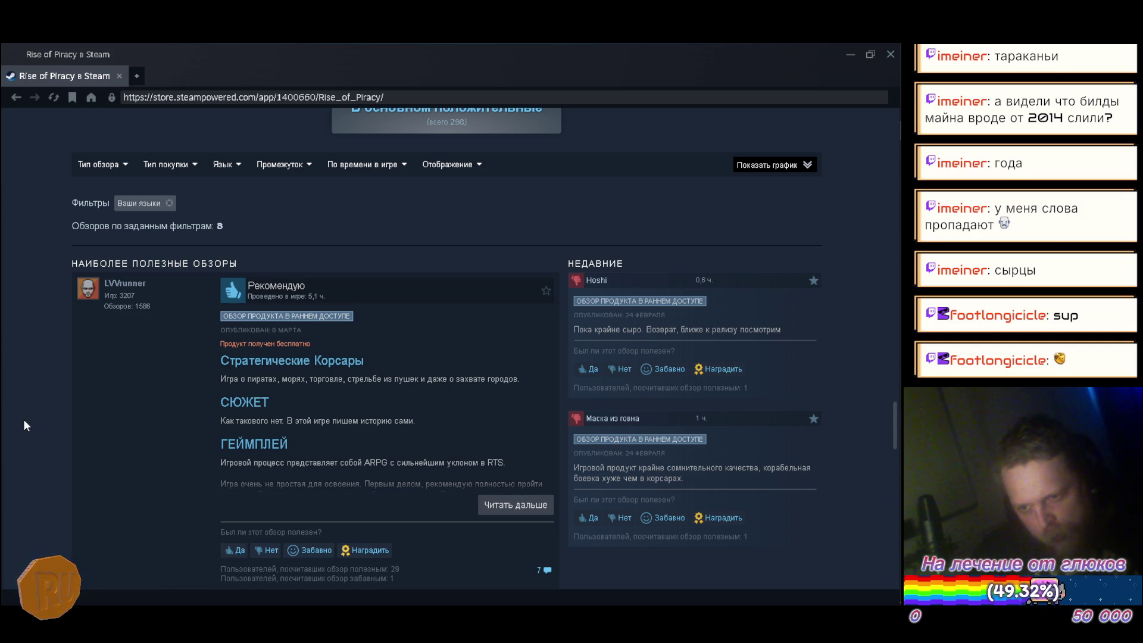
{"action": "scroll", "coordinate": [23, 424], "scroll_direction": "down", "scroll_amount": 1}
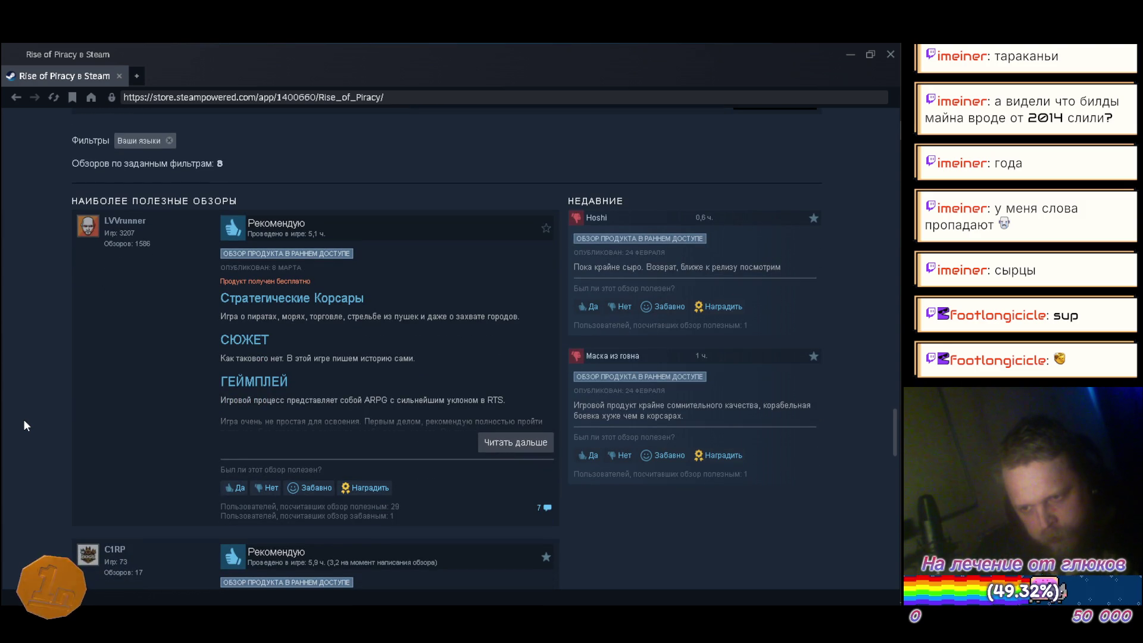
{"action": "scroll", "coordinate": [24, 425], "scroll_direction": "down", "scroll_amount": 4}
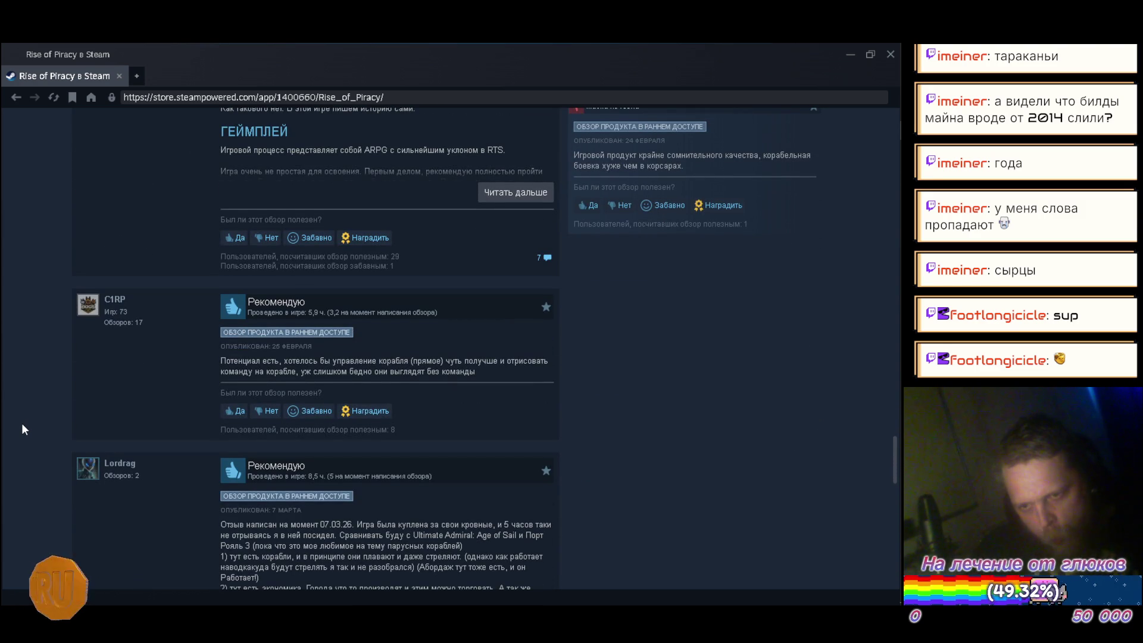
{"action": "scroll", "coordinate": [24, 429], "scroll_direction": "down", "scroll_amount": 2}
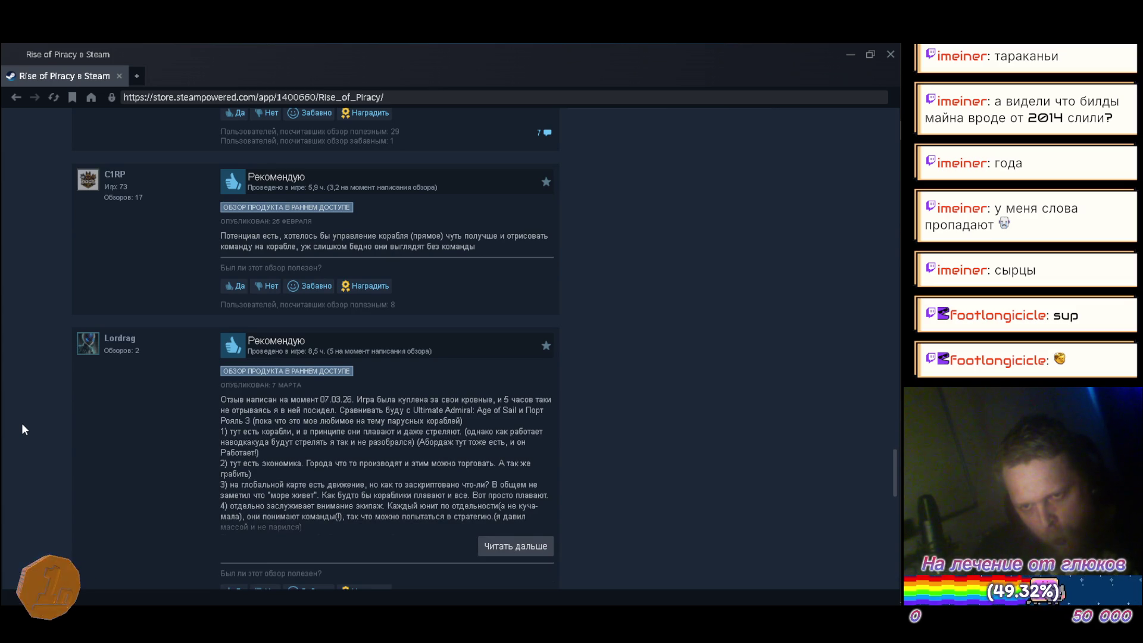
{"action": "scroll", "coordinate": [24, 430], "scroll_direction": "down", "scroll_amount": 4}
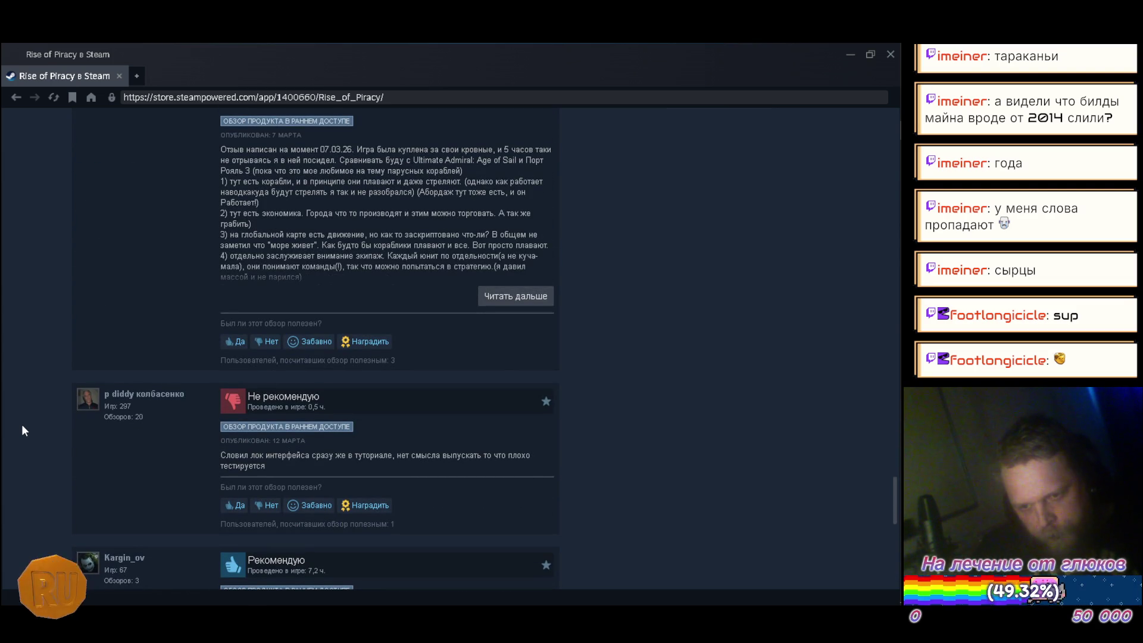
{"action": "scroll", "coordinate": [22, 430], "scroll_direction": "down", "scroll_amount": 2}
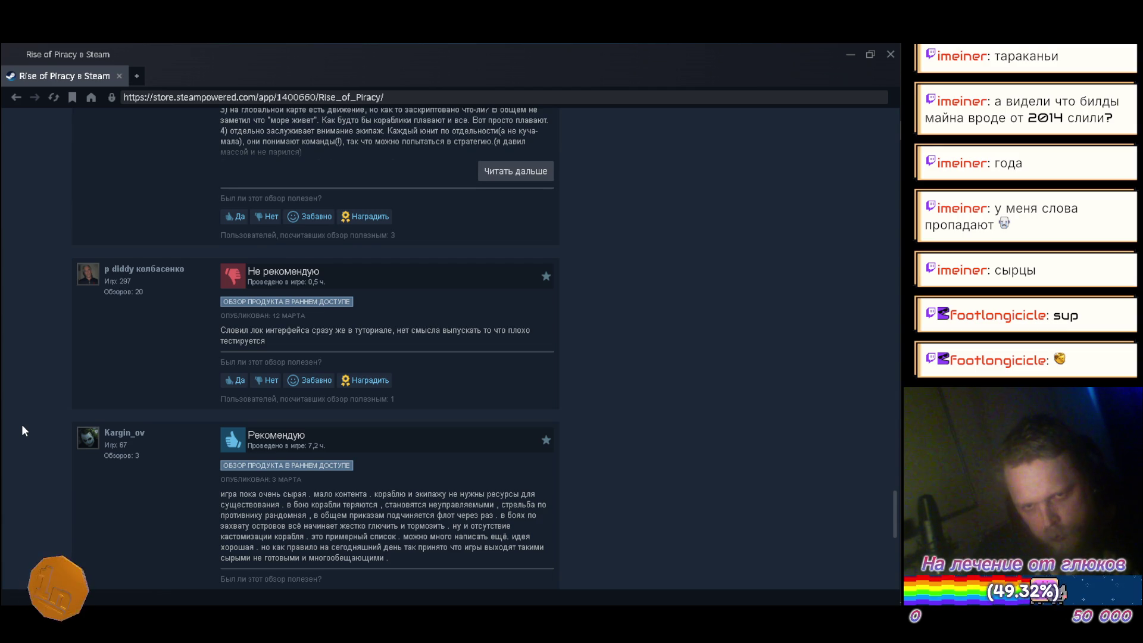
{"action": "scroll", "coordinate": [22, 424], "scroll_direction": "down", "scroll_amount": 1}
{"action": "scroll", "coordinate": [22, 423], "scroll_direction": "down", "scroll_amount": 3}
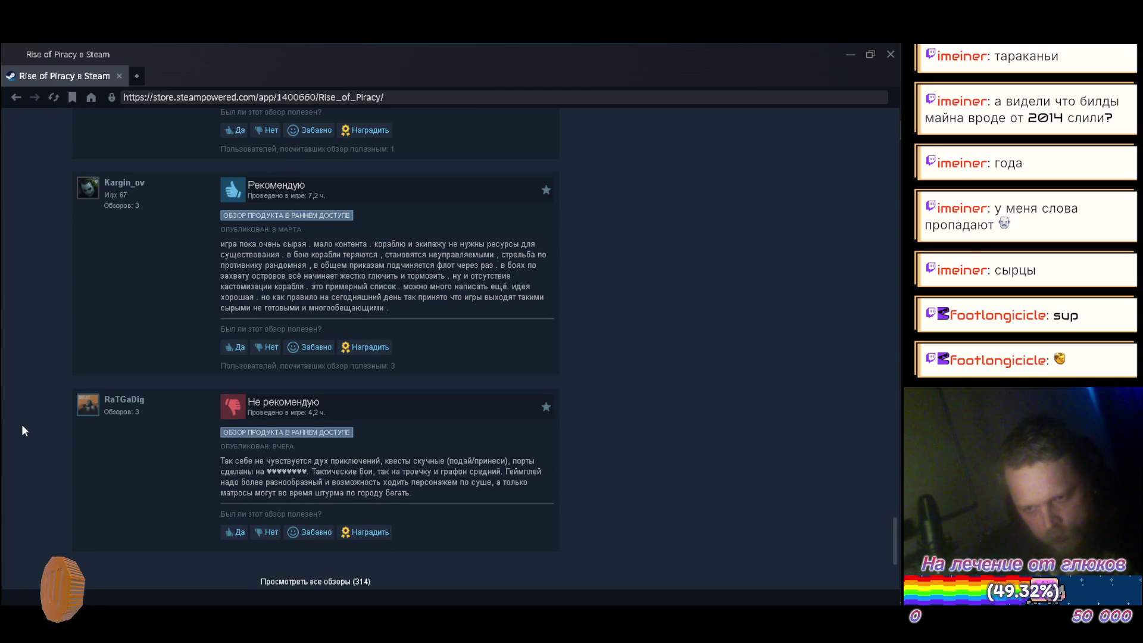
{"action": "scroll", "coordinate": [27, 411], "scroll_direction": "up", "scroll_amount": 20}
{"action": "scroll", "coordinate": [27, 413], "scroll_direction": "down", "scroll_amount": 2}
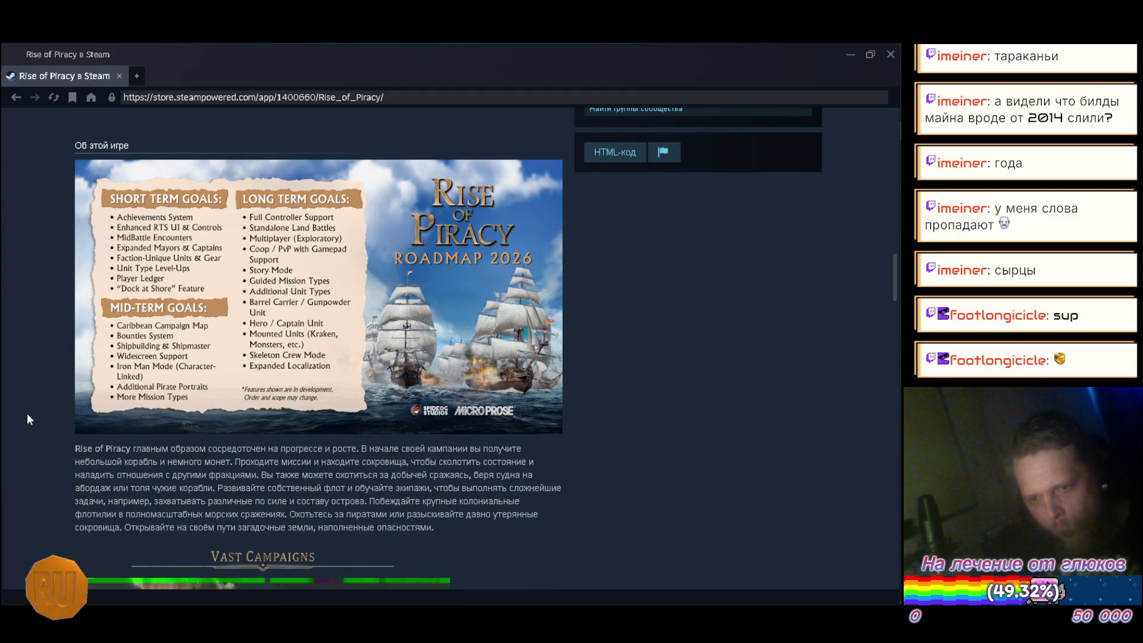
{"action": "scroll", "coordinate": [27, 414], "scroll_direction": "down", "scroll_amount": 3}
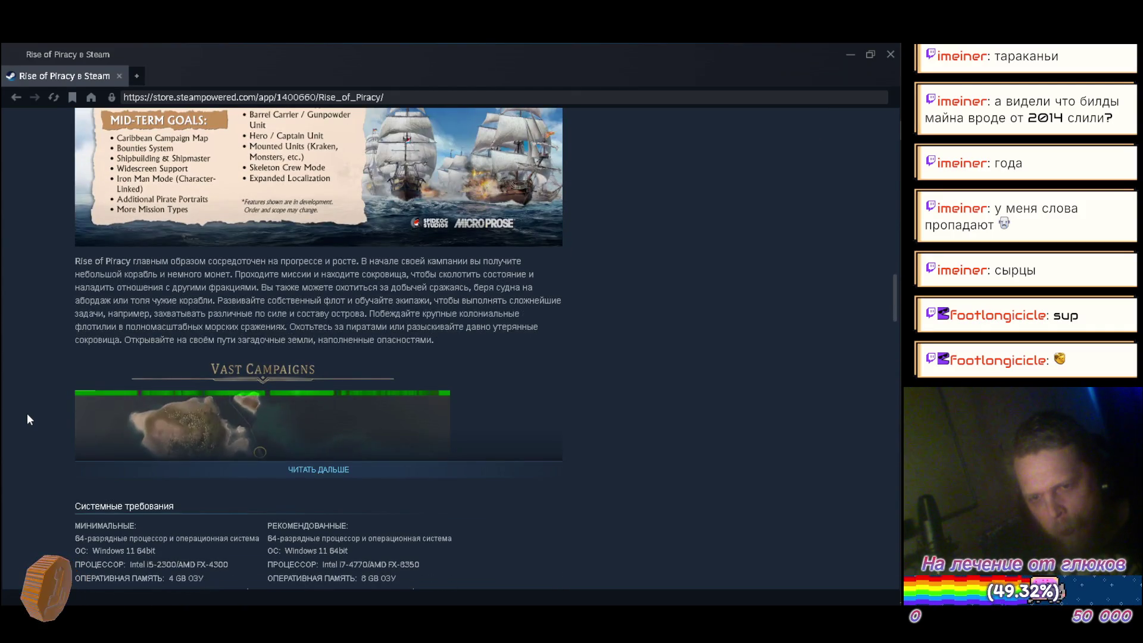
{"action": "scroll", "coordinate": [27, 413], "scroll_direction": "up", "scroll_amount": 10}
{"action": "scroll", "coordinate": [26, 415], "scroll_direction": "up", "scroll_amount": 8}
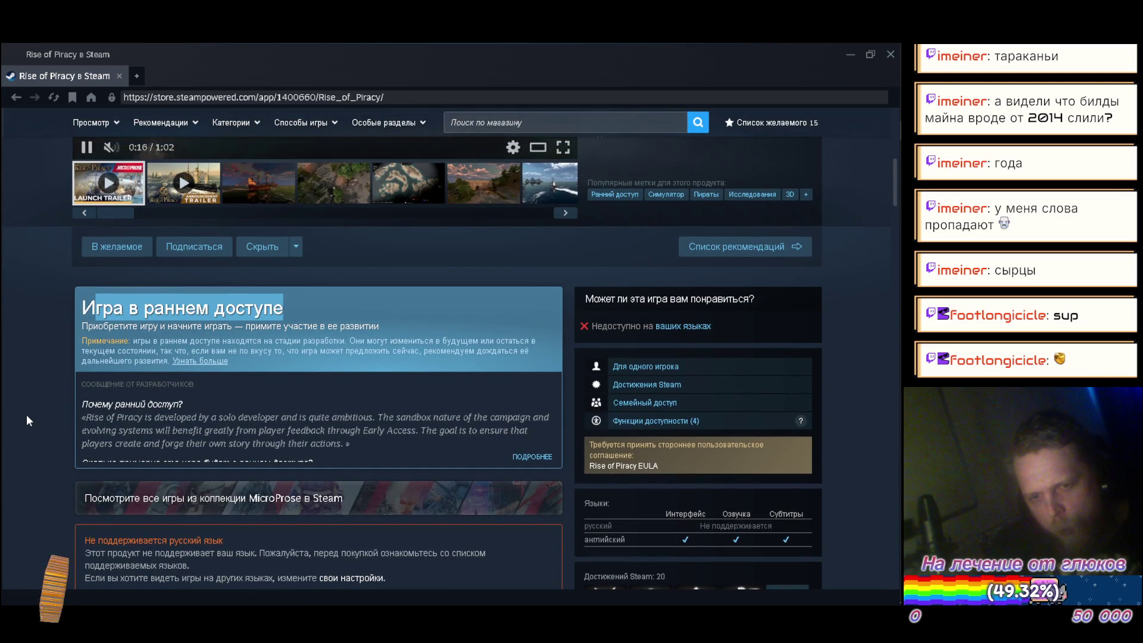
{"action": "scroll", "coordinate": [26, 414], "scroll_direction": "up", "scroll_amount": 4}
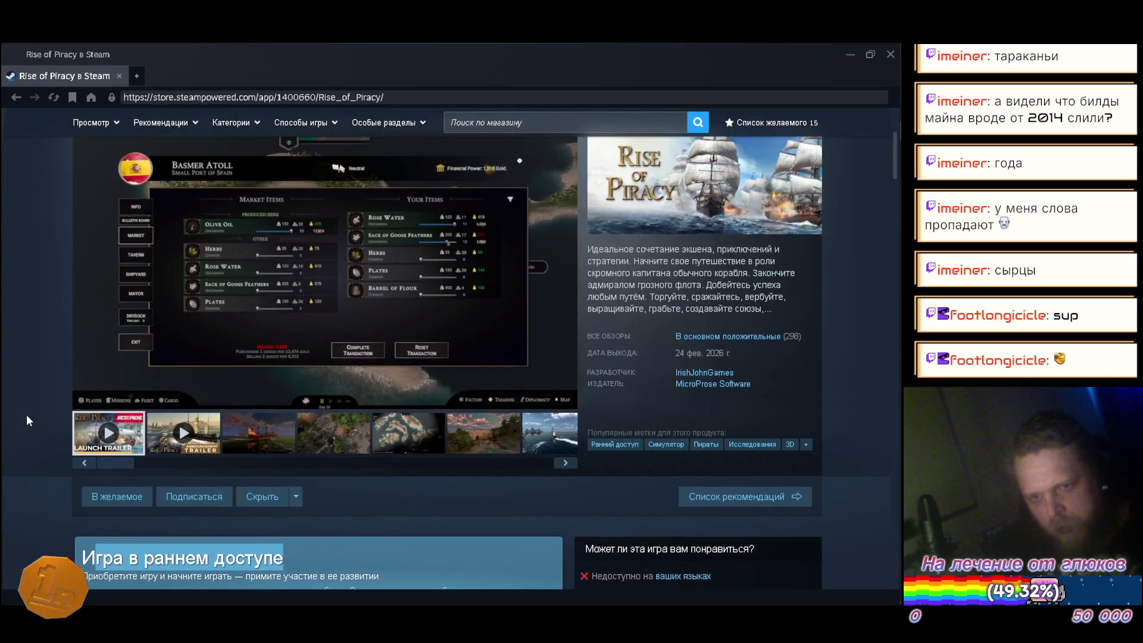
{"action": "scroll", "coordinate": [26, 414], "scroll_direction": "up", "scroll_amount": 3}
{"action": "scroll", "coordinate": [26, 414], "scroll_direction": "down", "scroll_amount": 3}
{"action": "scroll", "coordinate": [25, 423], "scroll_direction": "up", "scroll_amount": 3}
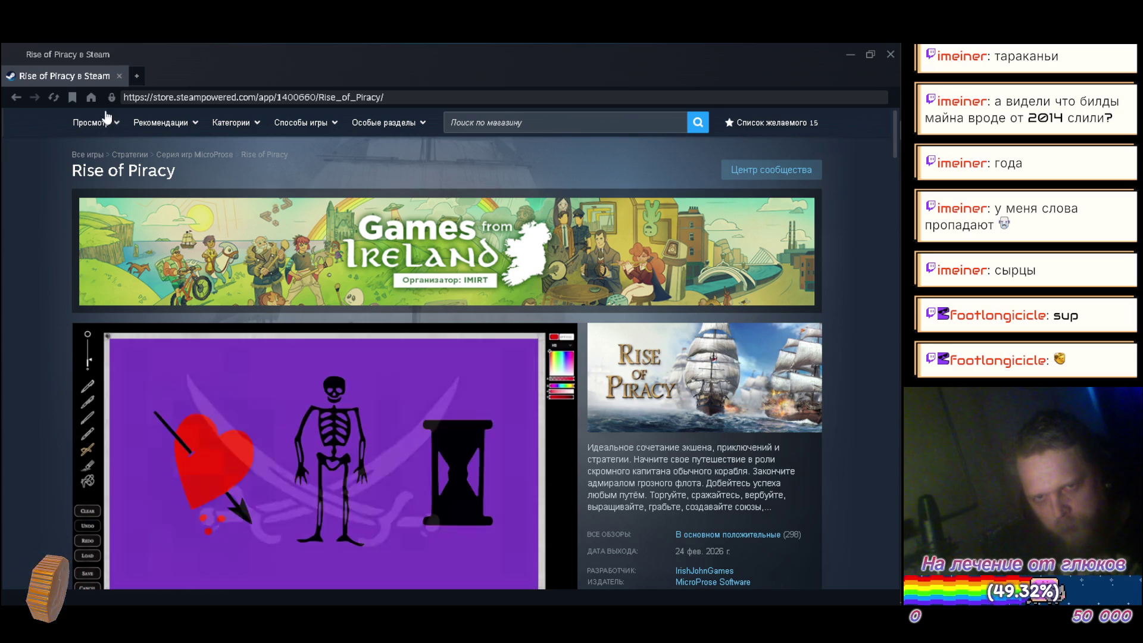
{"action": "left_click", "coordinate": [119, 76]}
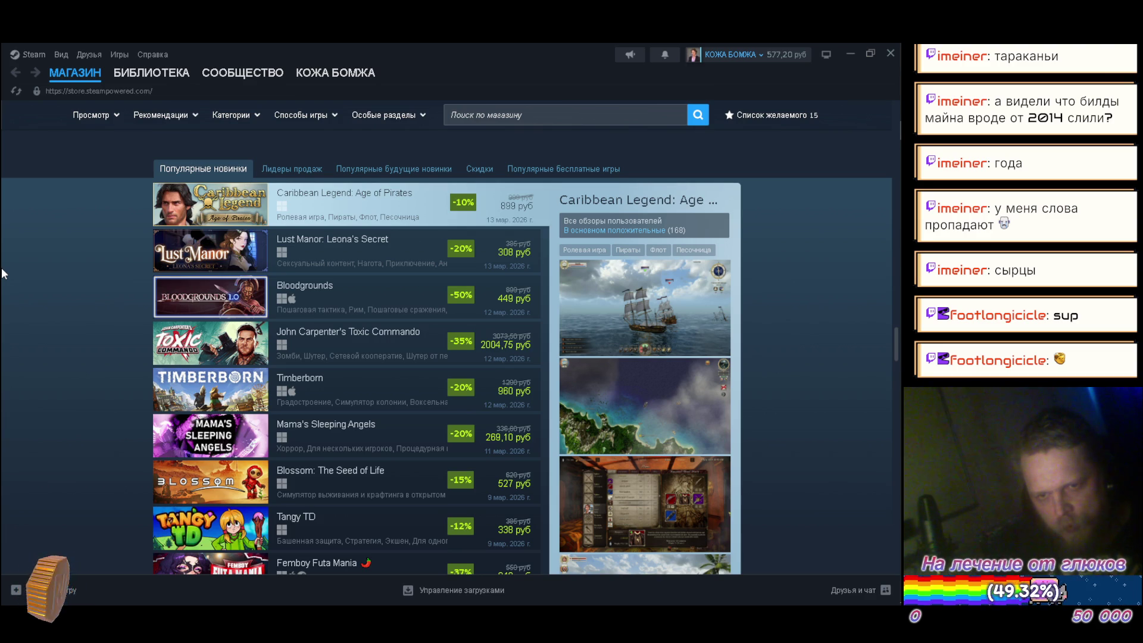
{"action": "scroll", "coordinate": [15, 283], "scroll_direction": "down", "scroll_amount": 2}
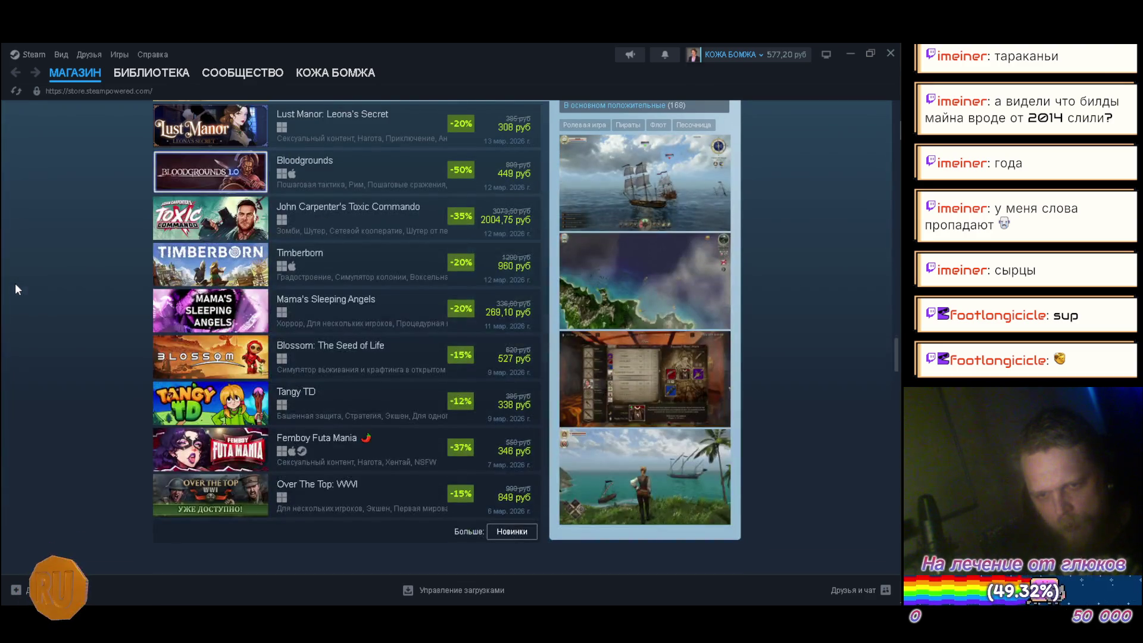
{"action": "scroll", "coordinate": [16, 286], "scroll_direction": "down", "scroll_amount": 1}
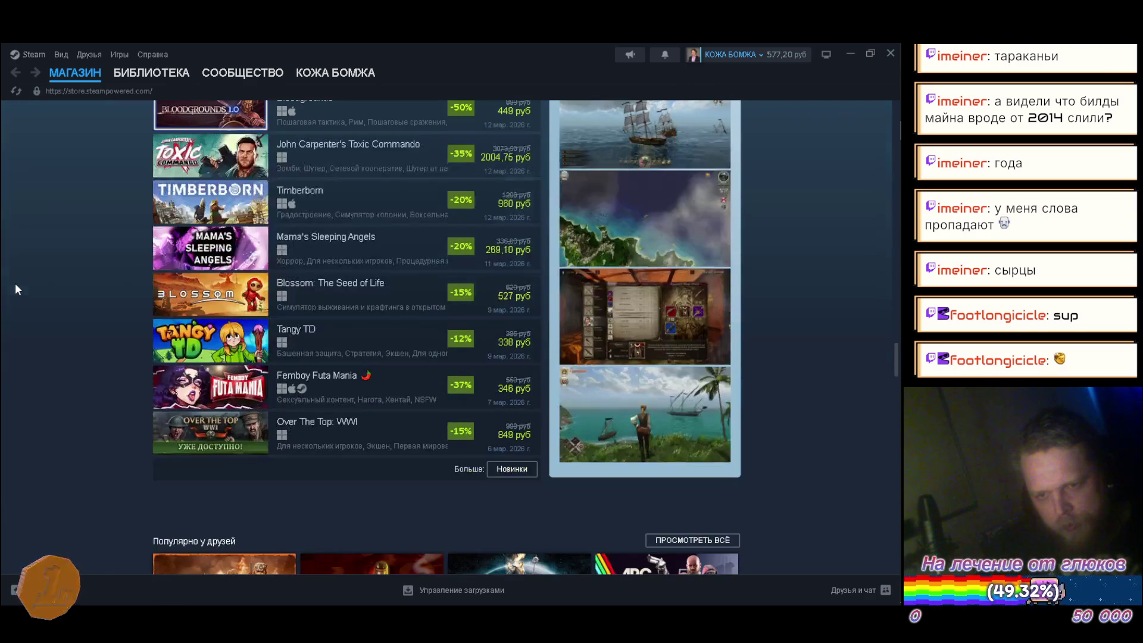
{"action": "scroll", "coordinate": [16, 287], "scroll_direction": "down", "scroll_amount": 5}
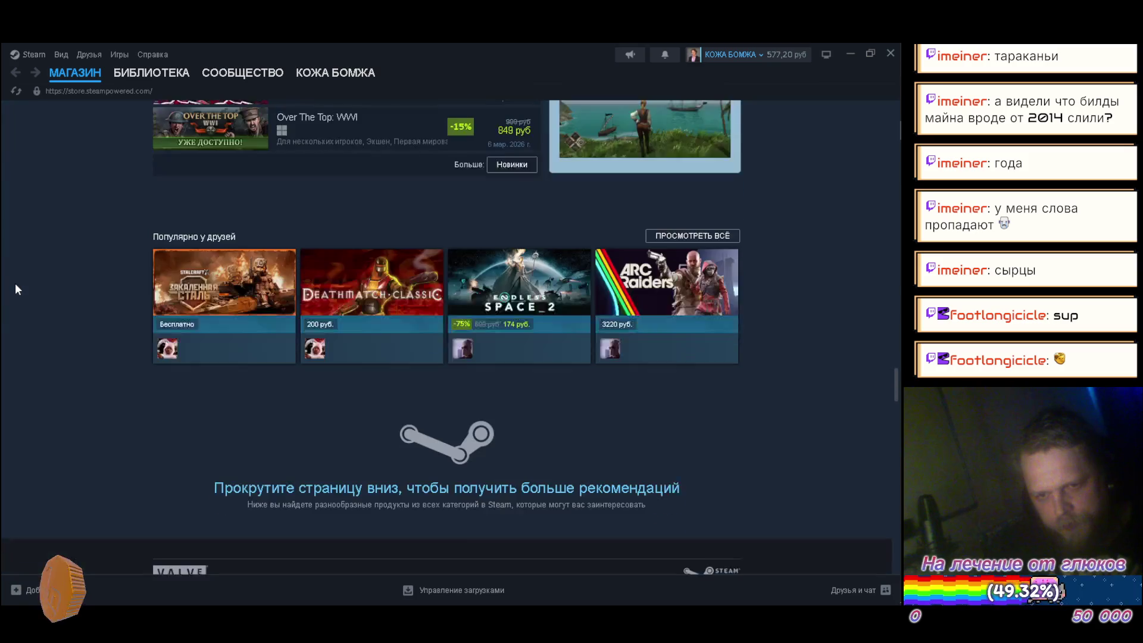
{"action": "scroll", "coordinate": [16, 285], "scroll_direction": "down", "scroll_amount": 2}
{"action": "scroll", "coordinate": [16, 288], "scroll_direction": "up", "scroll_amount": 3}
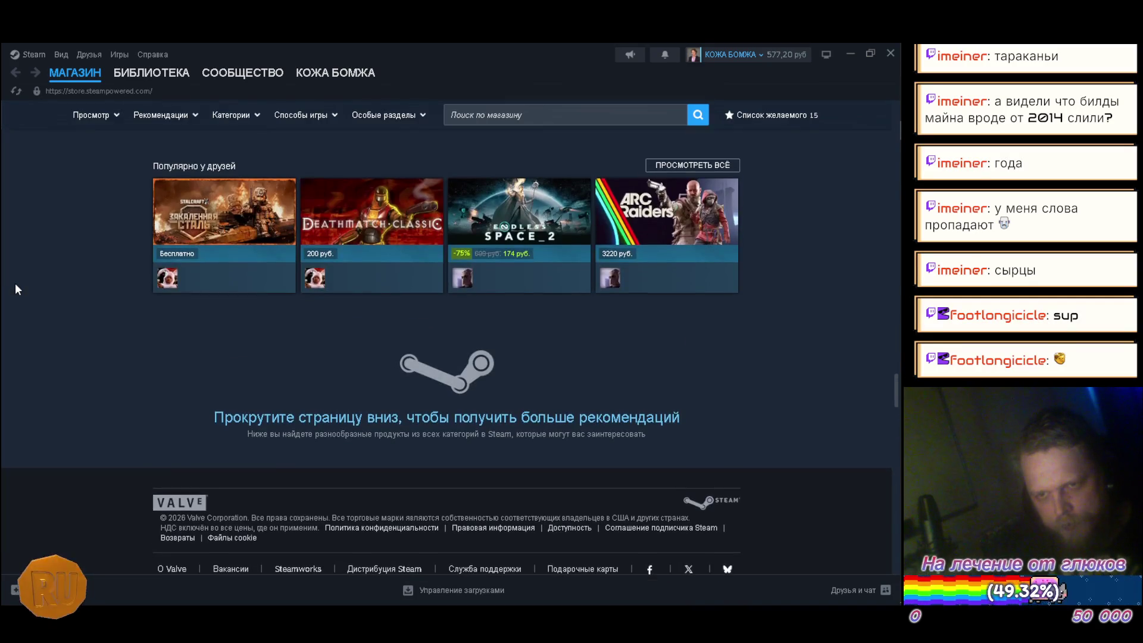
{"action": "scroll", "coordinate": [16, 284], "scroll_direction": "down", "scroll_amount": 7}
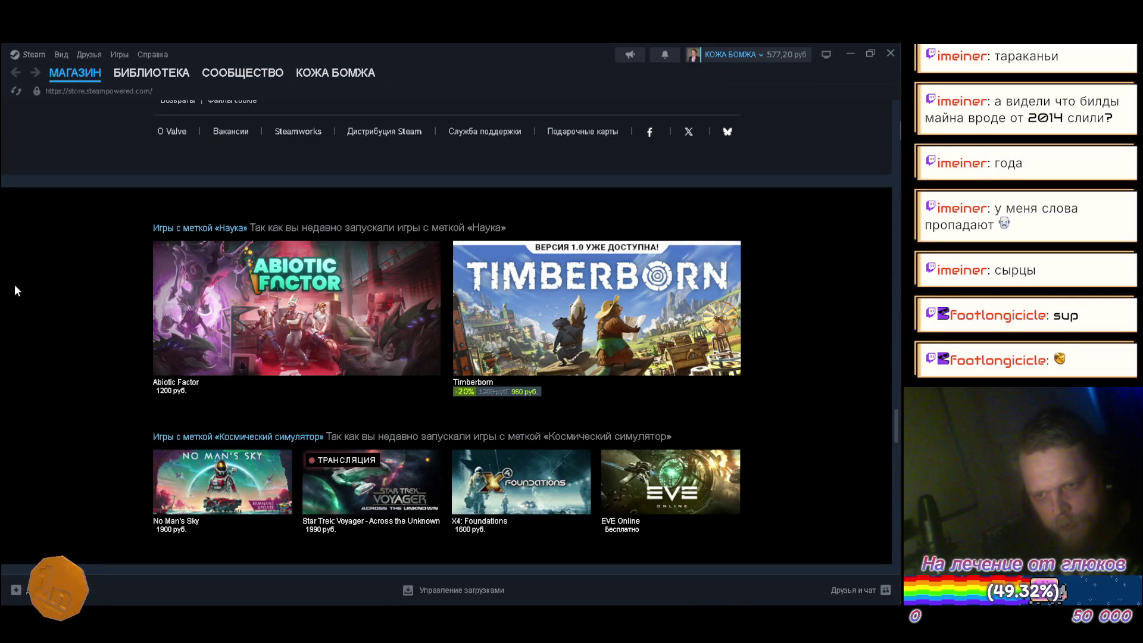
{"action": "scroll", "coordinate": [15, 286], "scroll_direction": "down", "scroll_amount": 6}
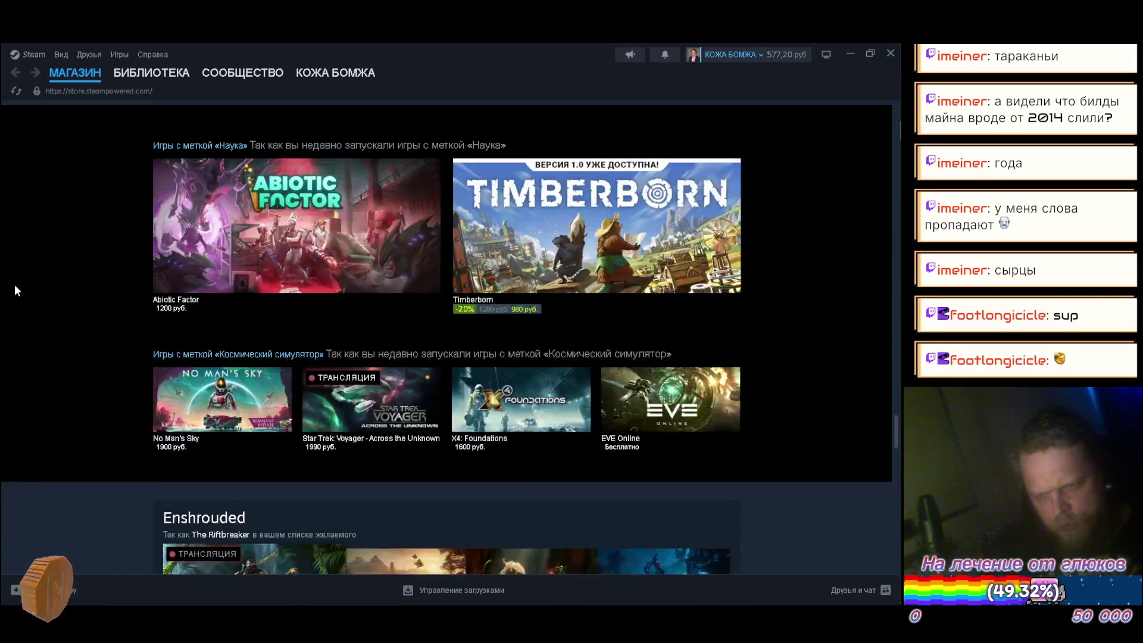
{"action": "scroll", "coordinate": [15, 287], "scroll_direction": "down", "scroll_amount": 9}
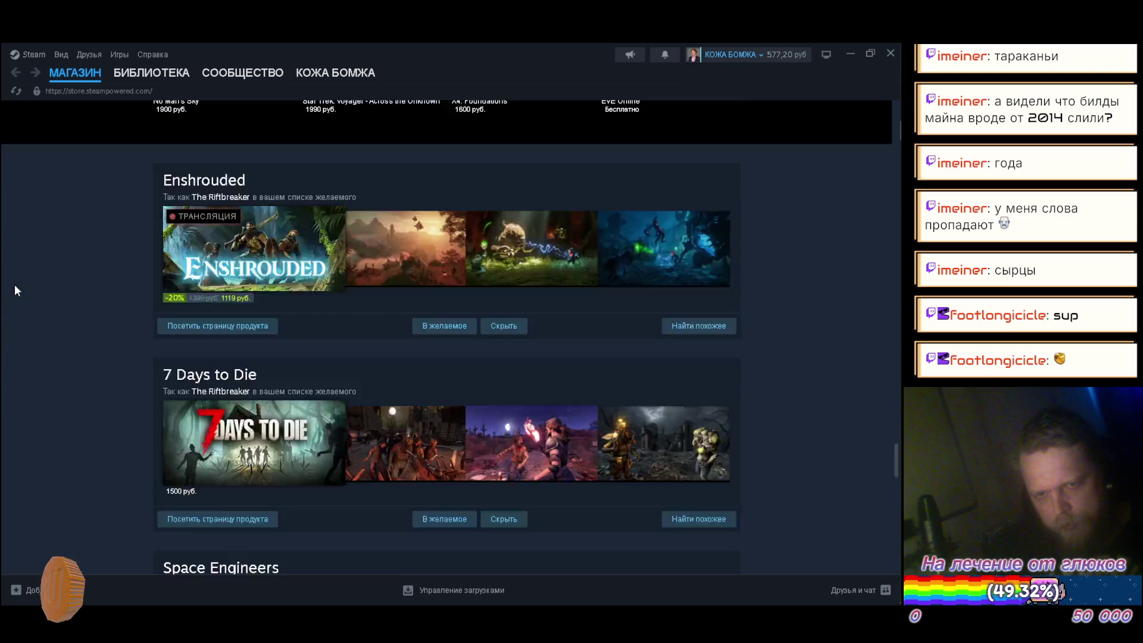
{"action": "scroll", "coordinate": [16, 291], "scroll_direction": "down", "scroll_amount": 11}
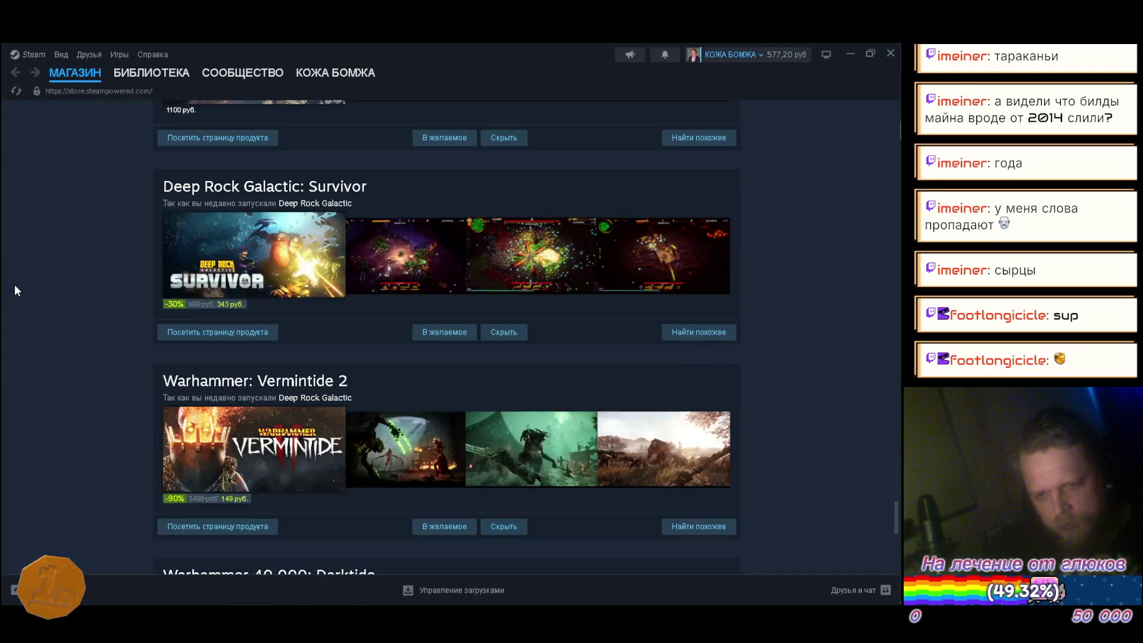
{"action": "scroll", "coordinate": [15, 290], "scroll_direction": "down", "scroll_amount": 4}
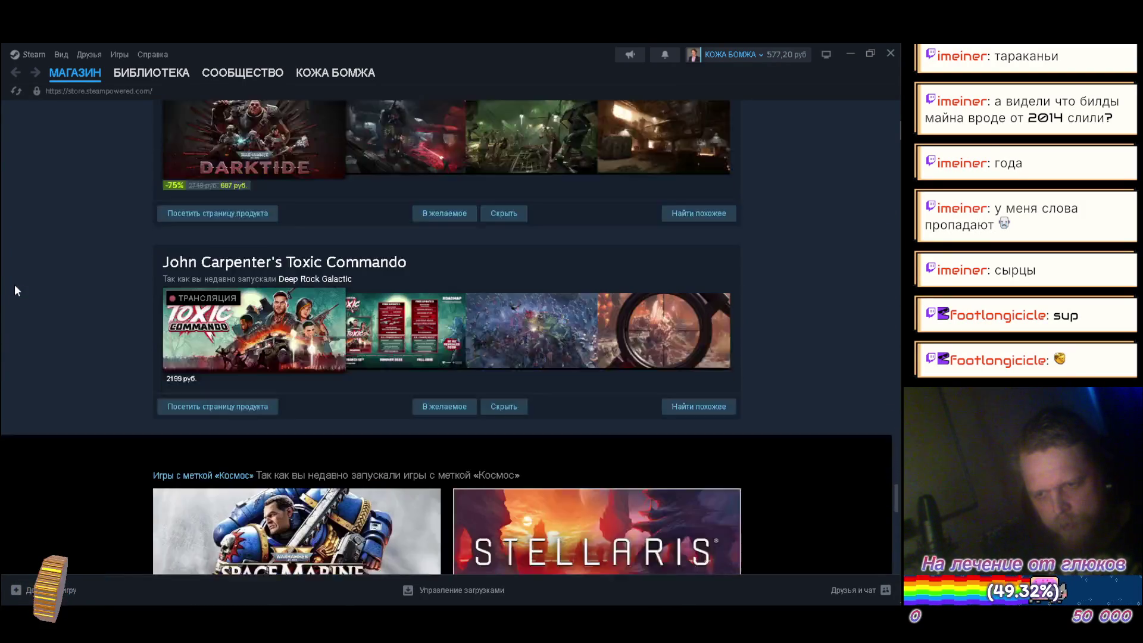
{"action": "scroll", "coordinate": [15, 290], "scroll_direction": "down", "scroll_amount": 3}
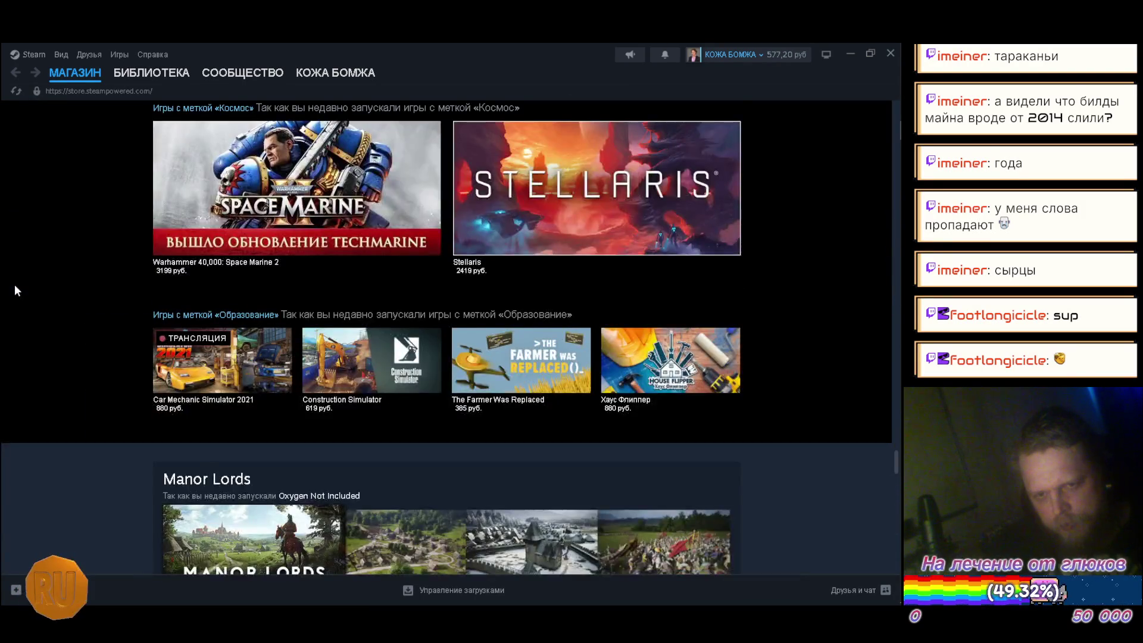
{"action": "scroll", "coordinate": [15, 290], "scroll_direction": "down", "scroll_amount": 8}
{"action": "scroll", "coordinate": [15, 287], "scroll_direction": "down", "scroll_amount": 7}
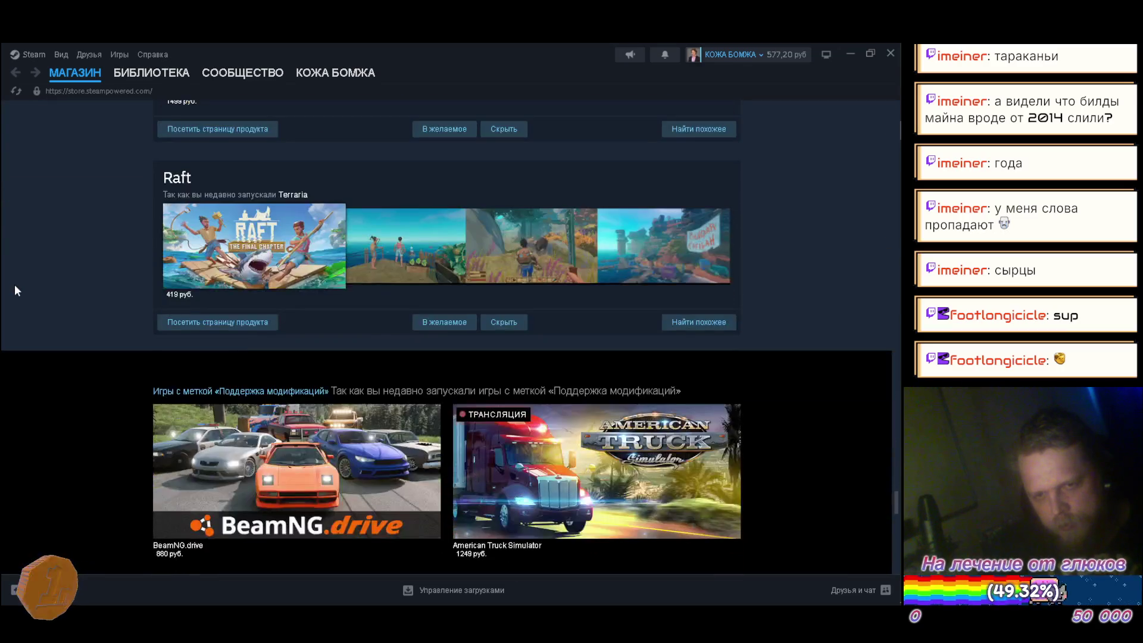
{"action": "scroll", "coordinate": [15, 287], "scroll_direction": "down", "scroll_amount": 2}
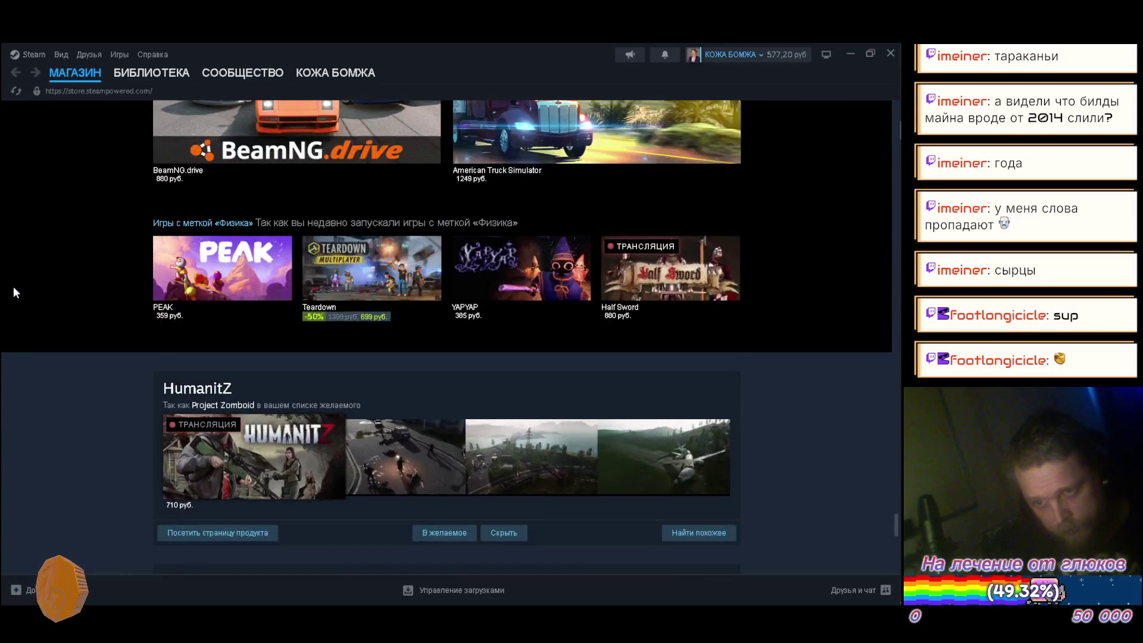
{"action": "scroll", "coordinate": [13, 287], "scroll_direction": "down", "scroll_amount": 7}
{"action": "scroll", "coordinate": [16, 290], "scroll_direction": "down", "scroll_amount": 5}
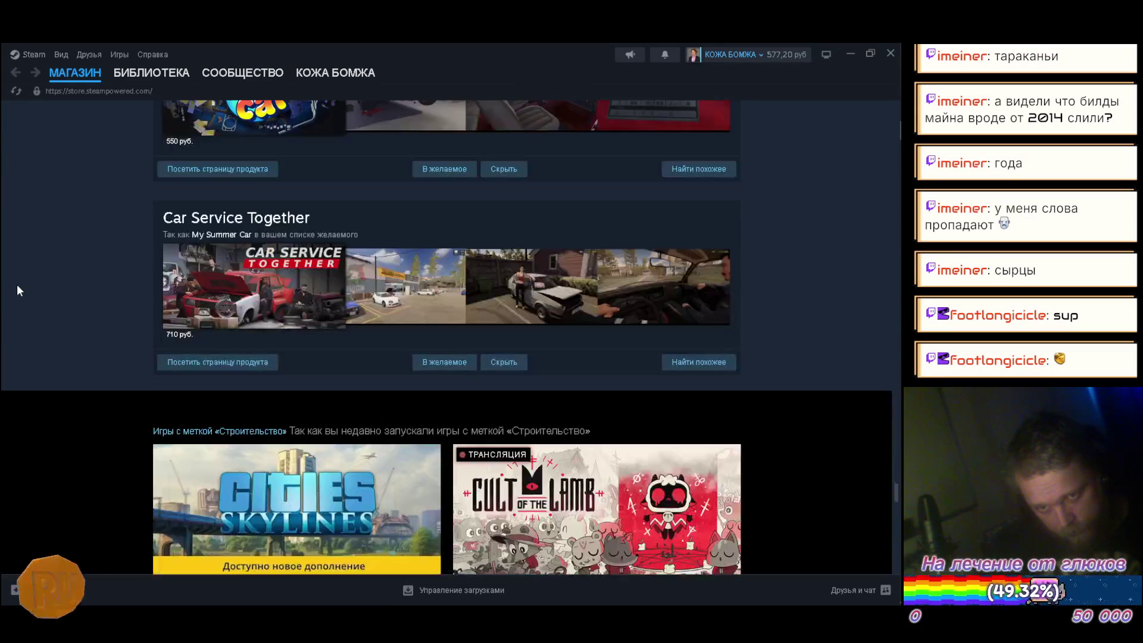
{"action": "scroll", "coordinate": [19, 286], "scroll_direction": "down", "scroll_amount": 5}
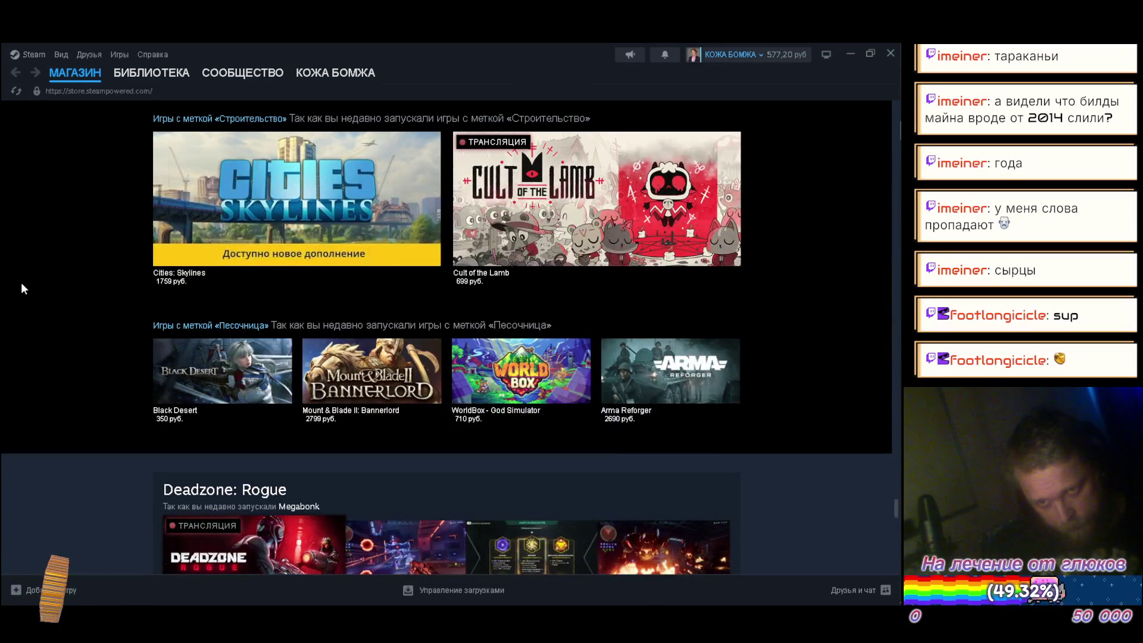
{"action": "scroll", "coordinate": [20, 285], "scroll_direction": "down", "scroll_amount": 8}
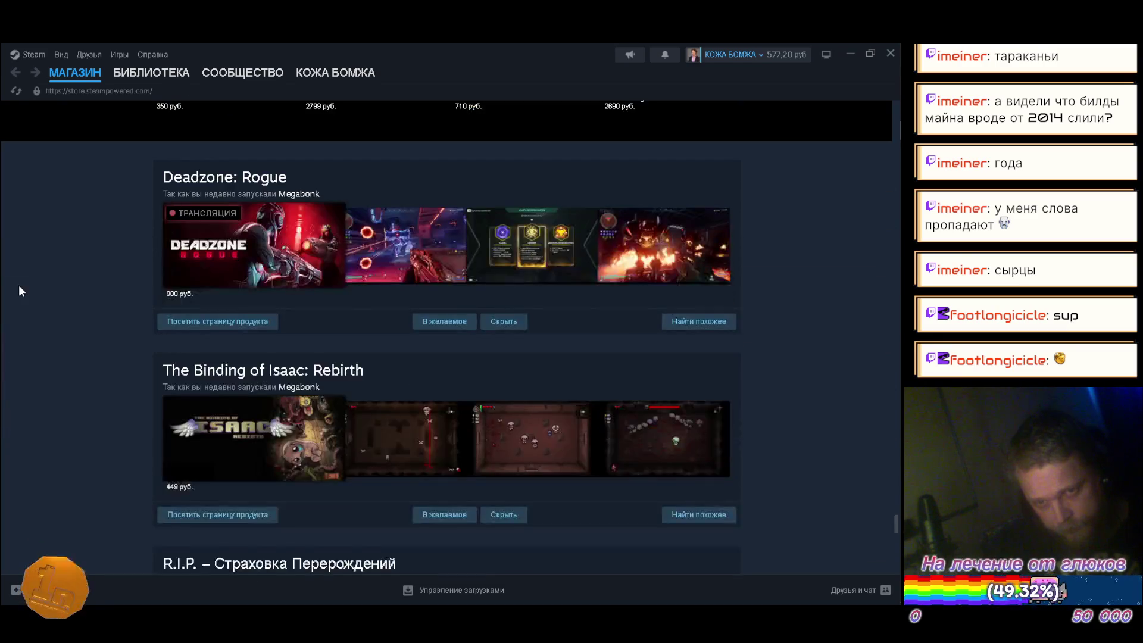
{"action": "scroll", "coordinate": [19, 290], "scroll_direction": "down", "scroll_amount": 4}
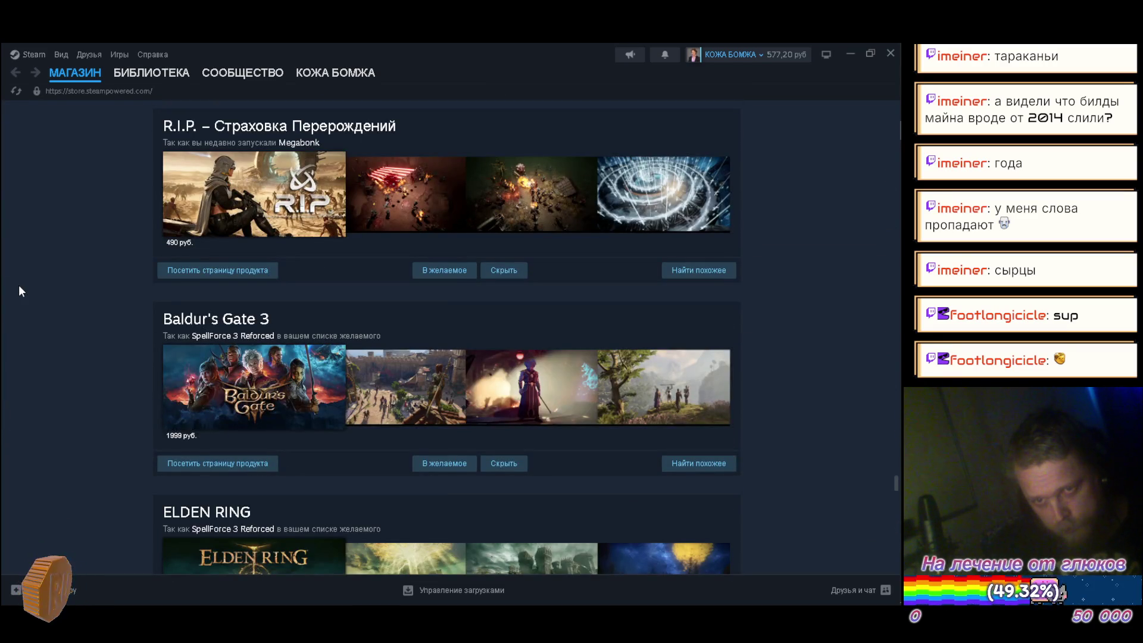
{"action": "scroll", "coordinate": [20, 291], "scroll_direction": "down", "scroll_amount": 7}
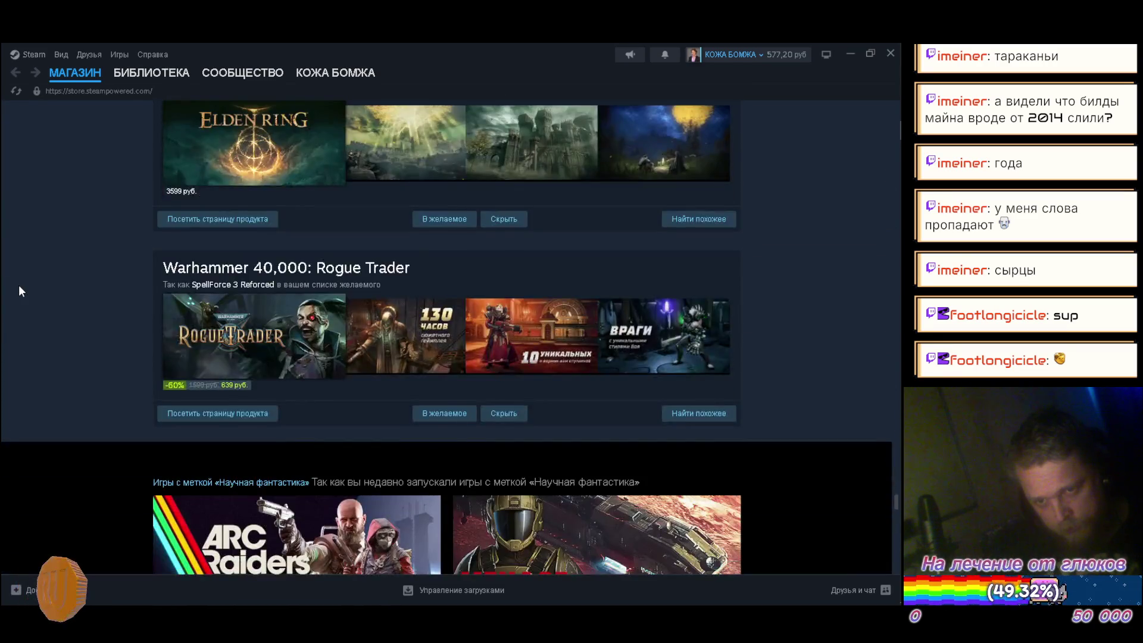
{"action": "scroll", "coordinate": [19, 290], "scroll_direction": "down", "scroll_amount": 5}
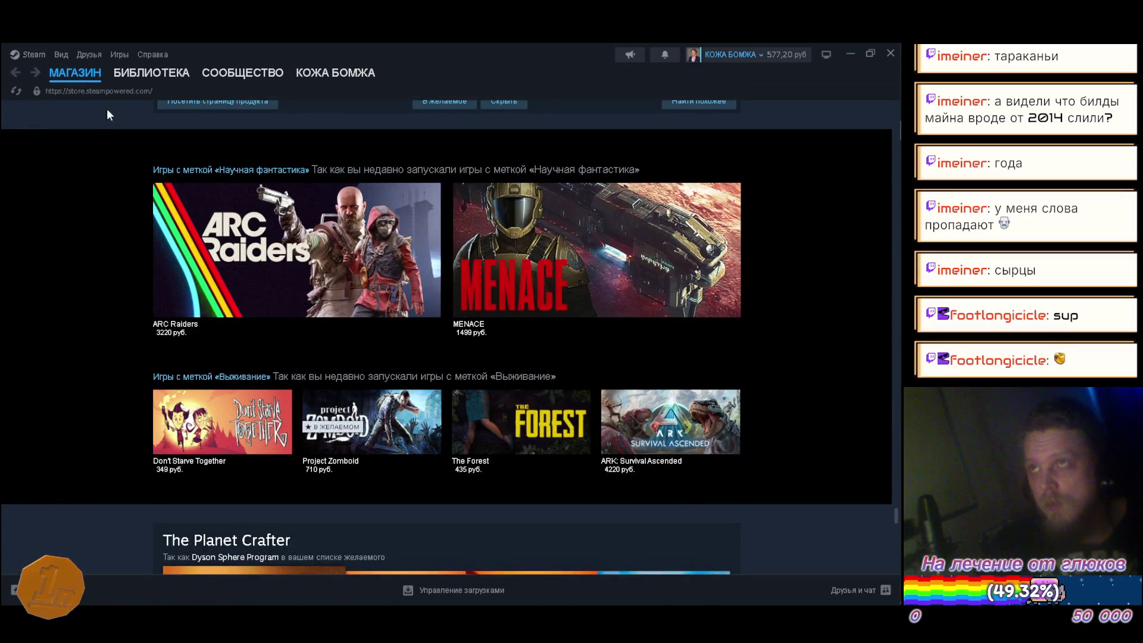
{"action": "left_click", "coordinate": [151, 73]}
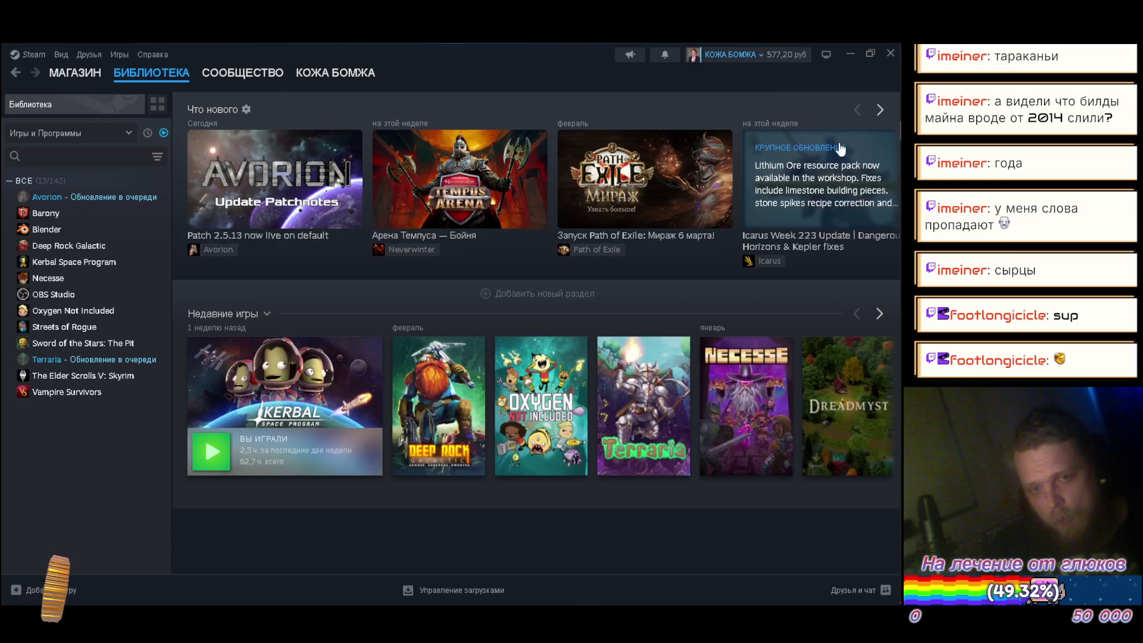
Open Terraria's library page and look through it
{"action": "left_click", "coordinate": [135, 361]}
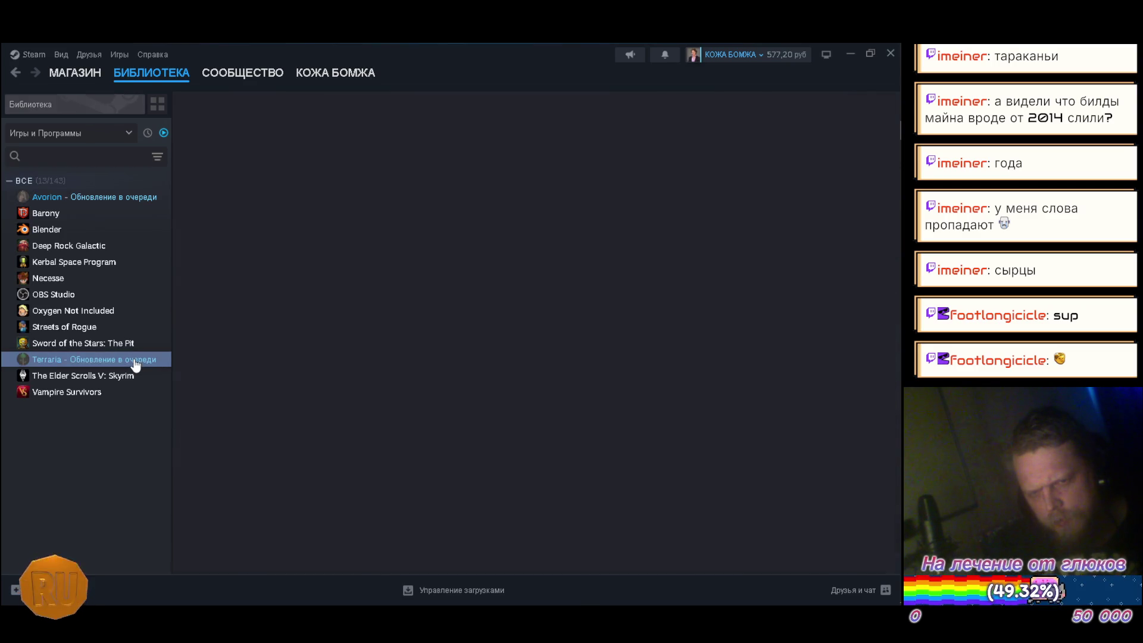
{"action": "scroll", "coordinate": [464, 234], "scroll_direction": "down", "scroll_amount": 4}
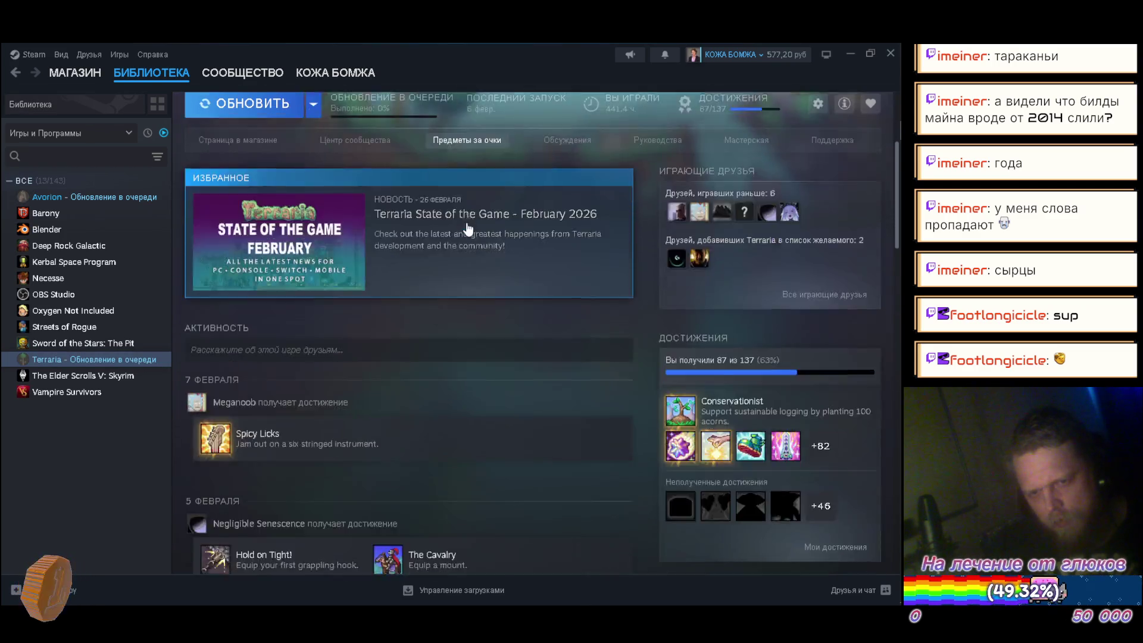
{"action": "scroll", "coordinate": [468, 228], "scroll_direction": "down", "scroll_amount": 2}
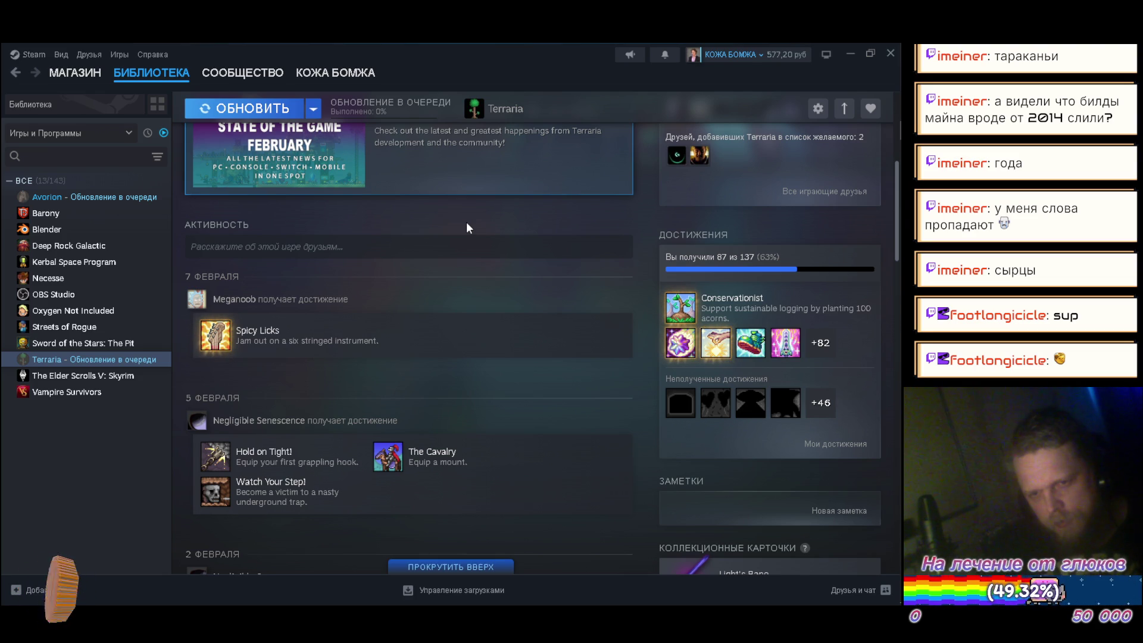
{"action": "scroll", "coordinate": [466, 223], "scroll_direction": "down", "scroll_amount": 1}
{"action": "scroll", "coordinate": [465, 224], "scroll_direction": "up", "scroll_amount": 5}
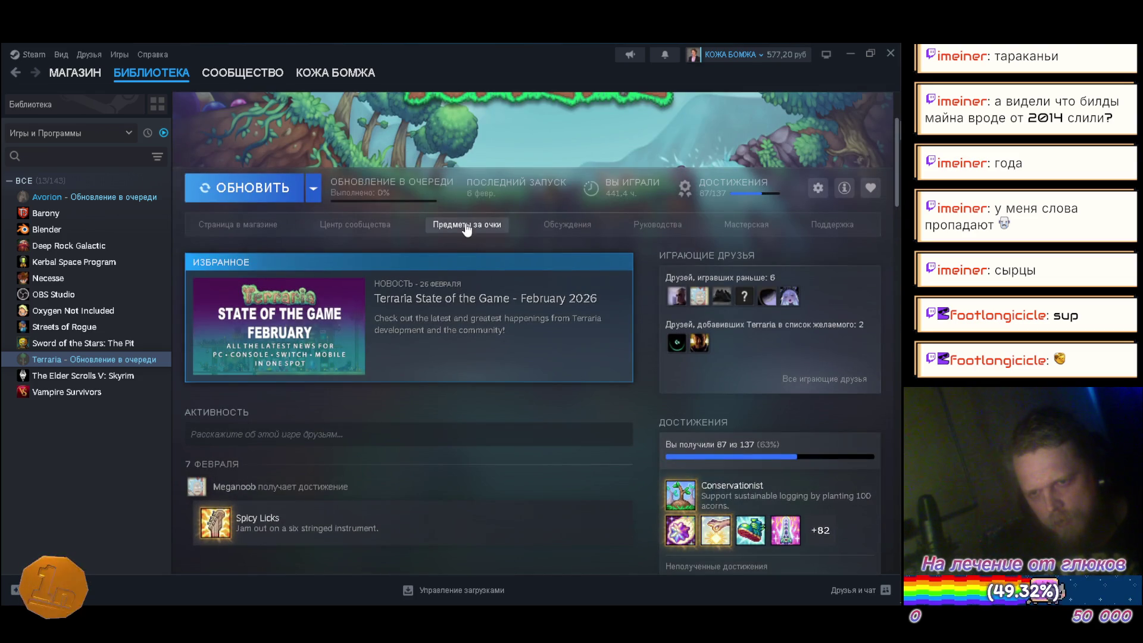
{"action": "scroll", "coordinate": [466, 228], "scroll_direction": "down", "scroll_amount": 5}
{"action": "scroll", "coordinate": [462, 225], "scroll_direction": "down", "scroll_amount": 4}
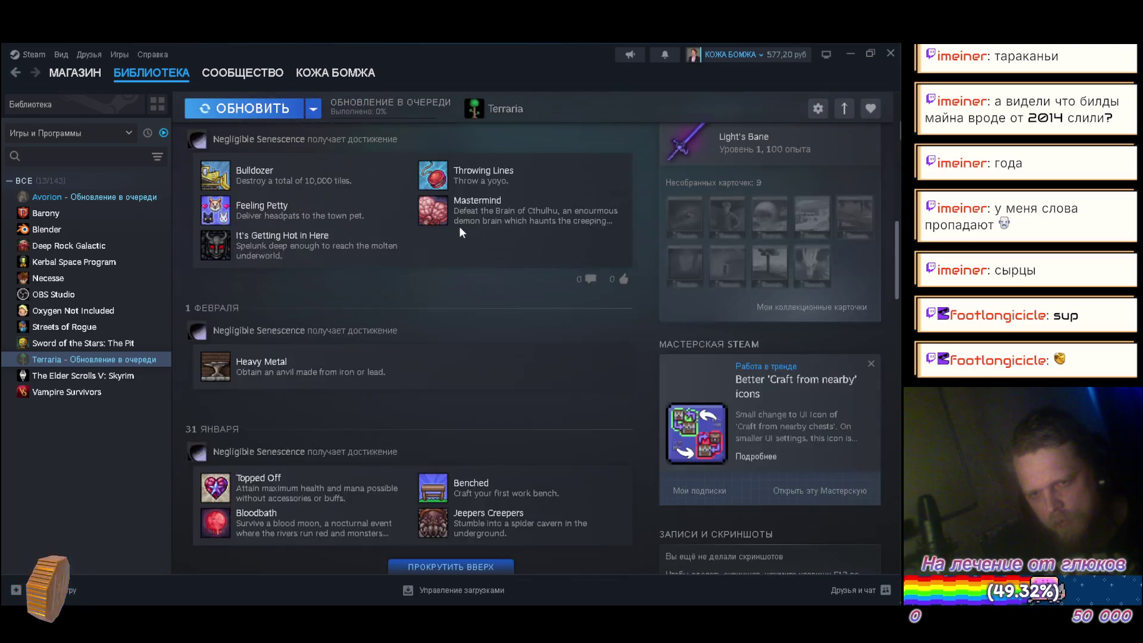
{"action": "scroll", "coordinate": [459, 229], "scroll_direction": "up", "scroll_amount": 10}
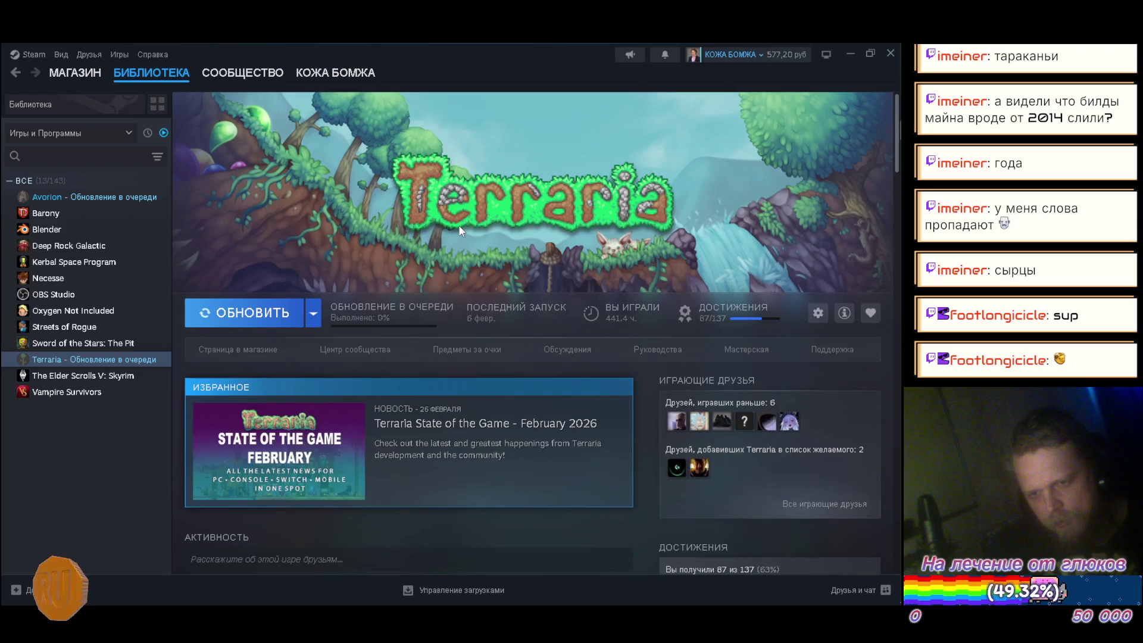
Check the downloads manager's Terraria and Avorion scheduled updates, then return to library home
{"action": "left_click", "coordinate": [471, 591]}
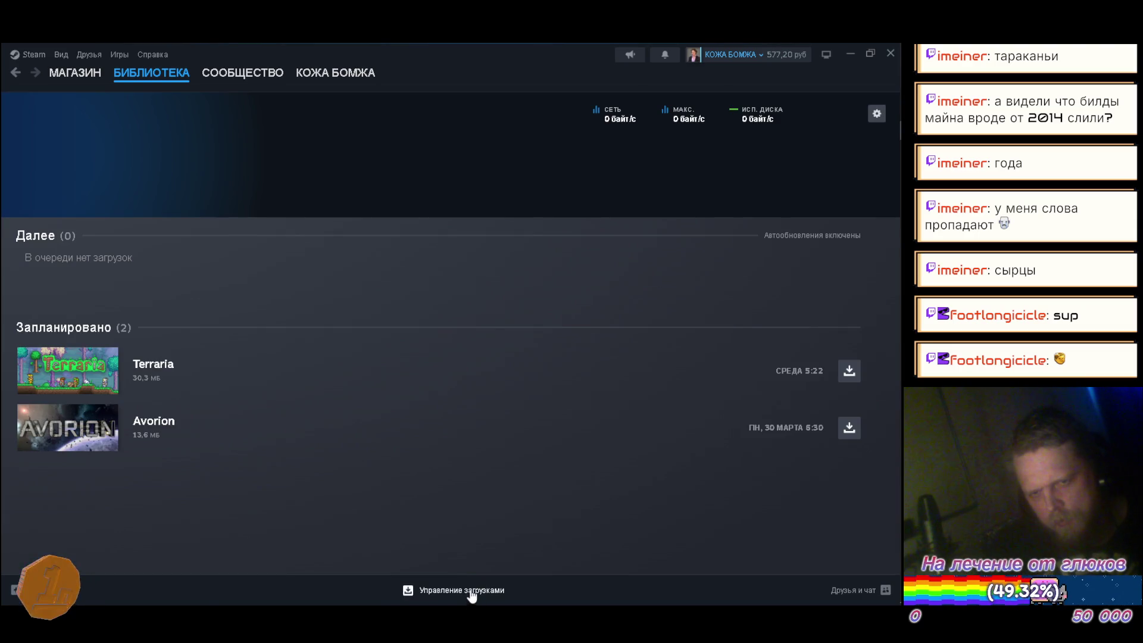
{"action": "mouse_move", "coordinate": [215, 368]}
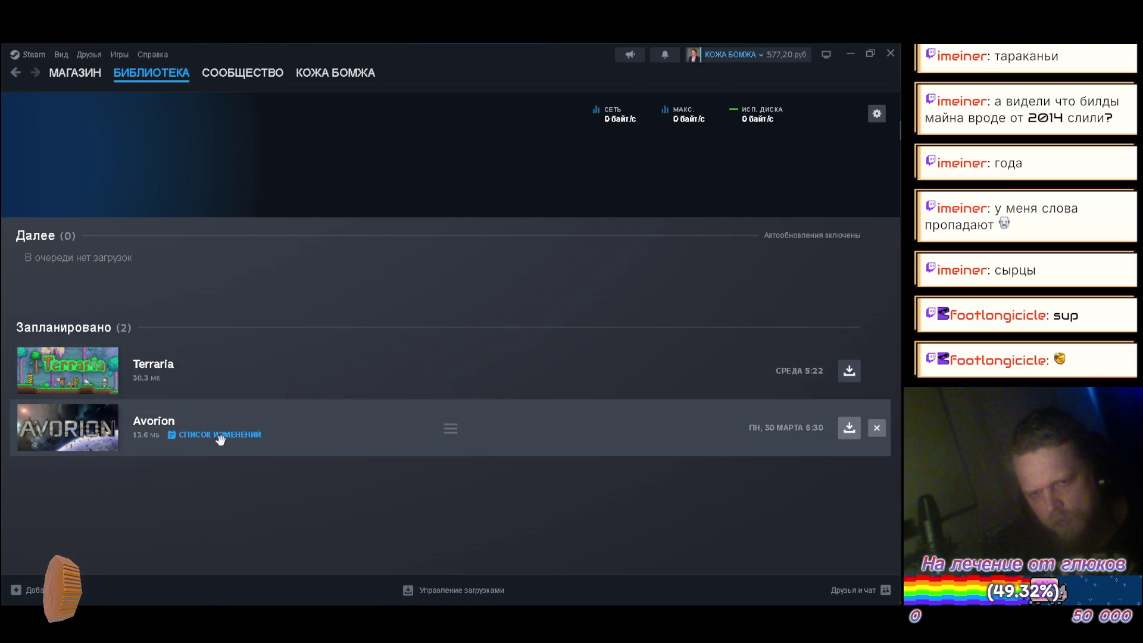
{"action": "left_click", "coordinate": [156, 74]}
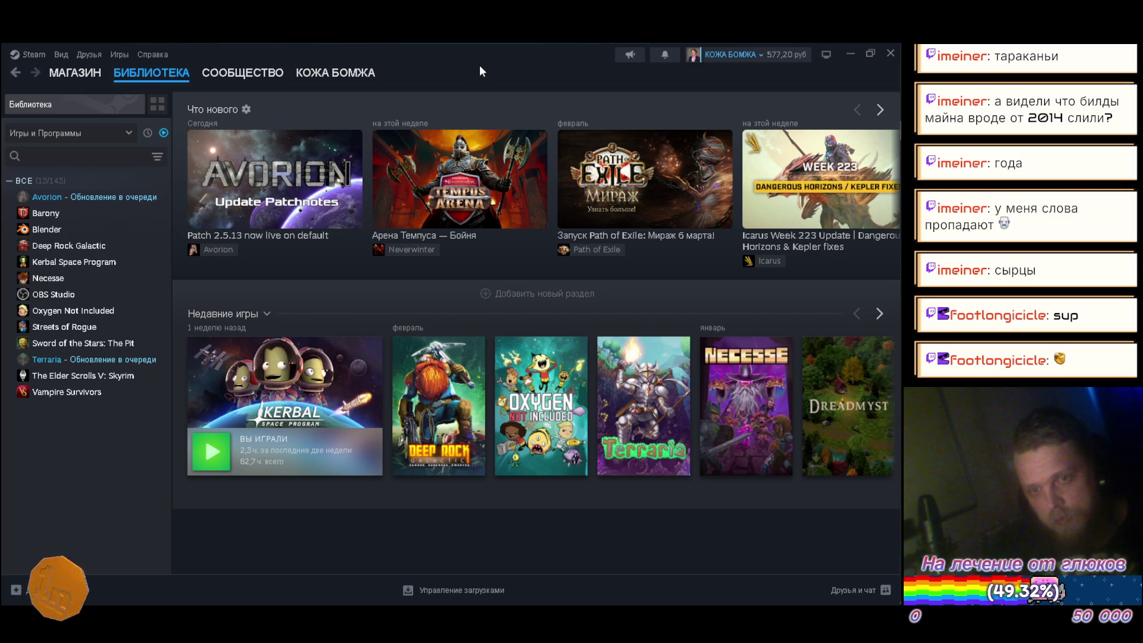
Read through Avorion's Update Patchnotes, close them, and close Steam to reveal Unity
{"action": "left_click", "coordinate": [281, 172]}
{"action": "scroll", "coordinate": [500, 220], "scroll_direction": "down", "scroll_amount": 4}
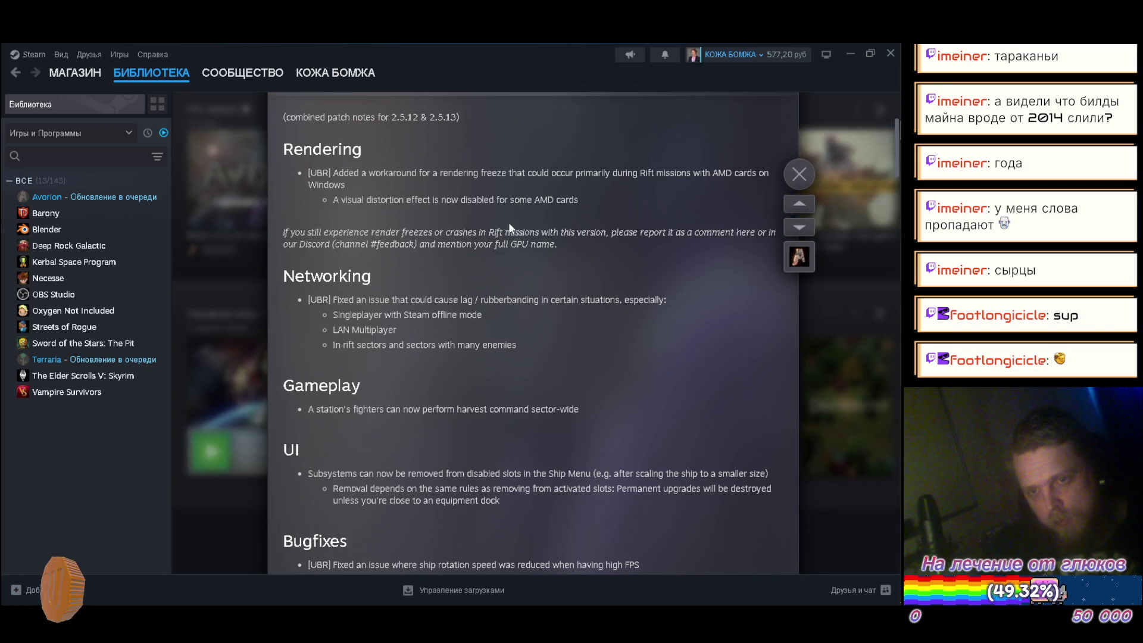
{"action": "double_click", "coordinate": [314, 173]}
{"action": "left_click", "coordinate": [352, 186]}
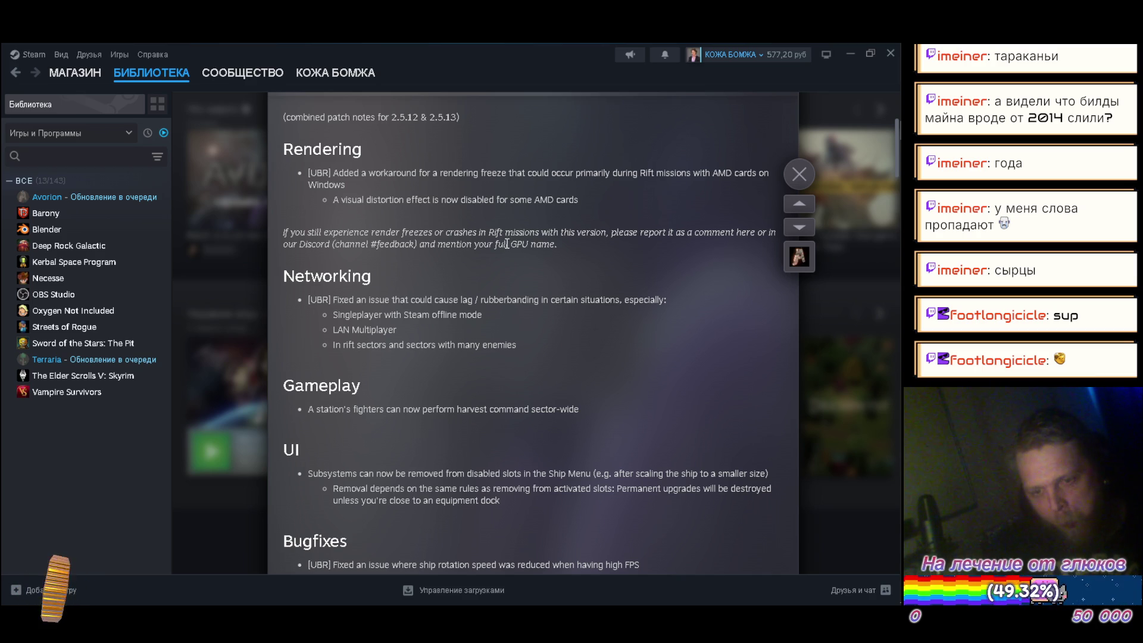
{"action": "scroll", "coordinate": [506, 246], "scroll_direction": "down", "scroll_amount": 1}
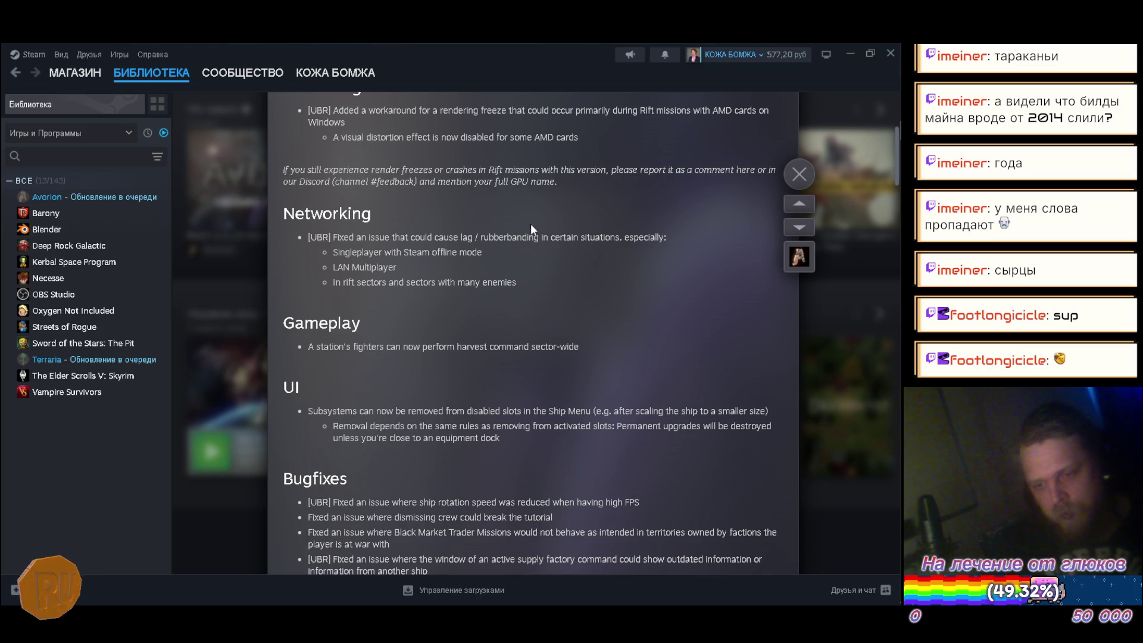
{"action": "scroll", "coordinate": [534, 223], "scroll_direction": "down", "scroll_amount": 2}
{"action": "scroll", "coordinate": [534, 224], "scroll_direction": "down", "scroll_amount": 1}
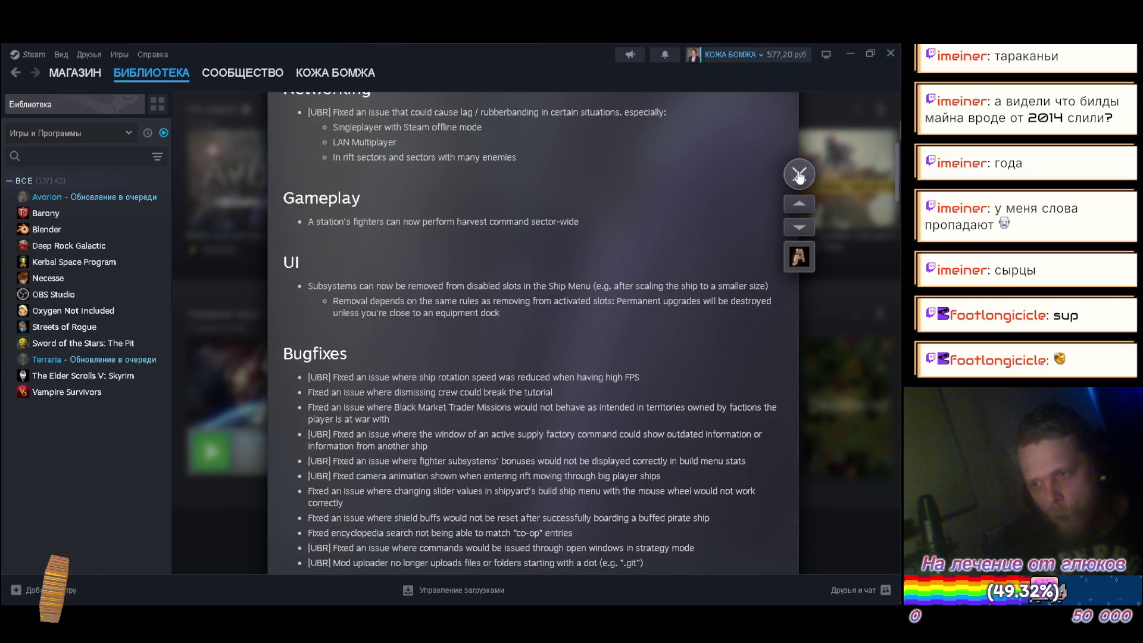
{"action": "left_click", "coordinate": [799, 174]}
{"action": "left_click", "coordinate": [889, 54]}
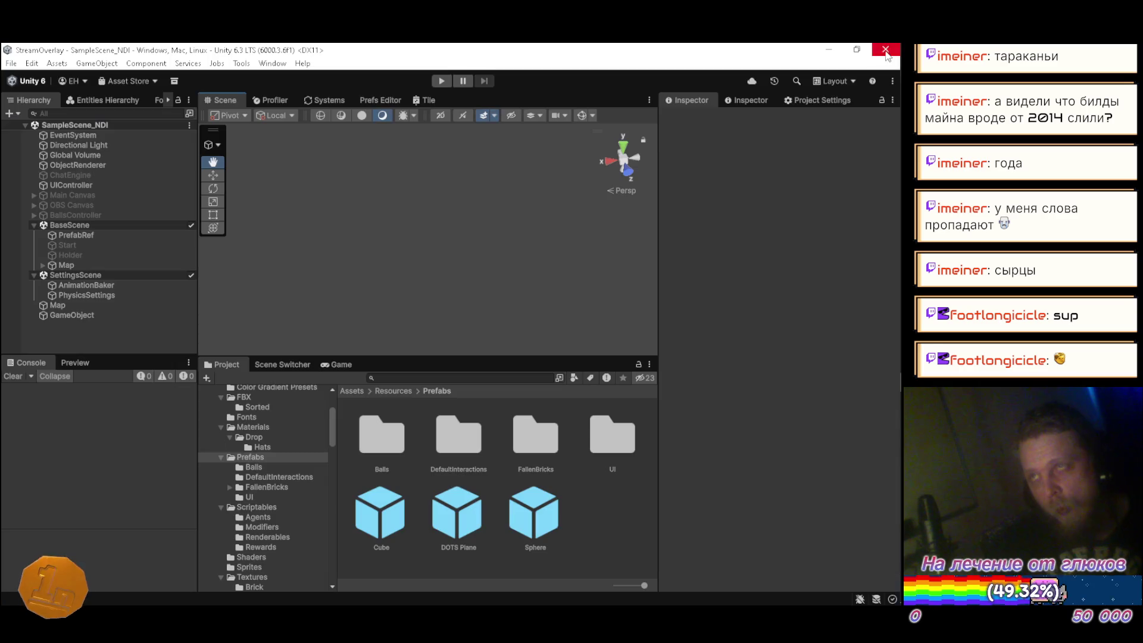
Enter Play mode and orbit the Scene view along the dirt trenches as magenta spheres spawn
{"action": "left_click", "coordinate": [441, 80]}
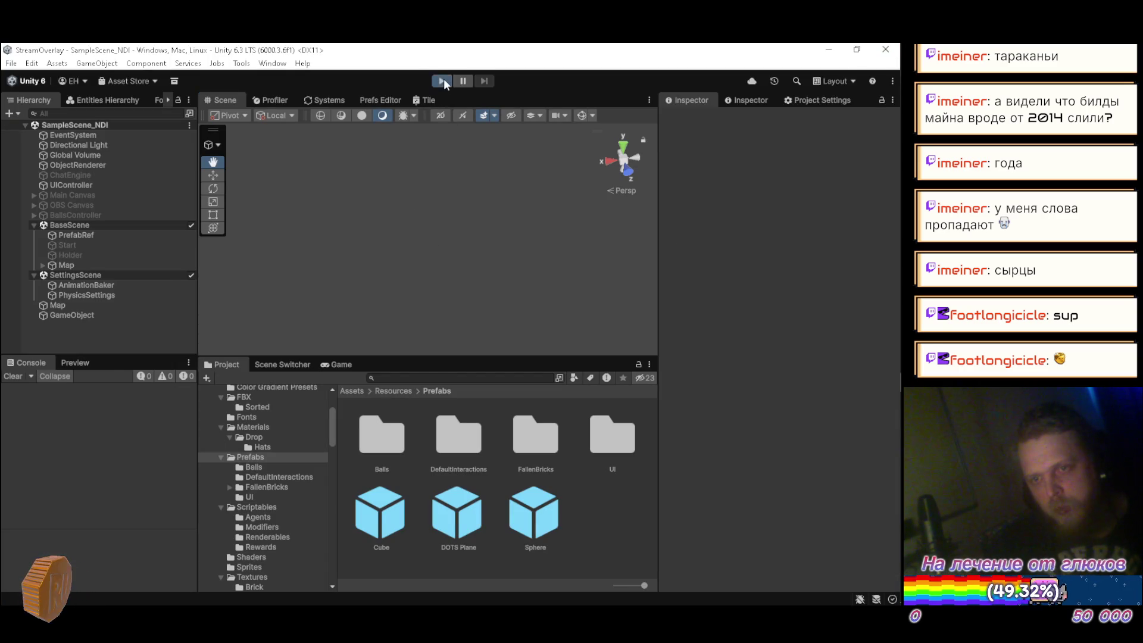
{"action": "mouse_move", "coordinate": [334, 268]}
{"action": "left_mouse_down"}
{"action": "mouse_move", "coordinate": [344, 239]}
{"action": "mouse_move", "coordinate": [302, 239]}
{"action": "left_mouse_up"}
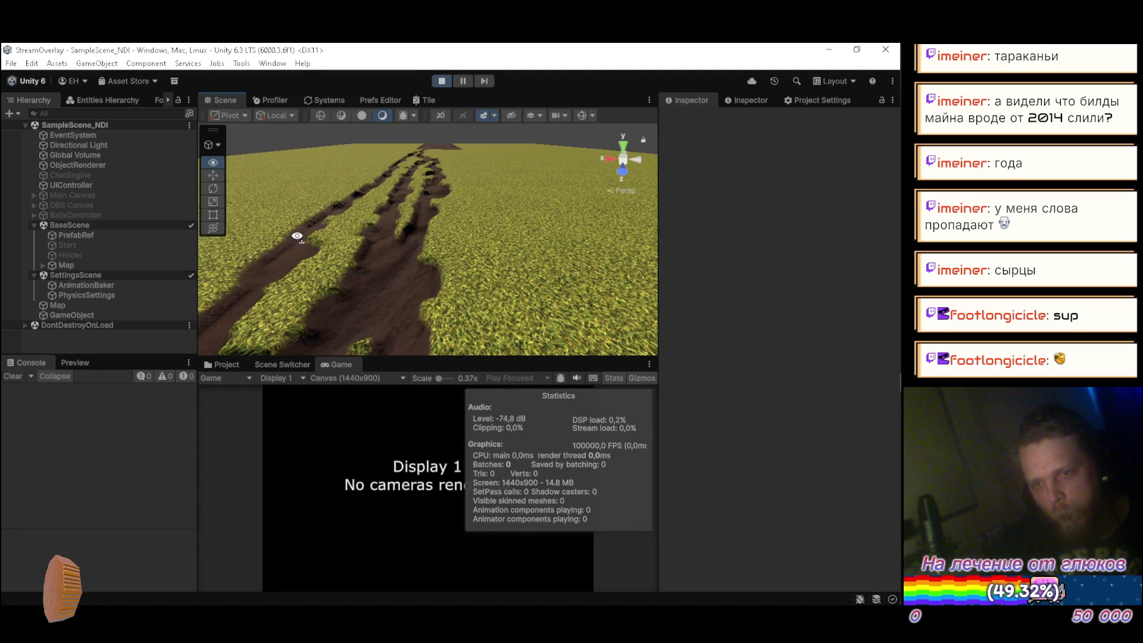
{"action": "left_click_drag", "start_coordinate": [297, 235], "coordinate": [299, 245]}
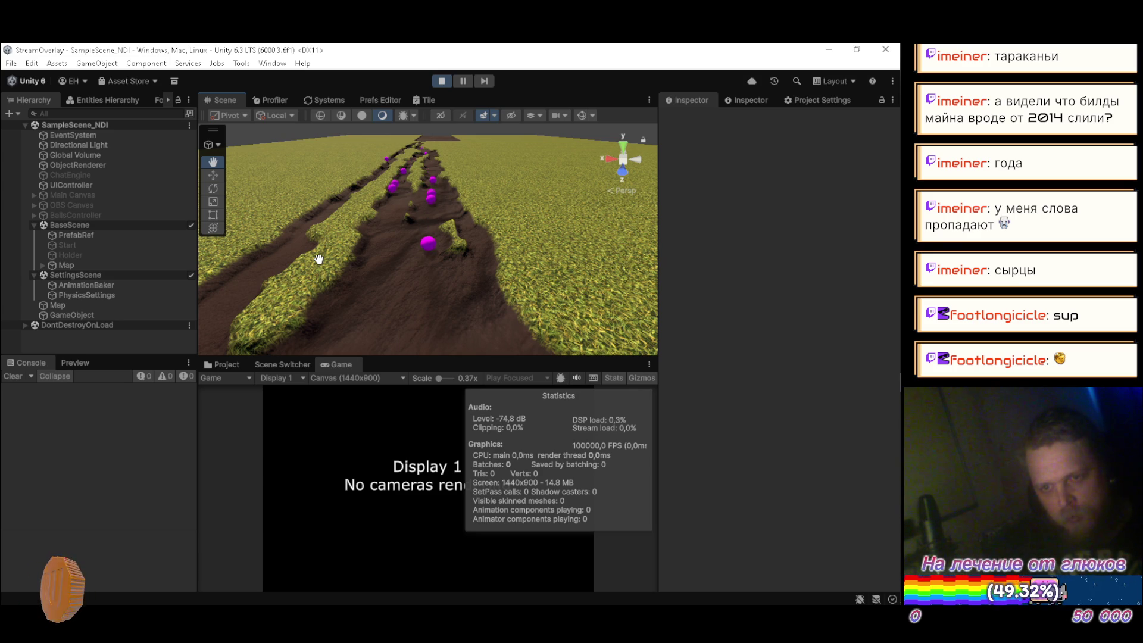
Move the Scene view closer over the track and stop Play mode
{"action": "mouse_move", "coordinate": [320, 259]}
{"action": "left_mouse_down"}
{"action": "mouse_move", "coordinate": [347, 313]}
{"action": "mouse_move", "coordinate": [343, 258]}
{"action": "mouse_move", "coordinate": [347, 271]}
{"action": "left_mouse_up"}
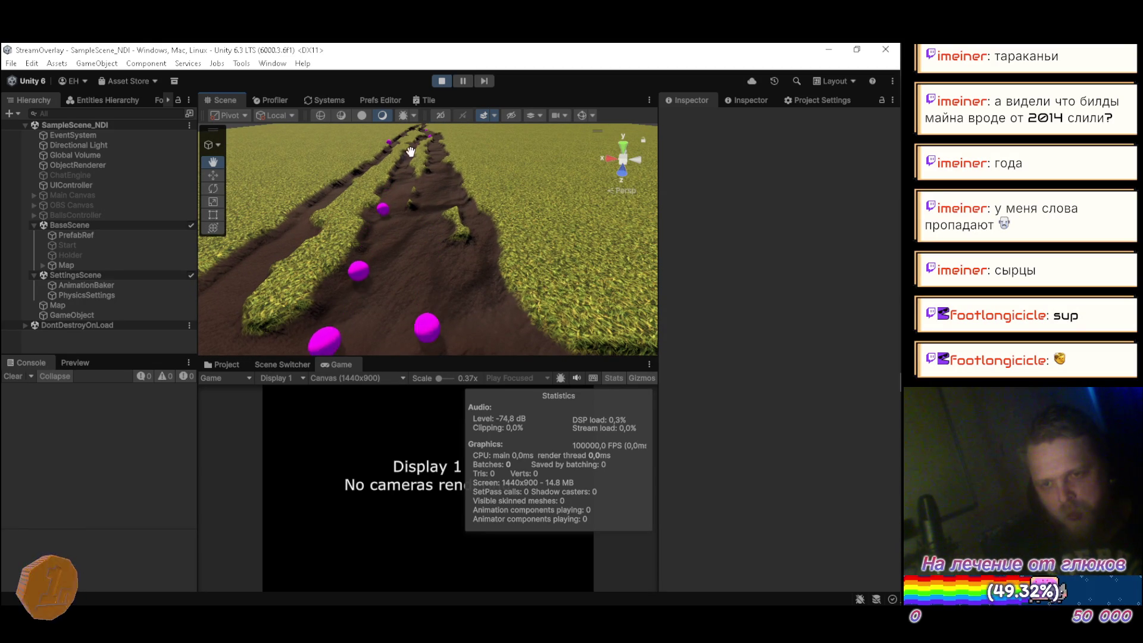
{"action": "left_click", "coordinate": [439, 81]}
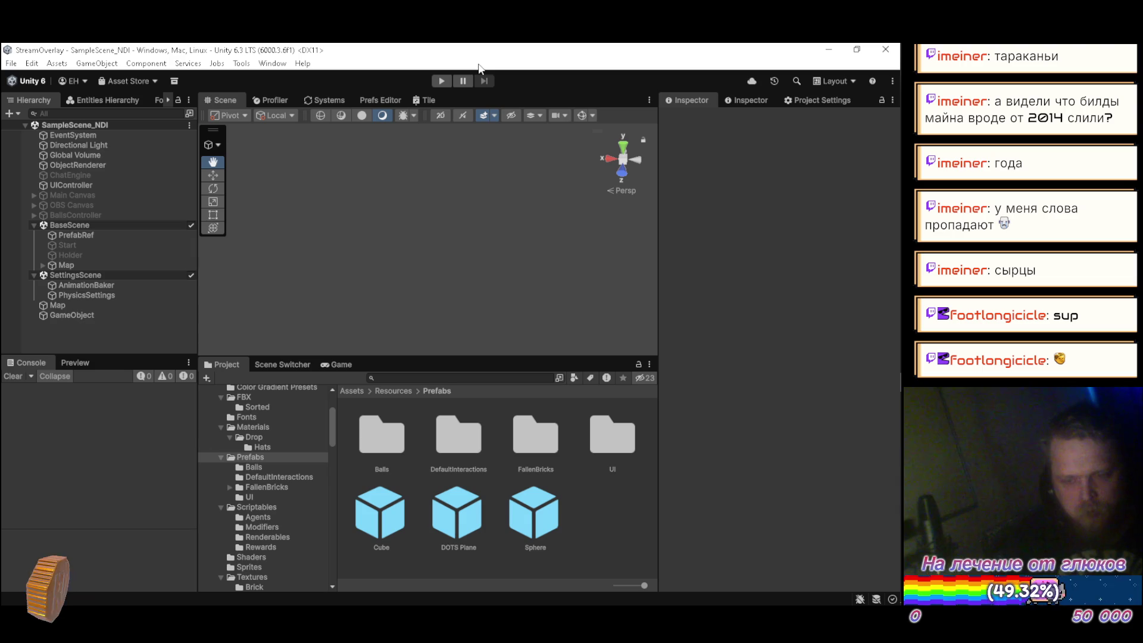
Expand Map to inspect its DOTS Plane(Clone) children, then collapse it again
{"action": "left_click", "coordinate": [37, 265]}
{"action": "left_click", "coordinate": [44, 263]}
{"action": "left_click", "coordinate": [61, 275]}
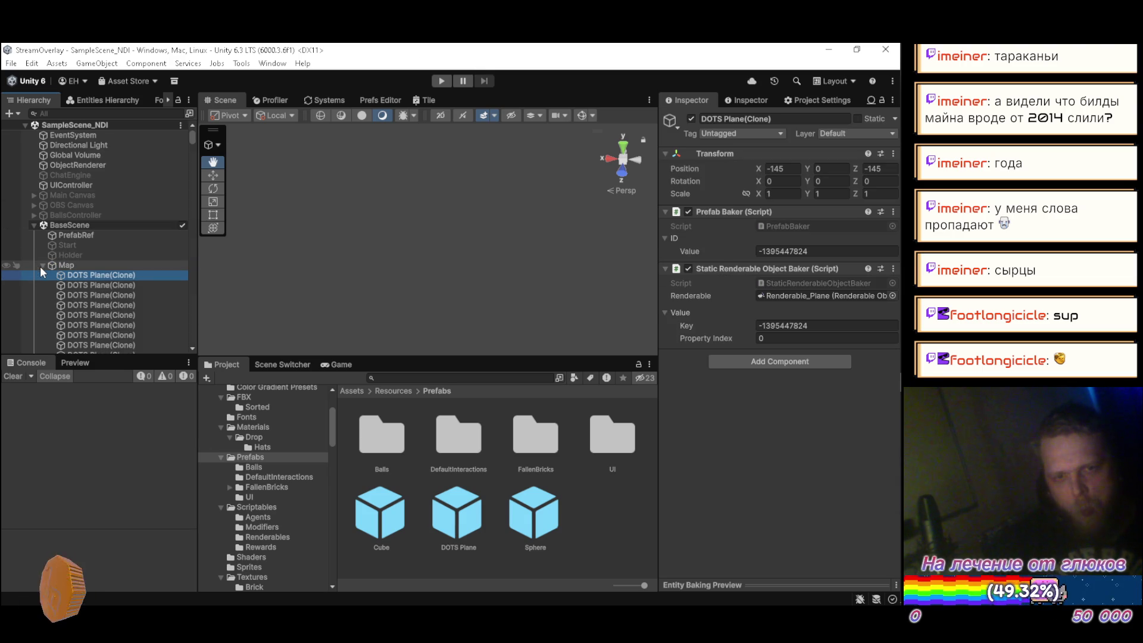
{"action": "left_click", "coordinate": [41, 265]}
Inspect the DOTS Plane prefab asset, then bring Visual Studio forward
{"action": "left_click", "coordinate": [452, 505]}
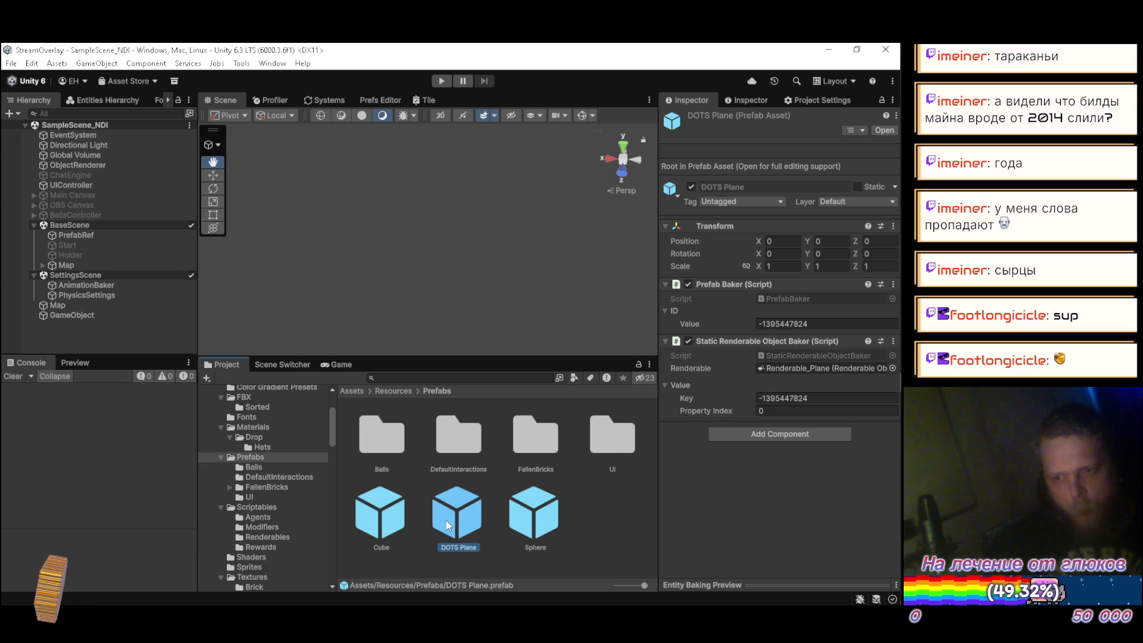
{"action": "left_click", "coordinate": [85, 340]}
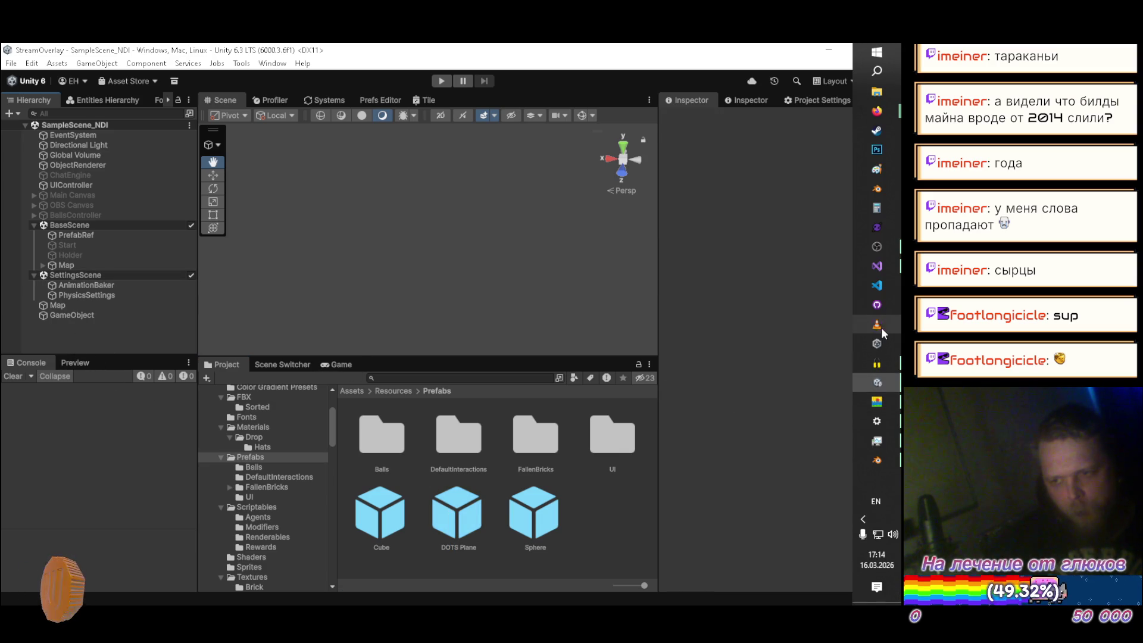
{"action": "left_click", "coordinate": [870, 269]}
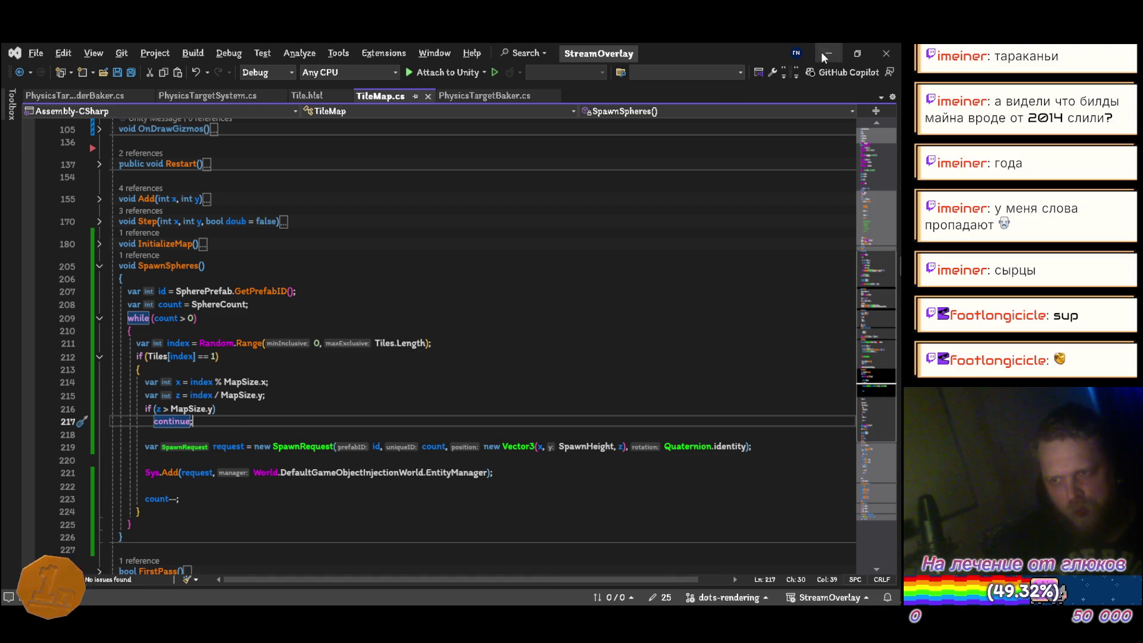
Rename the GameObject holding Object Creator to 'Creator' and open the ObjectCreator script
{"action": "left_click", "coordinate": [873, 265]}
{"action": "left_click", "coordinate": [99, 315]}
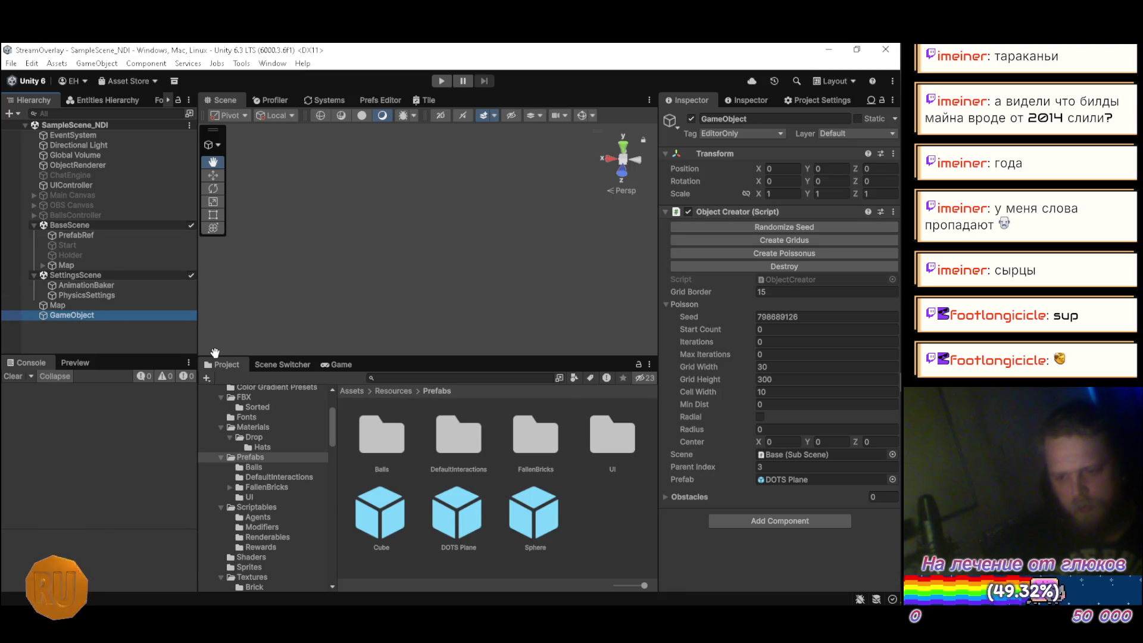
{"action": "key", "text": "F2"}
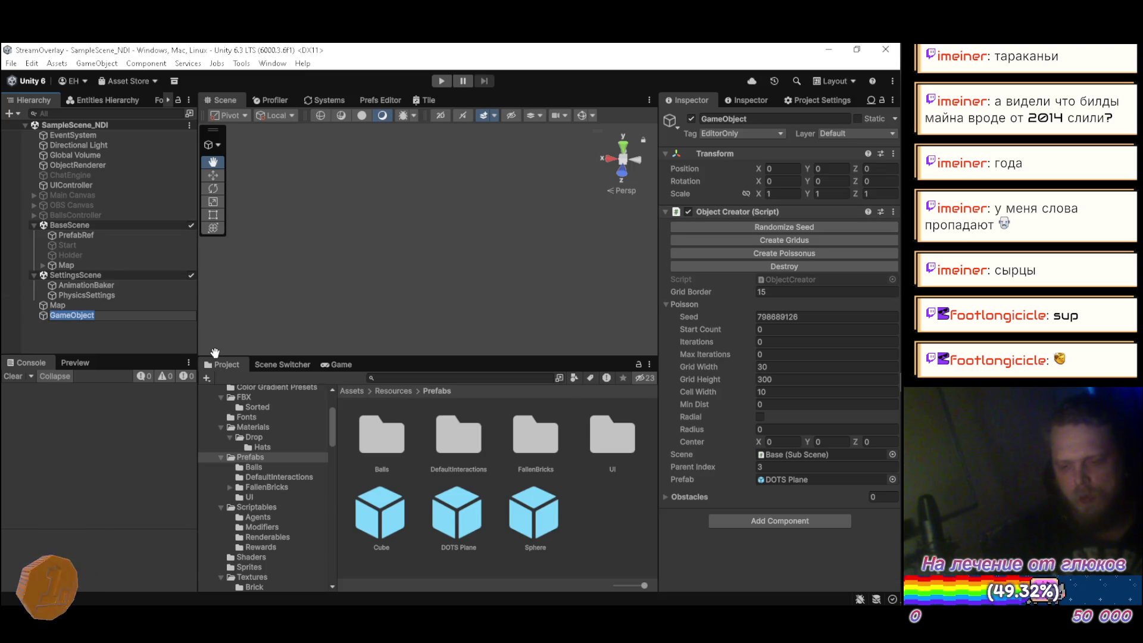
{"action": "type", "text": "Creator"}
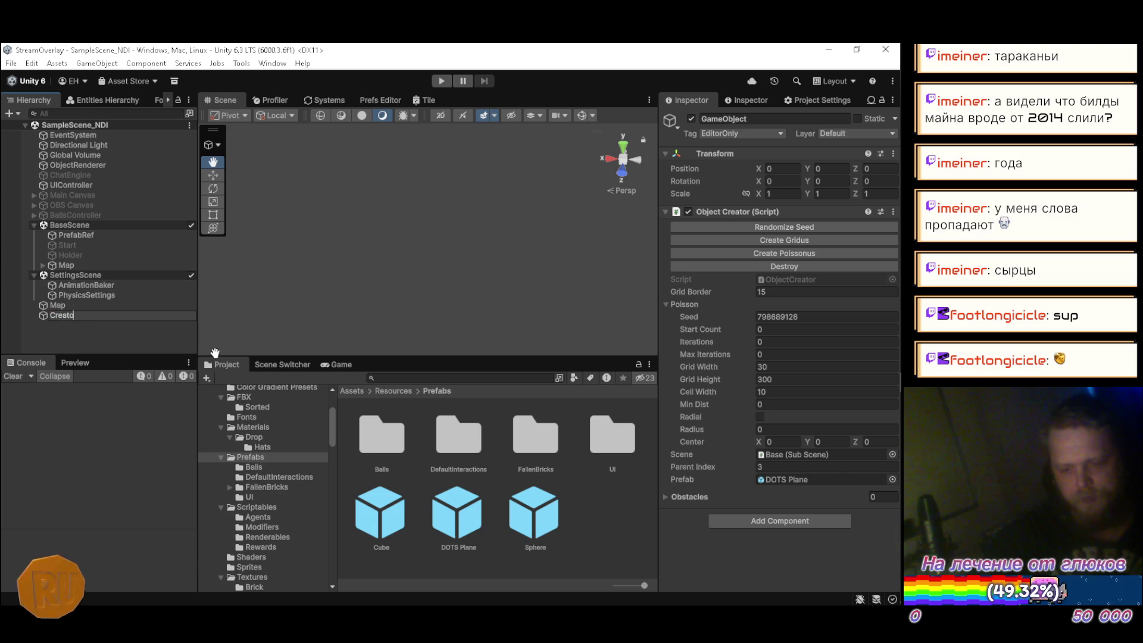
{"action": "key", "text": "Return"}
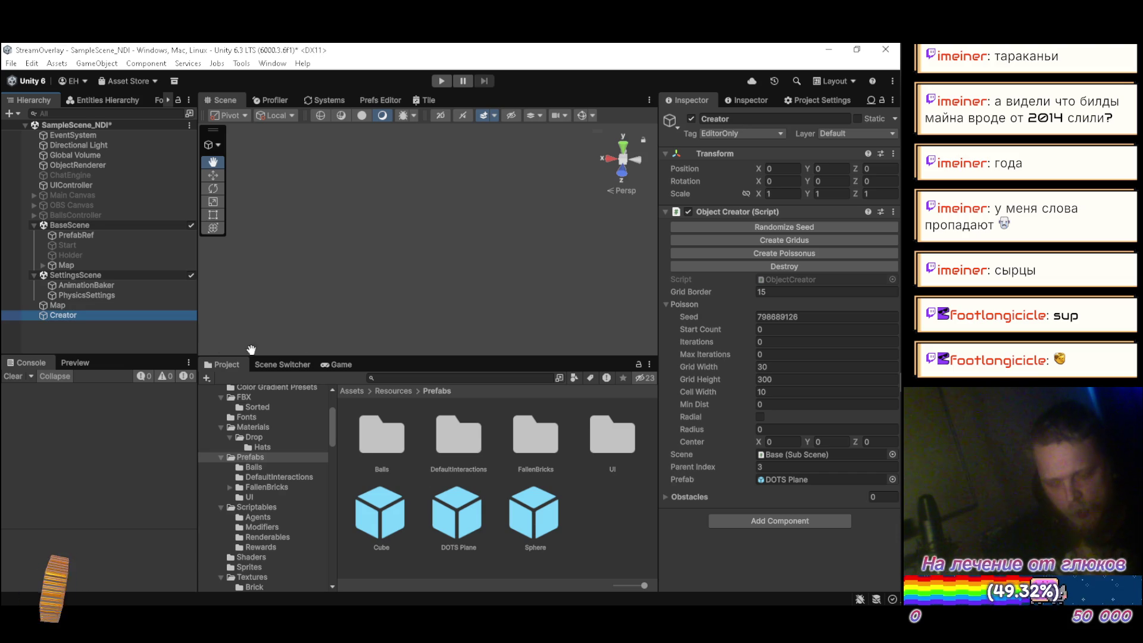
{"action": "left_click", "coordinate": [803, 280]}
{"action": "double_click", "coordinate": [802, 278]}
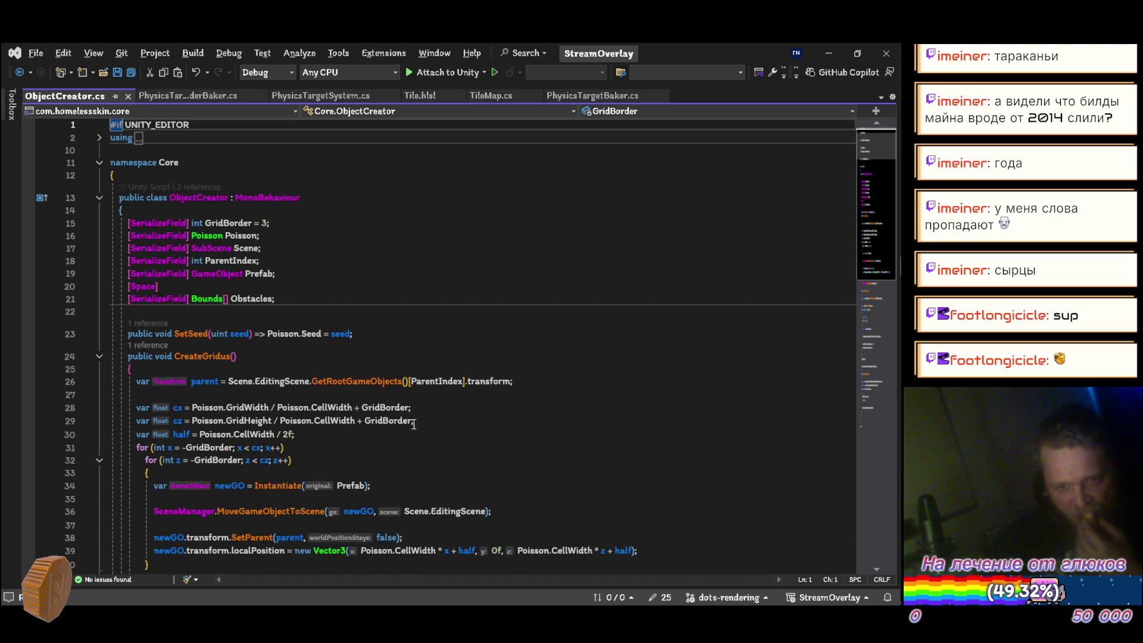
Add a new line after MoveGameObjectToScene and autocomplete PrefabUtility.ReconnectToLastPrefab
{"action": "scroll", "coordinate": [419, 409], "scroll_direction": "down", "scroll_amount": 2}
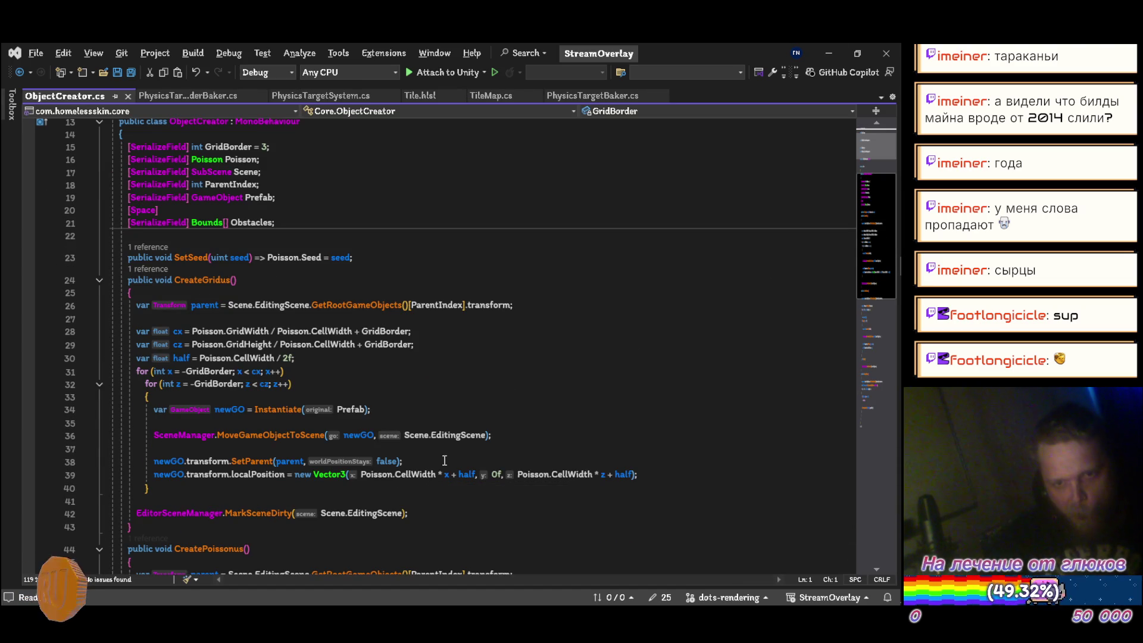
{"action": "left_click", "coordinate": [518, 437]}
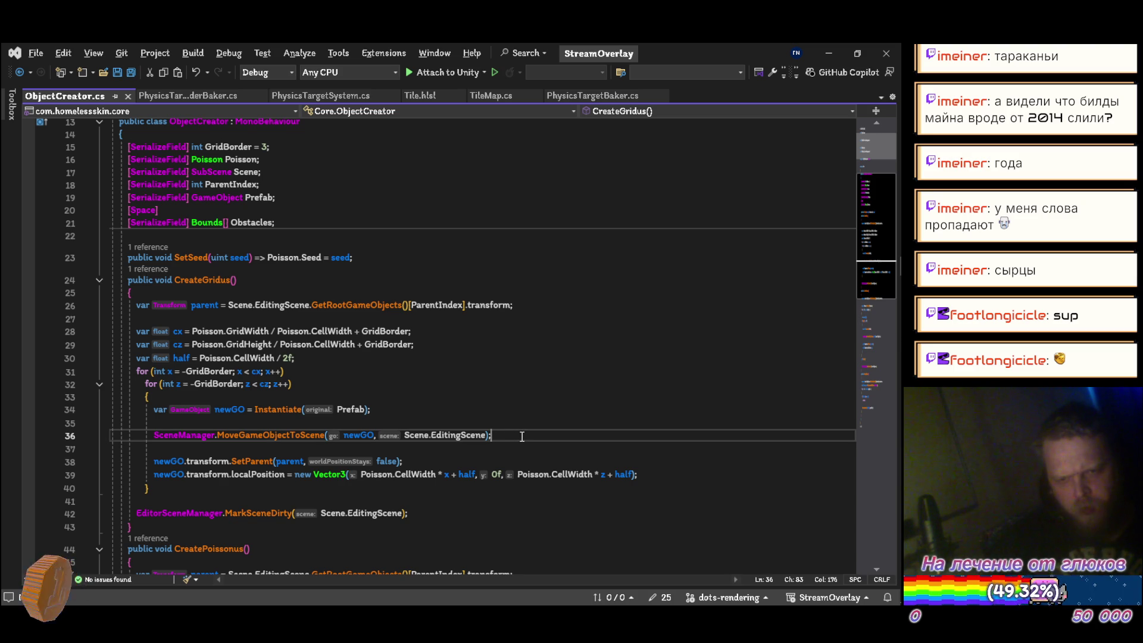
{"action": "key", "text": "Return"}
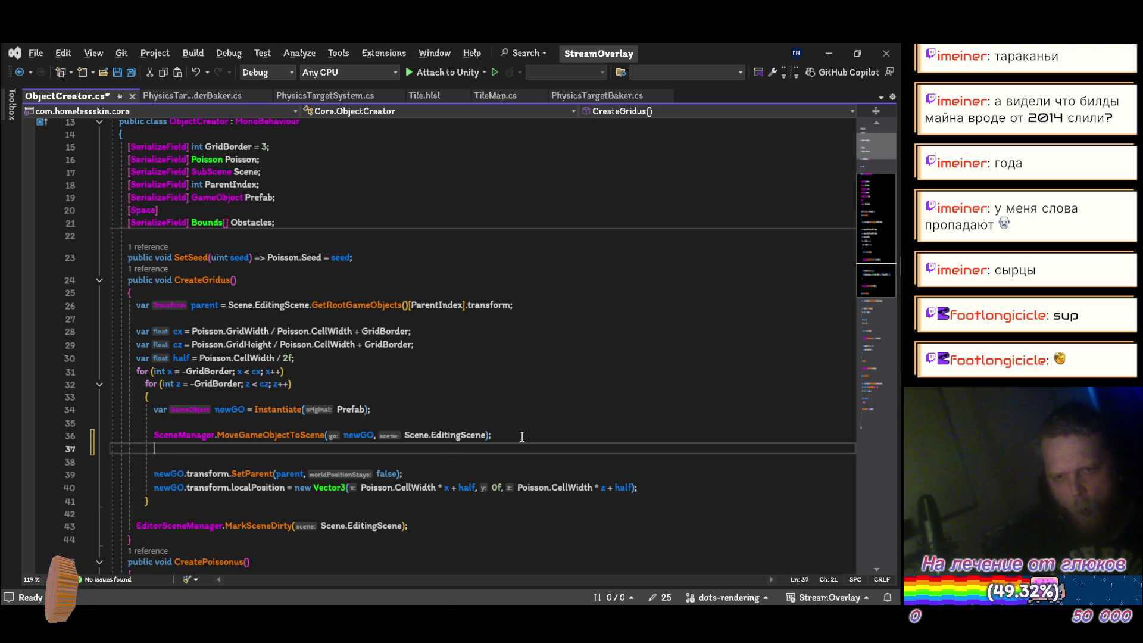
{"action": "type", "text": "pref"}
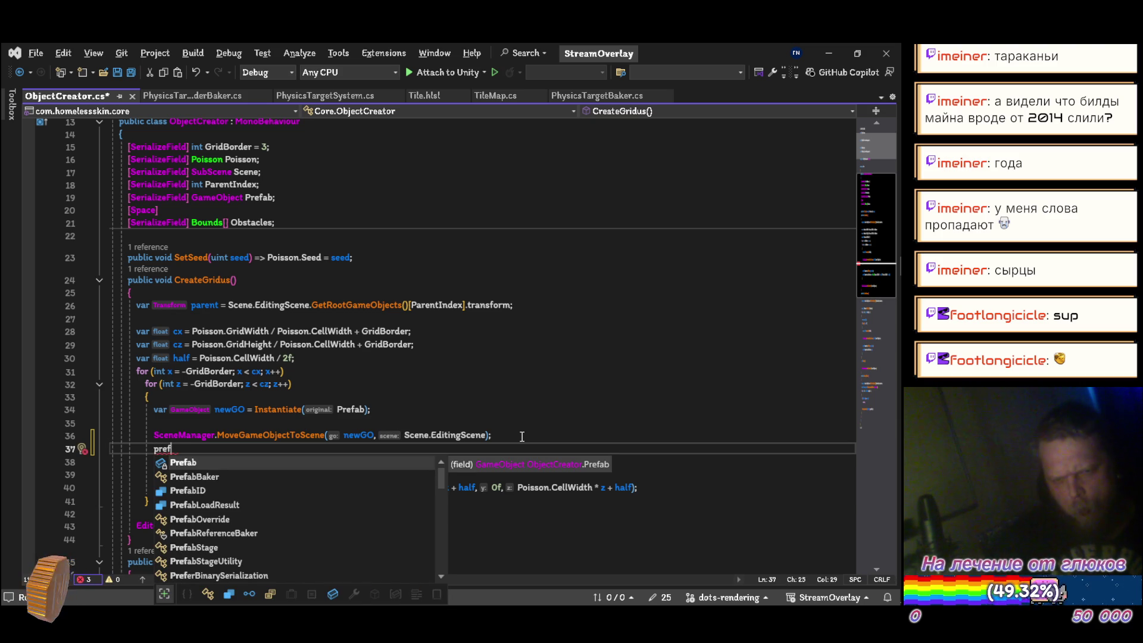
{"action": "key", "text": "Down"}
{"action": "key", "text": "Down"}
{"action": "key", "text": "Down"}
{"action": "key", "text": "Down"}
{"action": "key", "text": "Down"}
{"action": "key", "text": "Down"}
{"action": "key", "text": "Down"}
{"action": "key", "text": "Down"}
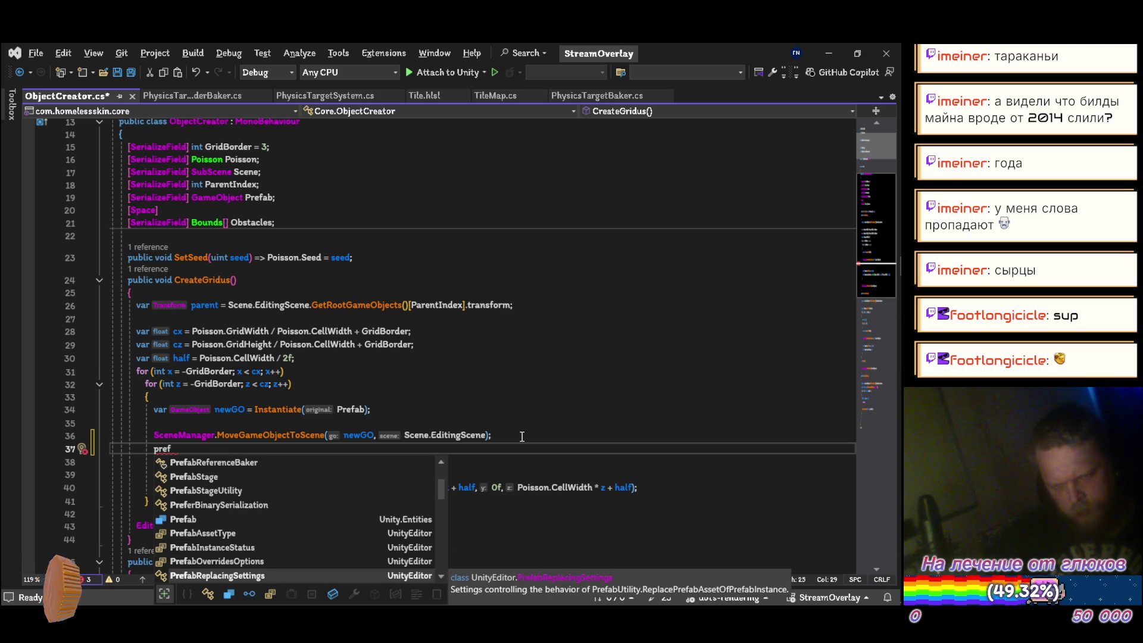
{"action": "key", "text": "Down"}
{"action": "key", "text": "Down"}
{"action": "key", "text": "Down"}
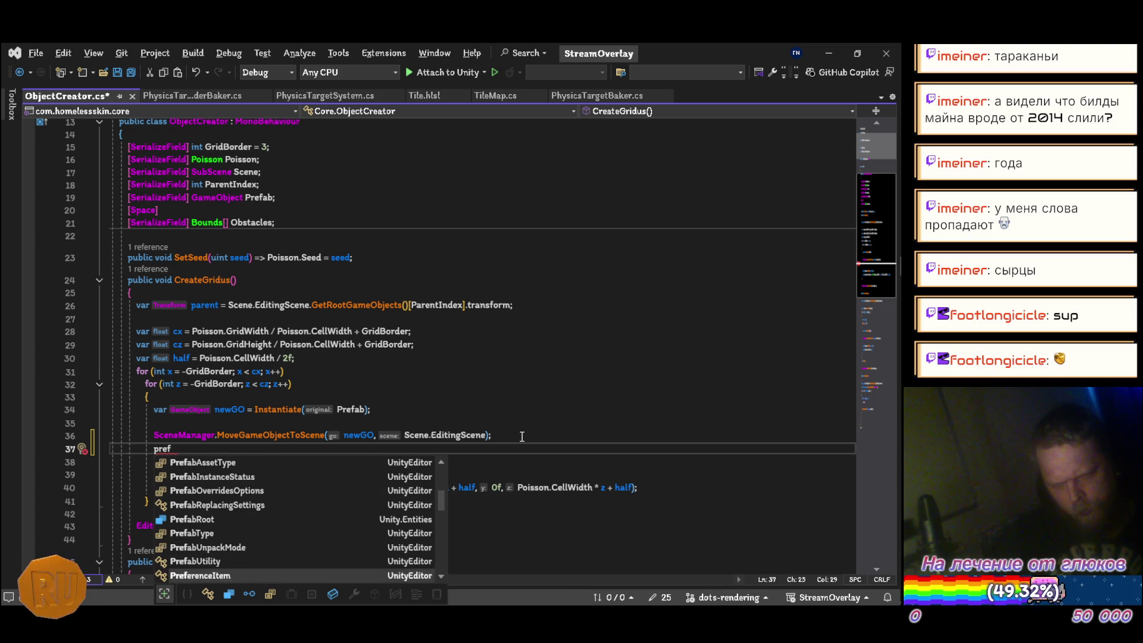
{"action": "key", "text": "Up"}
{"action": "key", "text": "Tab"}
{"action": "type", "text": "."}
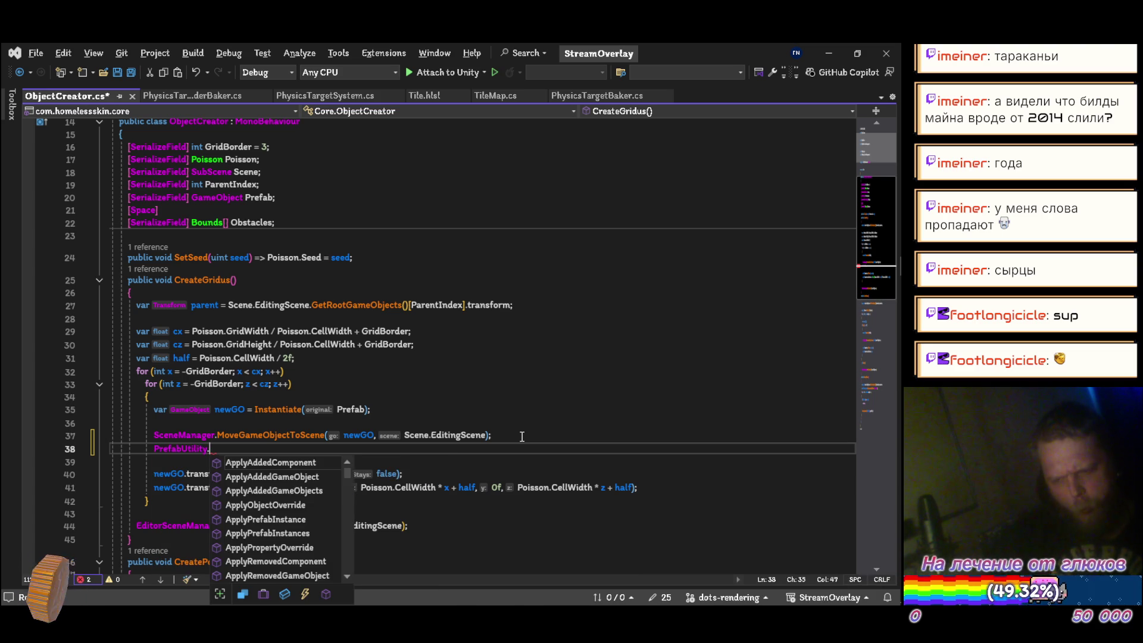
{"action": "type", "text": "re"}
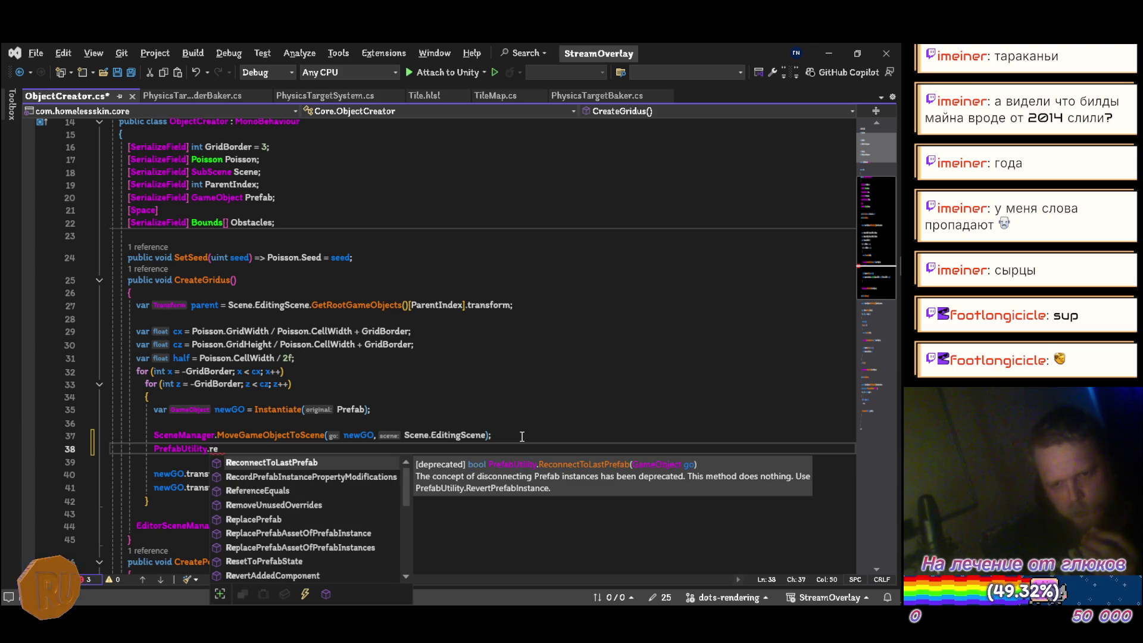
{"action": "type", "text": "c"}
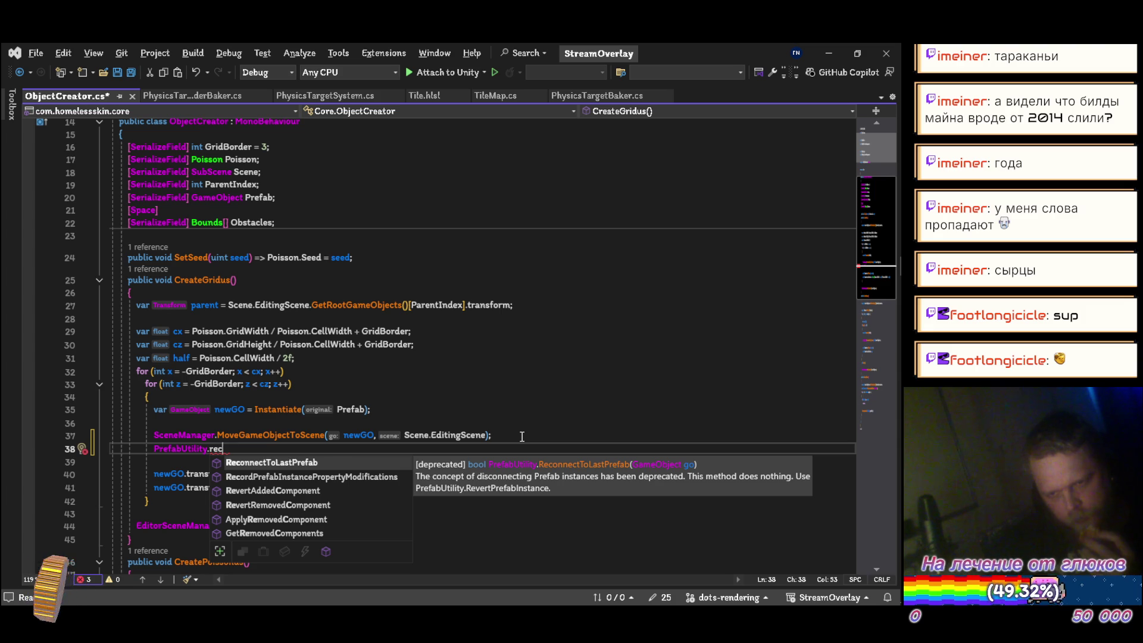
{"action": "key", "text": "Tab"}
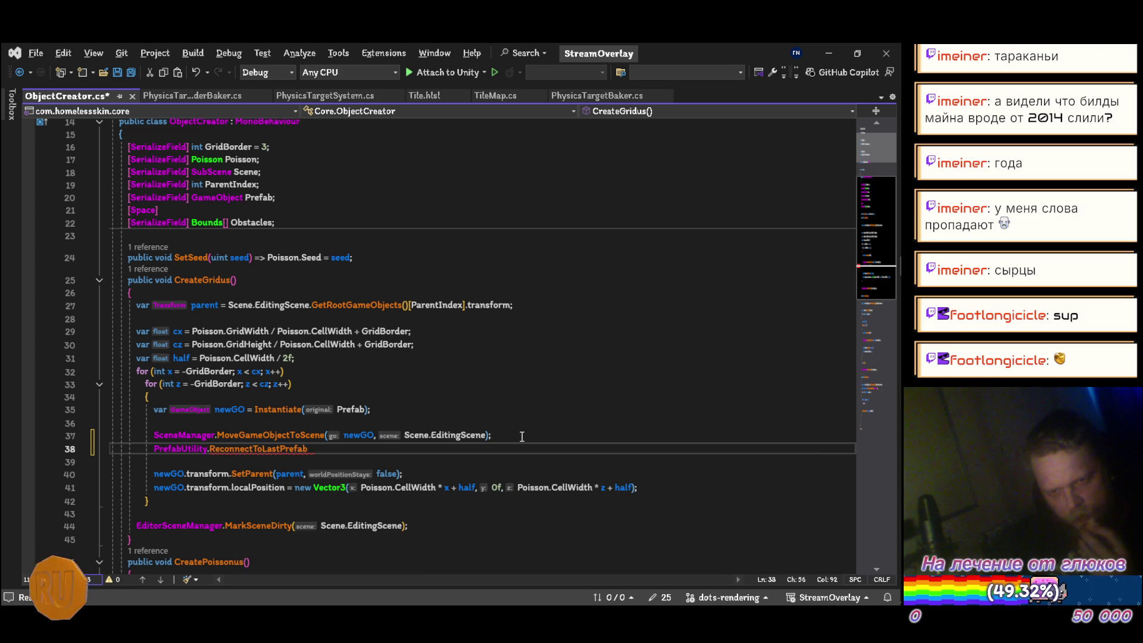
Pass newGO to the call, then replace ReconnectToLastPrefab with RevertPrefabInstance
{"action": "mouse_move", "coordinate": [282, 448]}
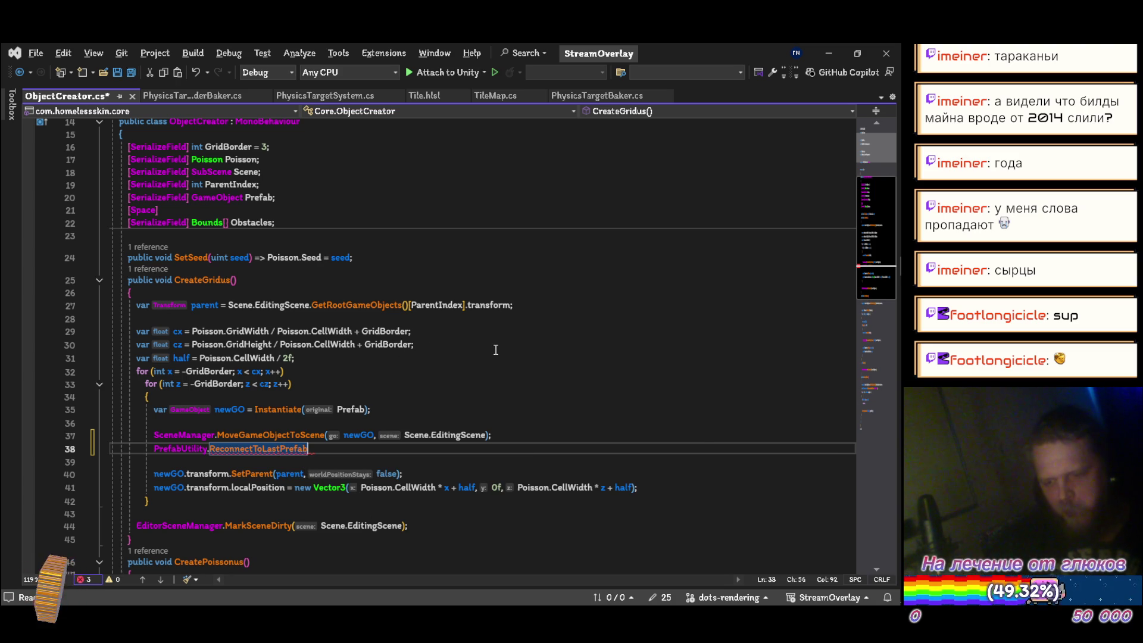
{"action": "type", "text": "("}
{"action": "type", "text": "ne"}
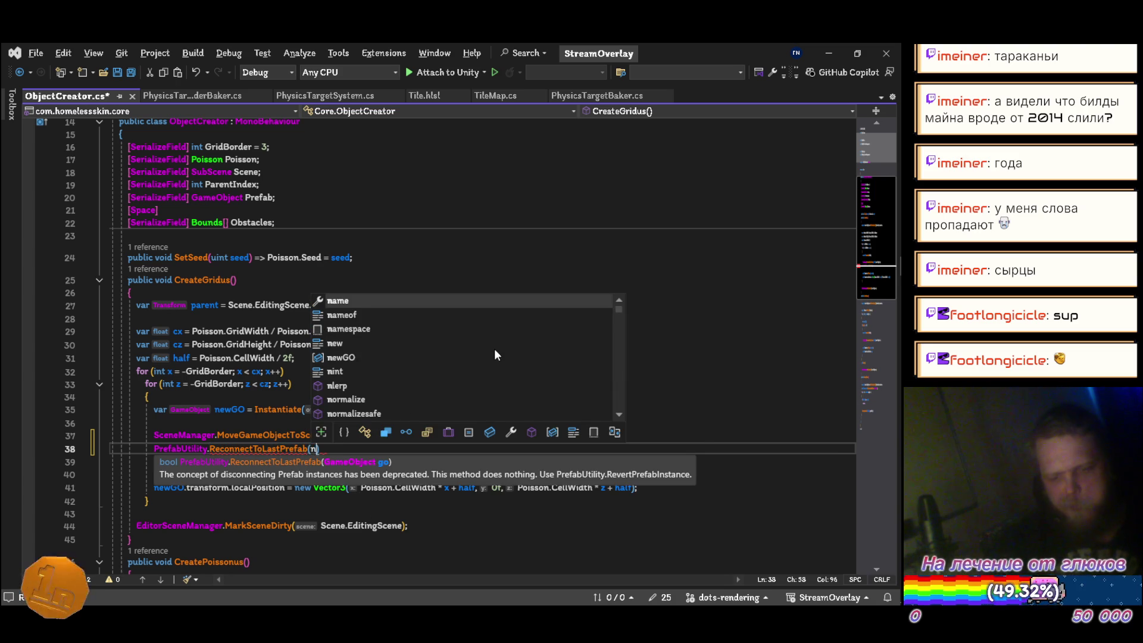
{"action": "type", "text": "w"}
{"action": "key", "text": "Tab"}
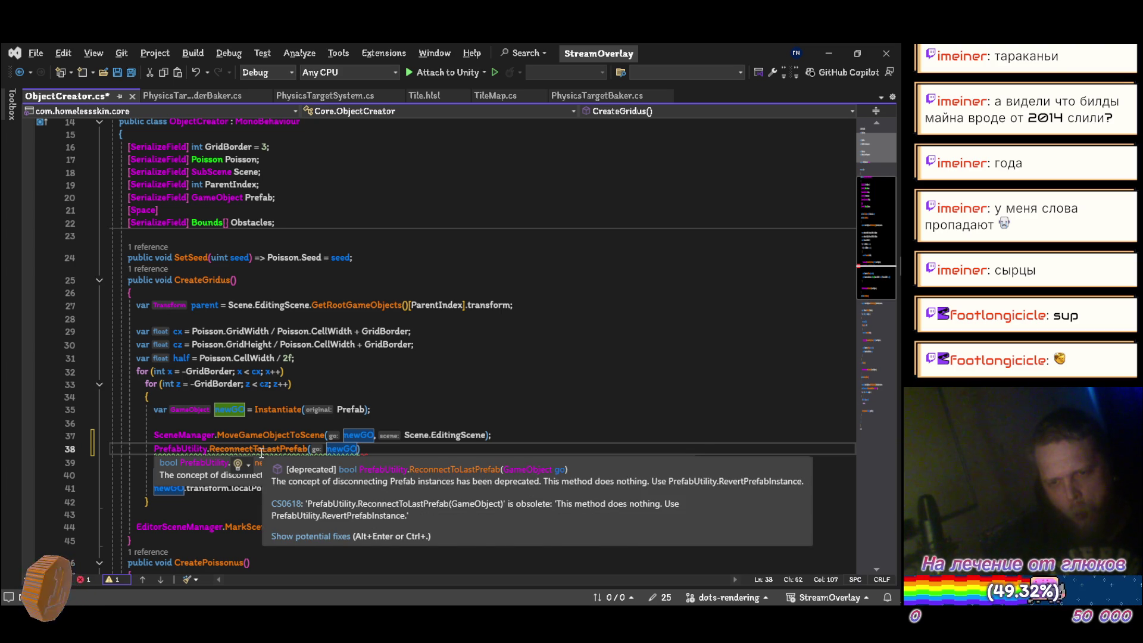
{"action": "double_click", "coordinate": [262, 449]}
{"action": "type", "text": "rever"}
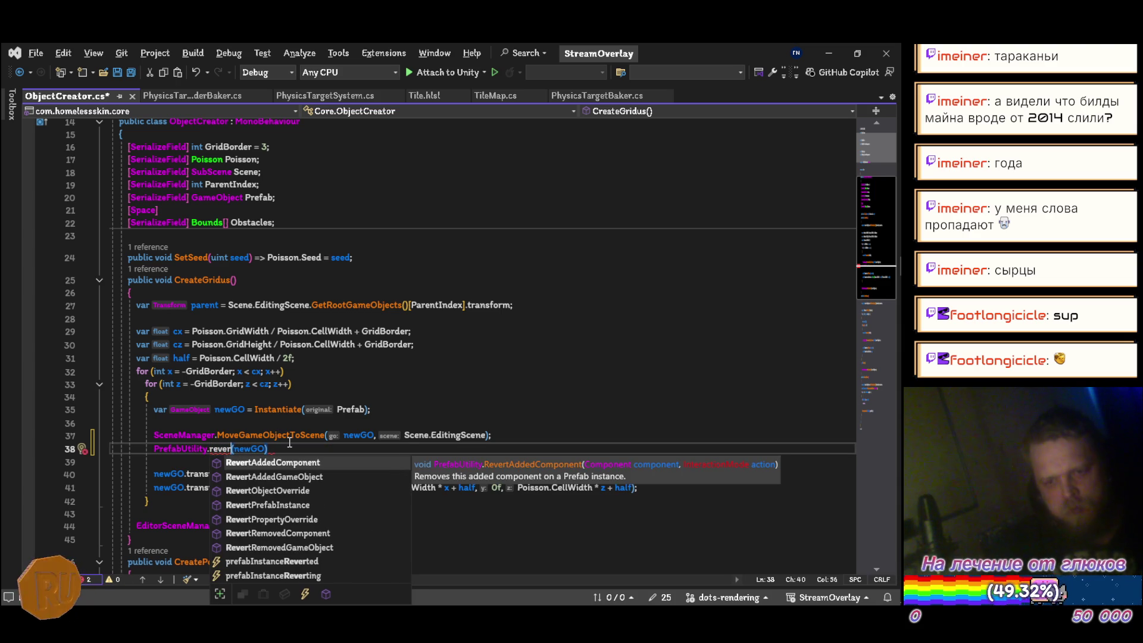
{"action": "key", "text": "Down"}
{"action": "key", "text": "Down"}
{"action": "key", "text": "Down"}
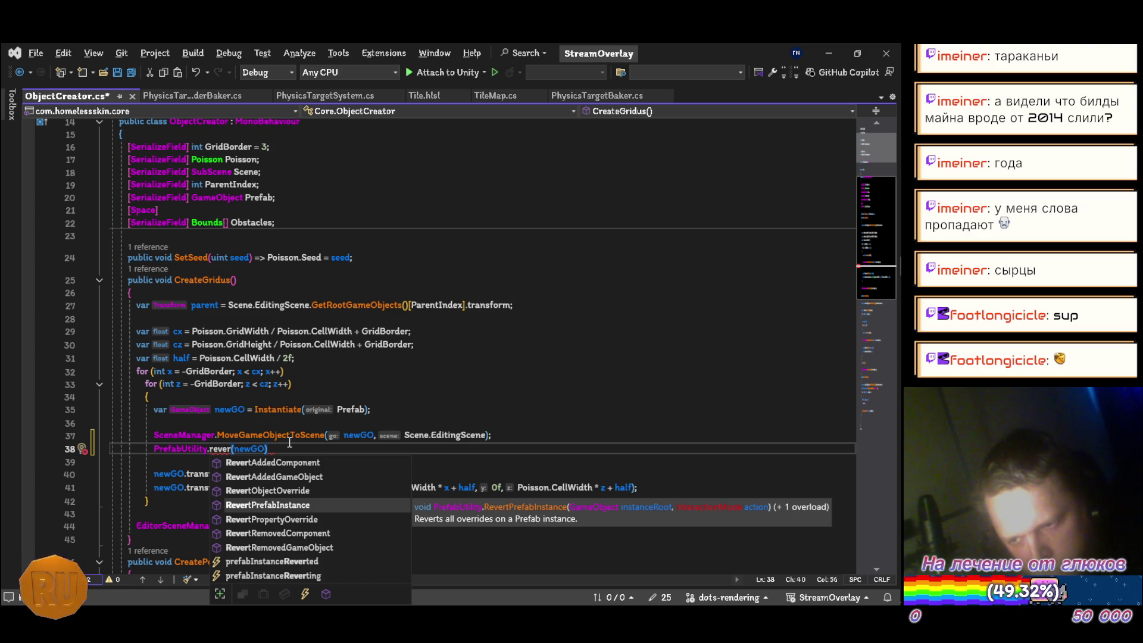
{"action": "key", "text": "Tab"}
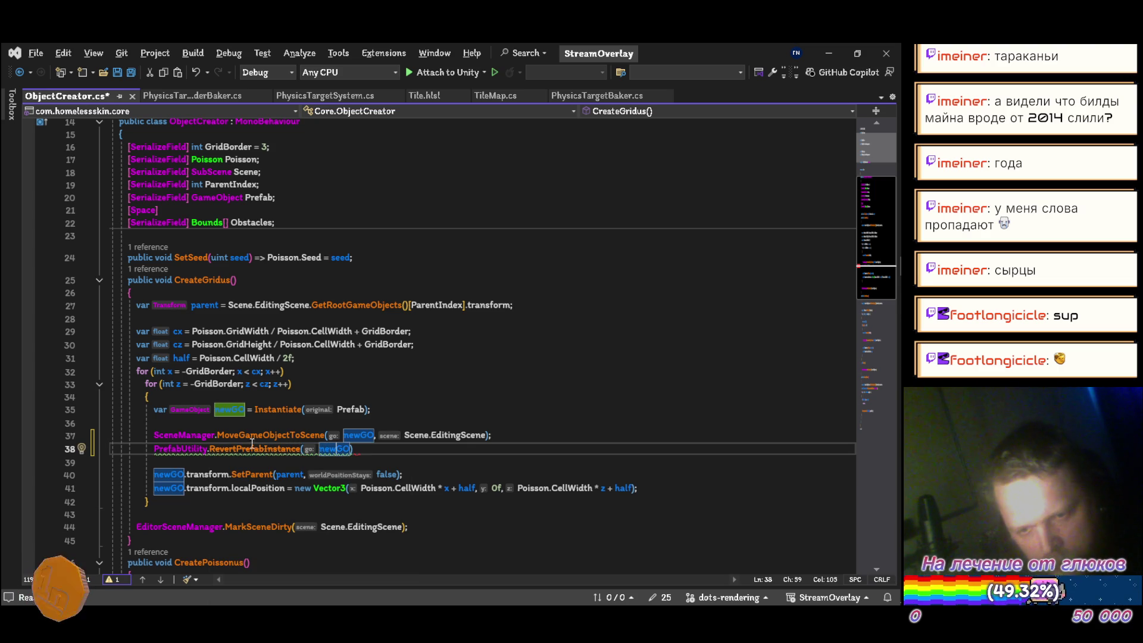
{"action": "mouse_move", "coordinate": [266, 448]}
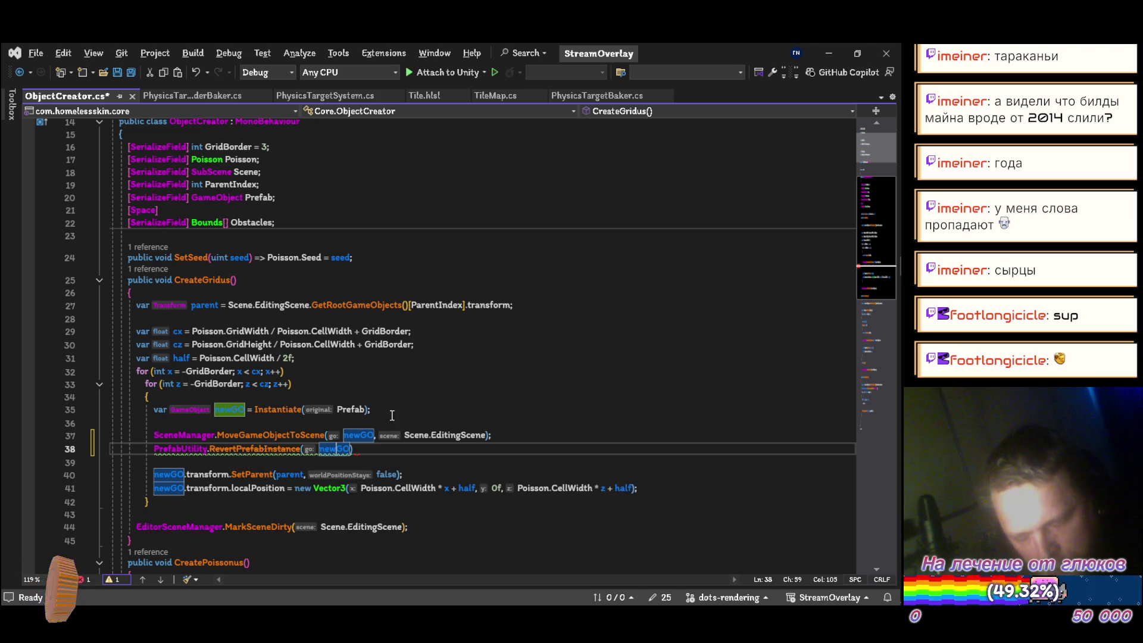
Add InteractionMode.AutomatedAction as the second argument, close the statement, and save ObjectCreator.cs
{"action": "key", "text": "End"}
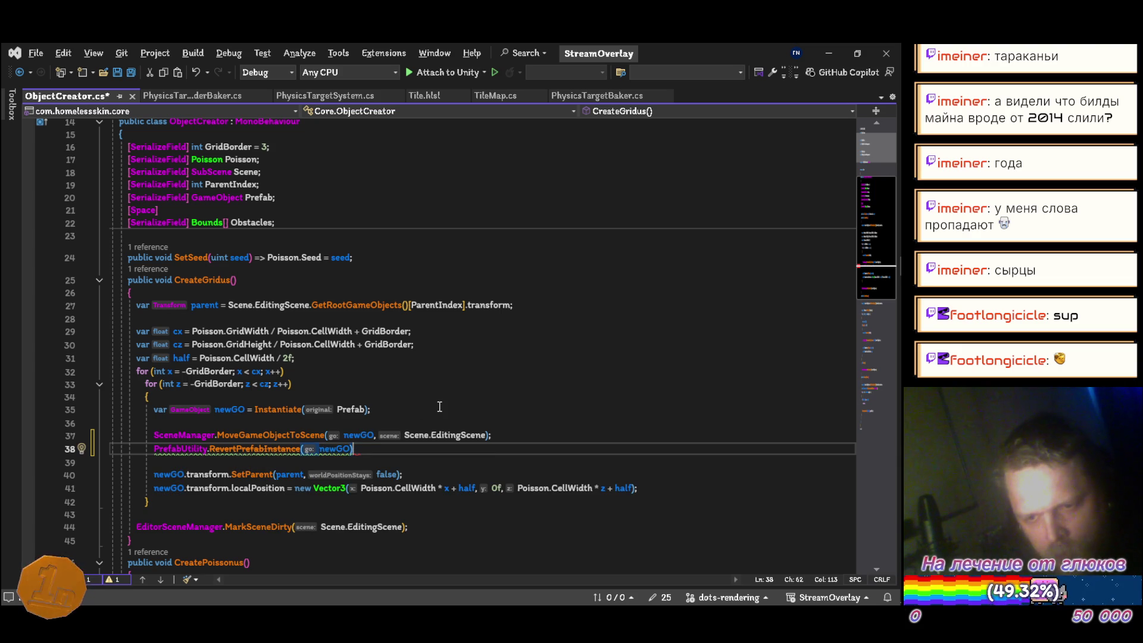
{"action": "type", "text": ","}
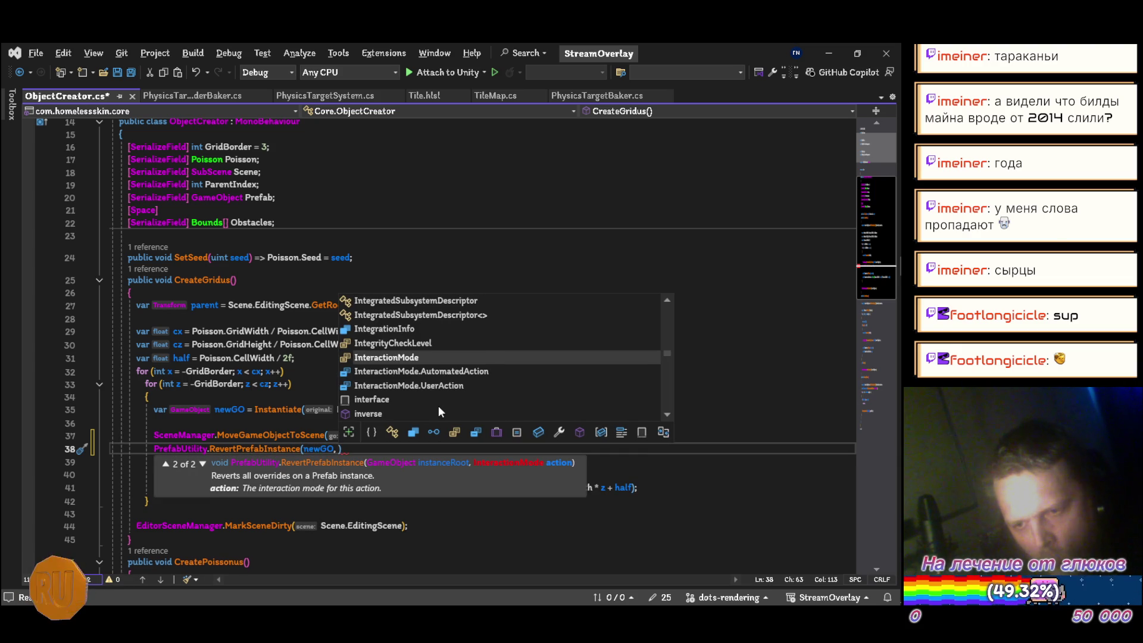
{"action": "key", "text": "Down"}
{"action": "key", "text": "Tab"}
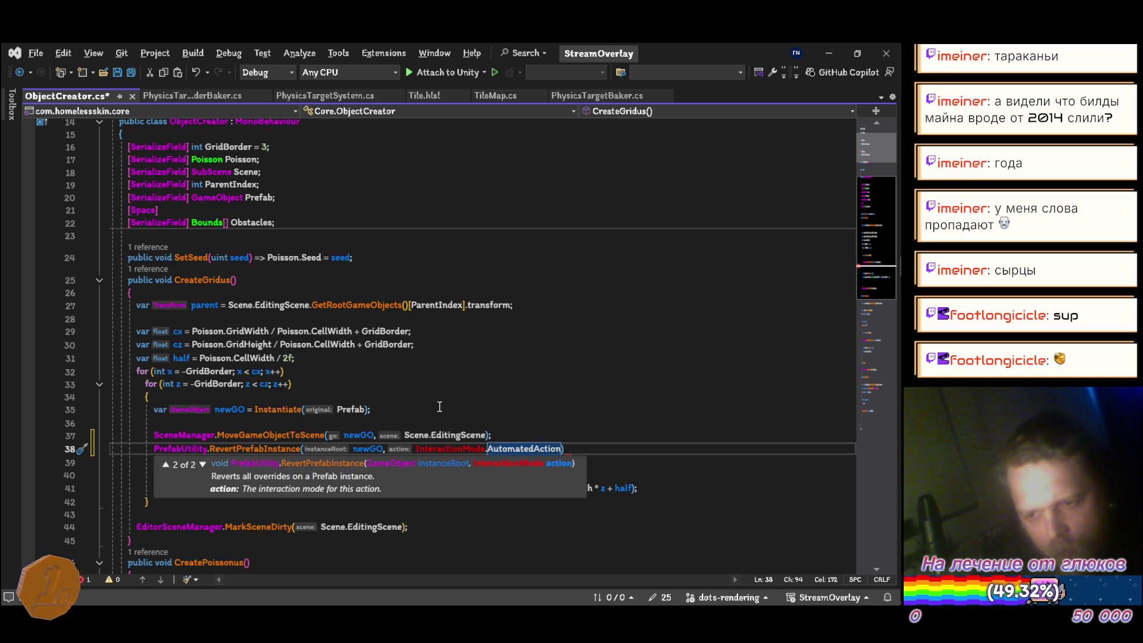
{"action": "type", "text": ");"}
{"action": "key", "text": "ctrl+s"}
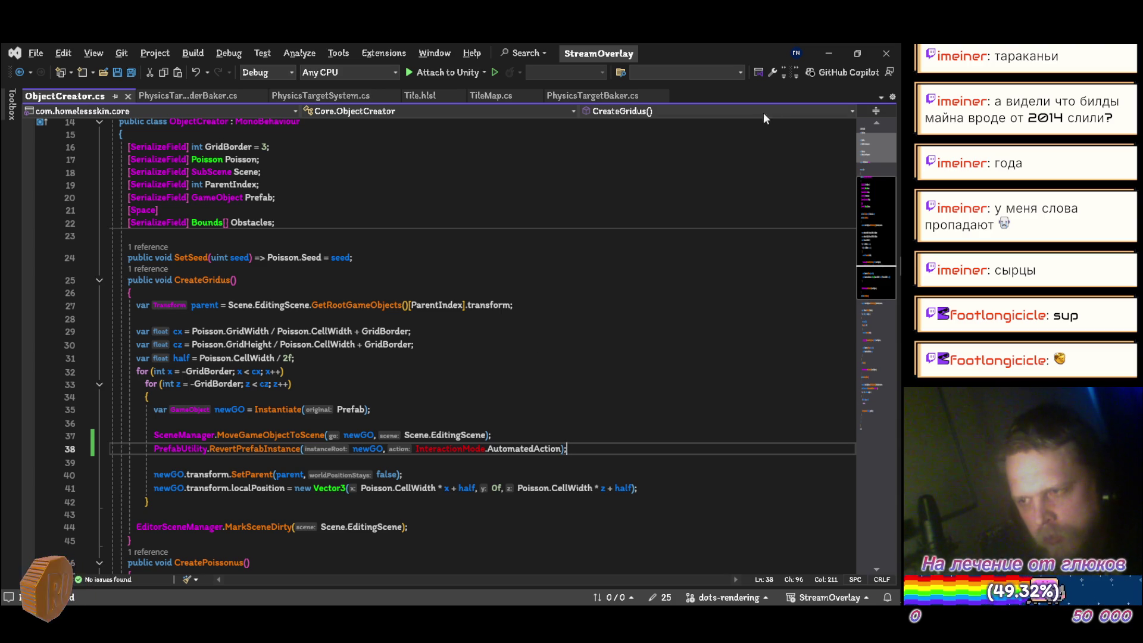
{"action": "left_click", "coordinate": [829, 53]}
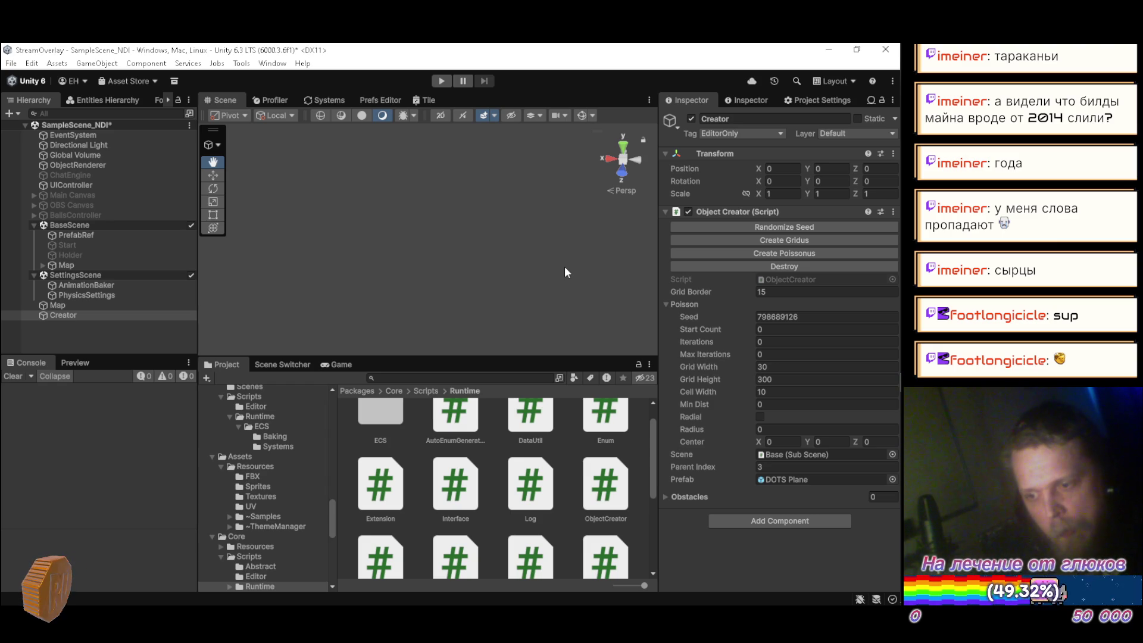
Destroy the old grid, run Create Gridus again, and view the resulting ArgumentException details
{"action": "left_click", "coordinate": [702, 266]}
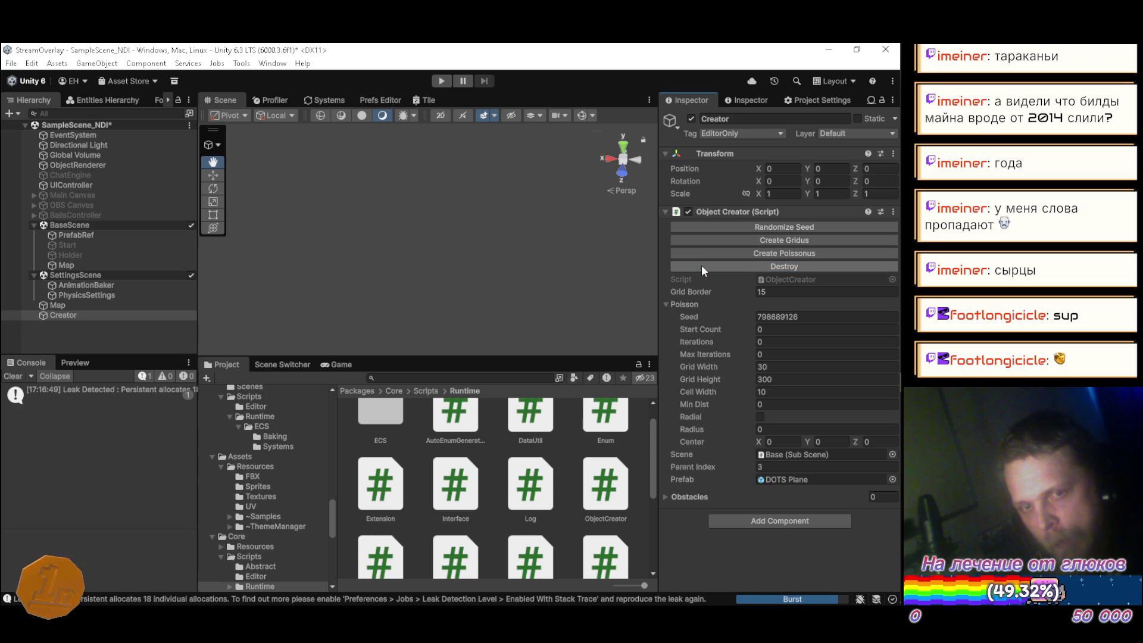
{"action": "left_click", "coordinate": [714, 239]}
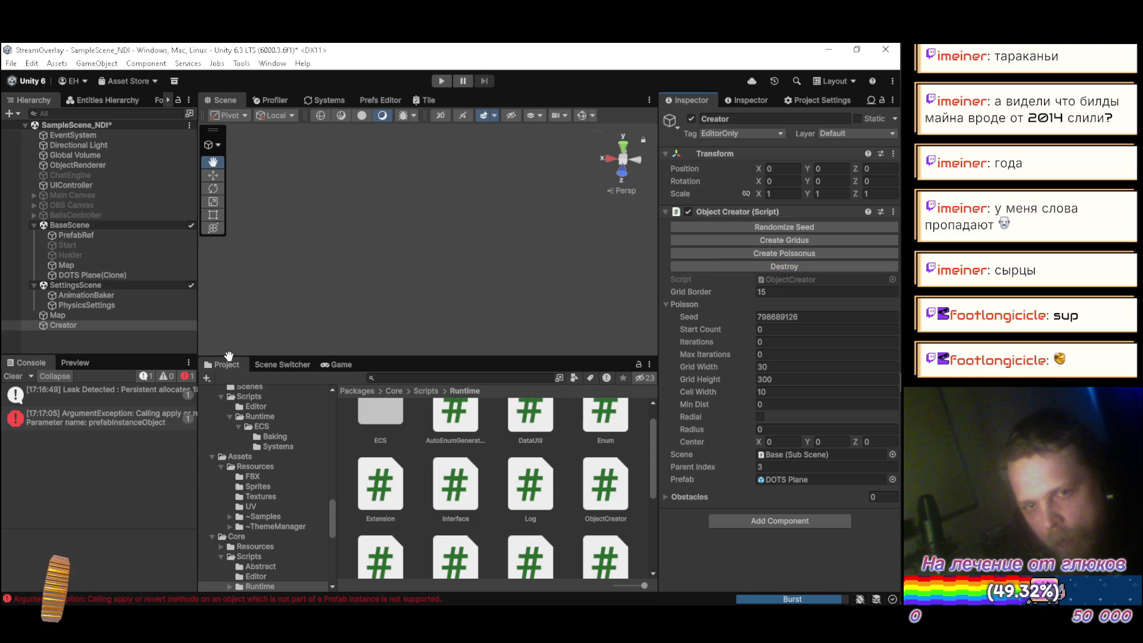
{"action": "left_click", "coordinate": [91, 420]}
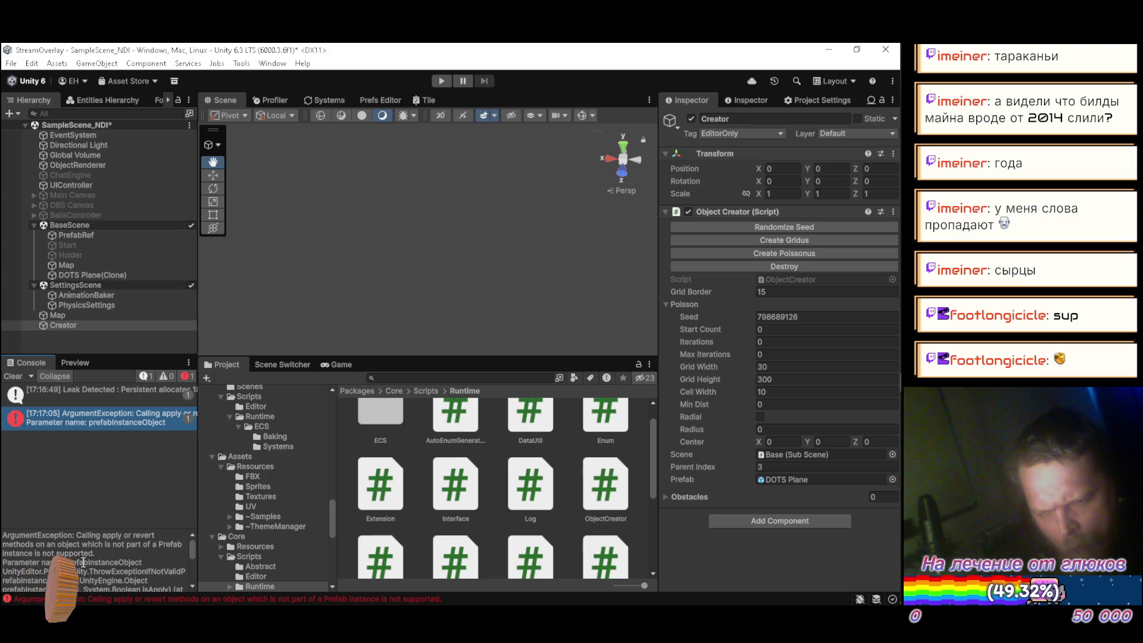
Scroll through the exception's stack trace, then return to Visual Studio
{"action": "scroll", "coordinate": [87, 550], "scroll_direction": "down", "scroll_amount": 1}
{"action": "scroll", "coordinate": [86, 550], "scroll_direction": "up", "scroll_amount": 1}
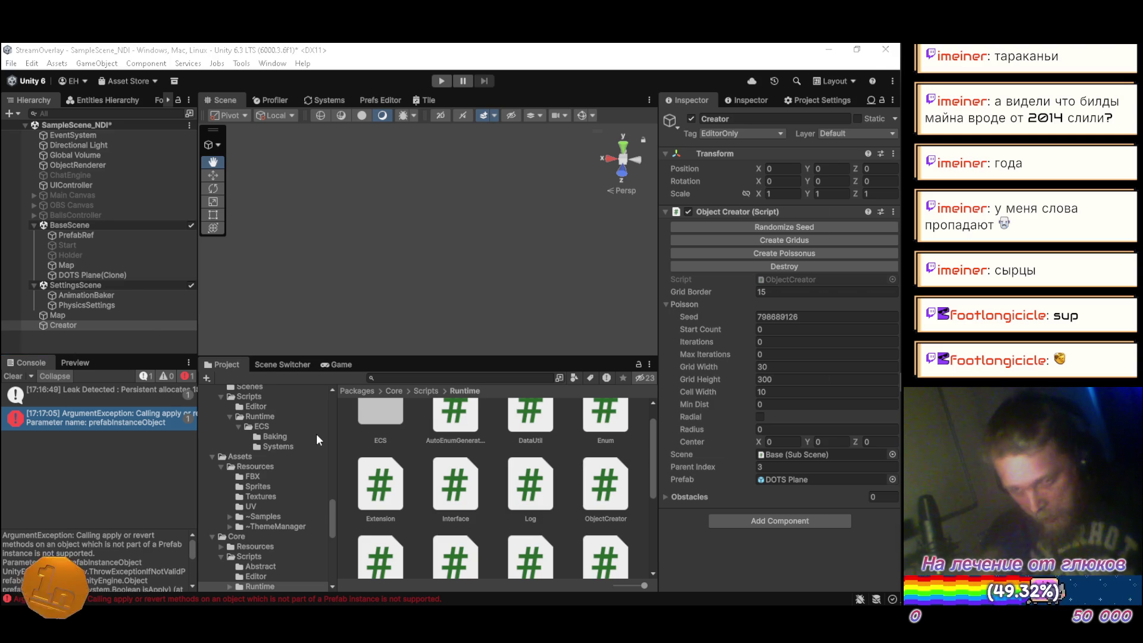
{"action": "key", "text": "alt+Tab"}
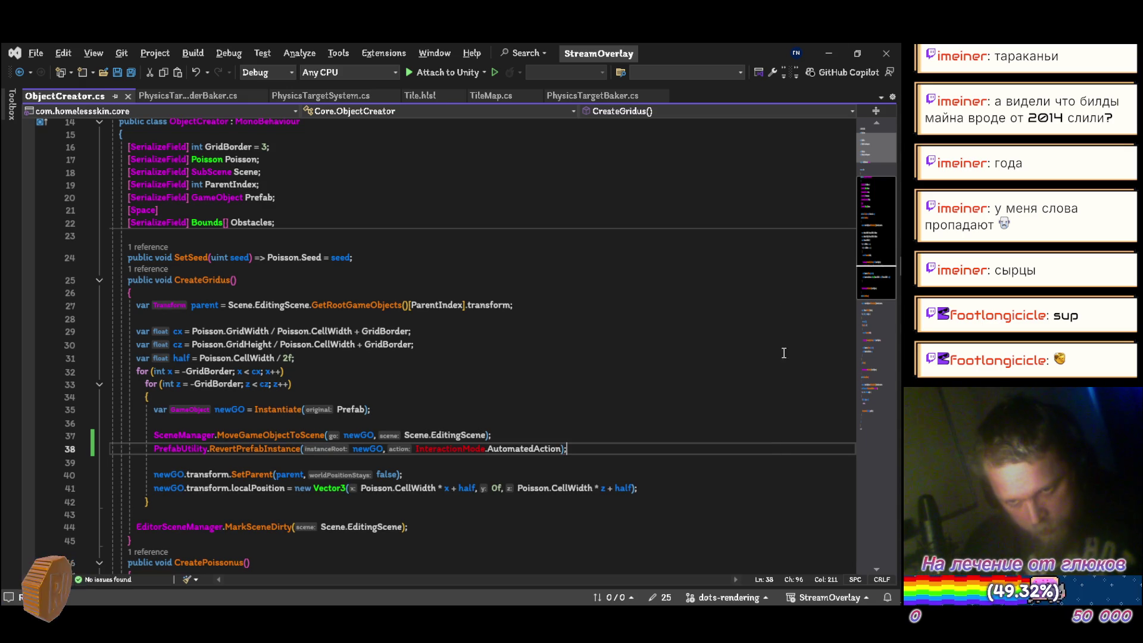
Try rewriting line 38 as EditorUtility.ReconnectToLastPrefab(newGO), dropping the InteractionMode argument
{"action": "key", "text": "Home"}
{"action": "key", "text": "ctrl+shift+Right"}
{"action": "key", "text": "ctrl+shift+Right"}
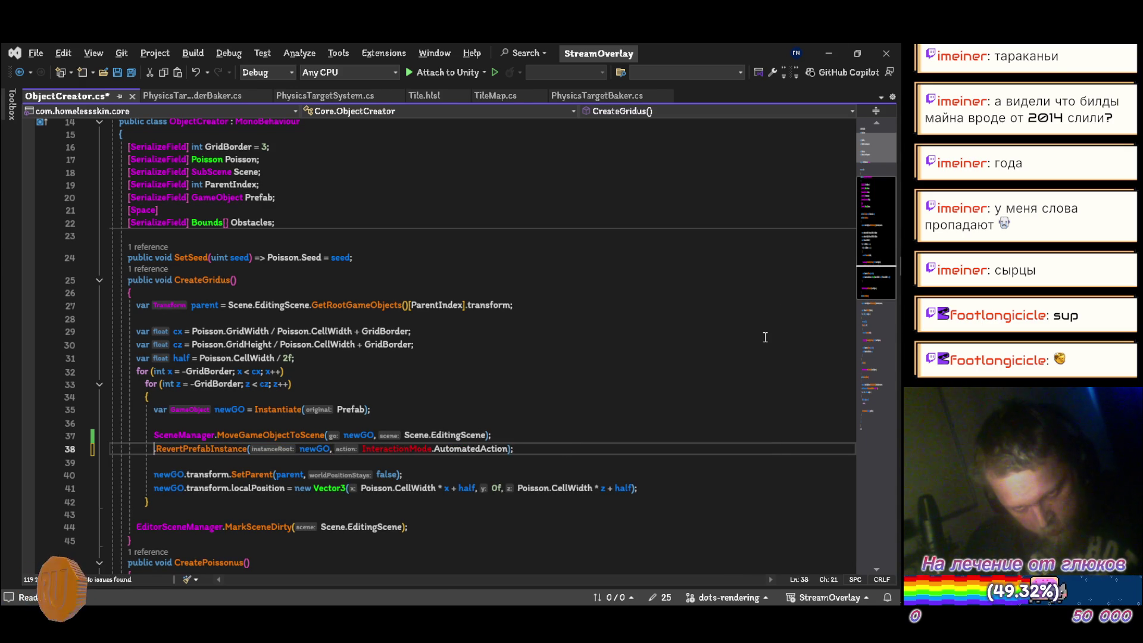
{"action": "type", "text": "ed"}
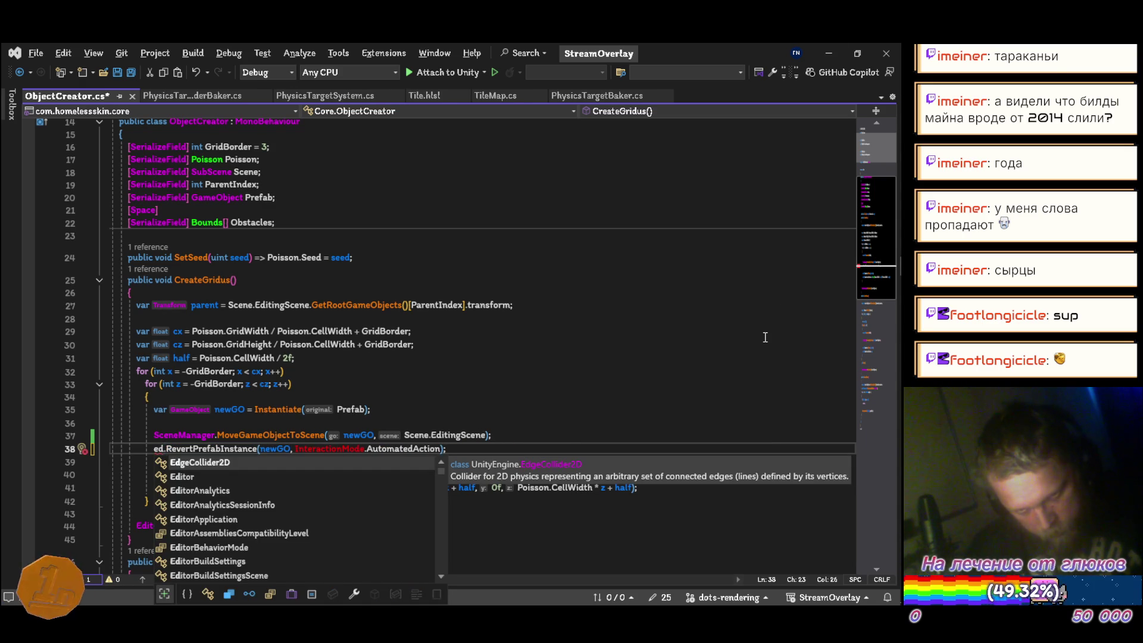
{"action": "type", "text": "itoruti"}
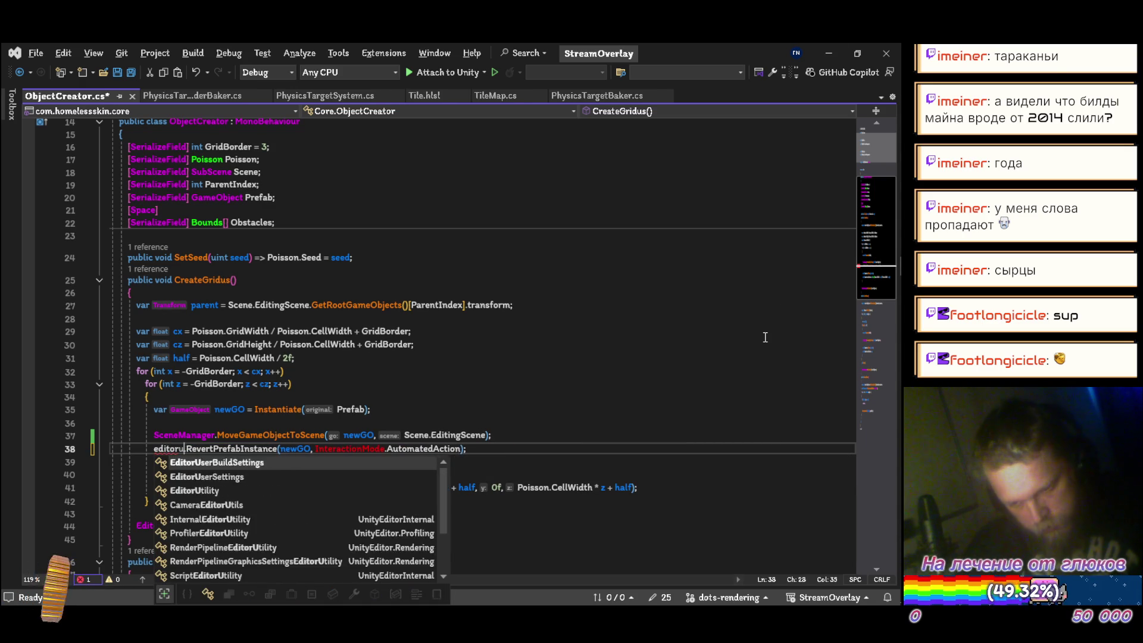
{"action": "key", "text": "Tab"}
{"action": "type", "text": "."}
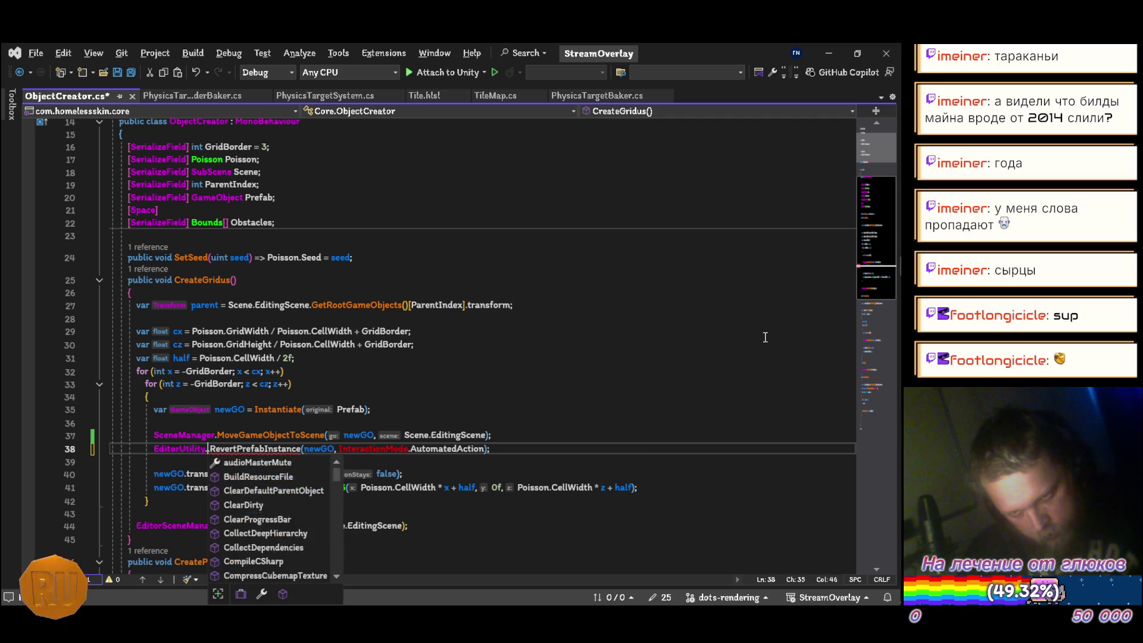
{"action": "type", "text": "pre"}
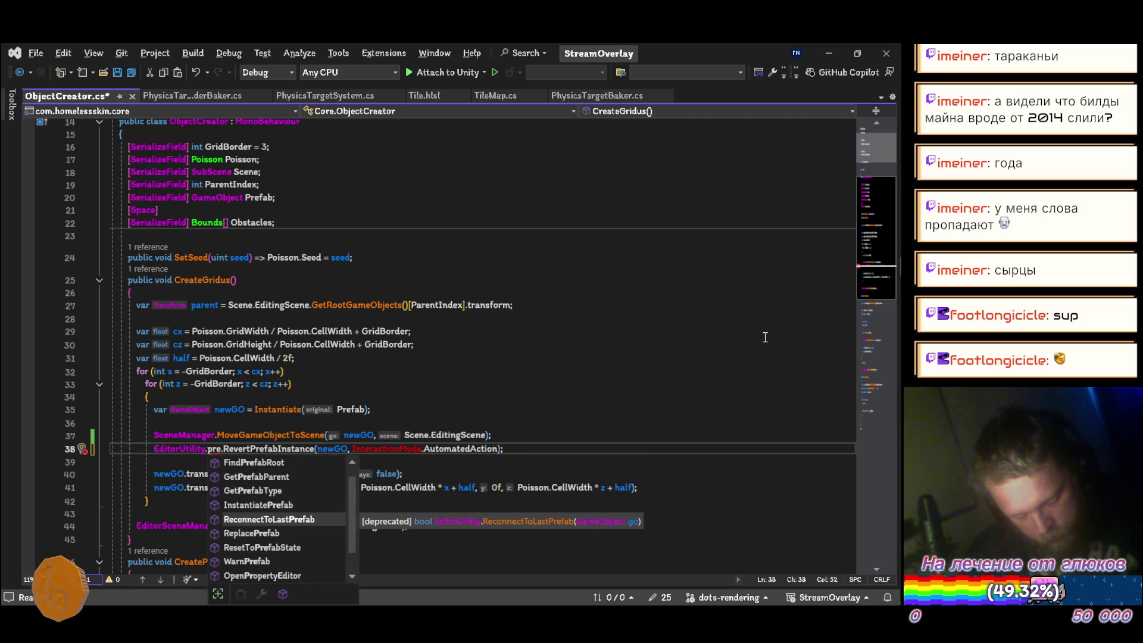
{"action": "type", "text": "fab"}
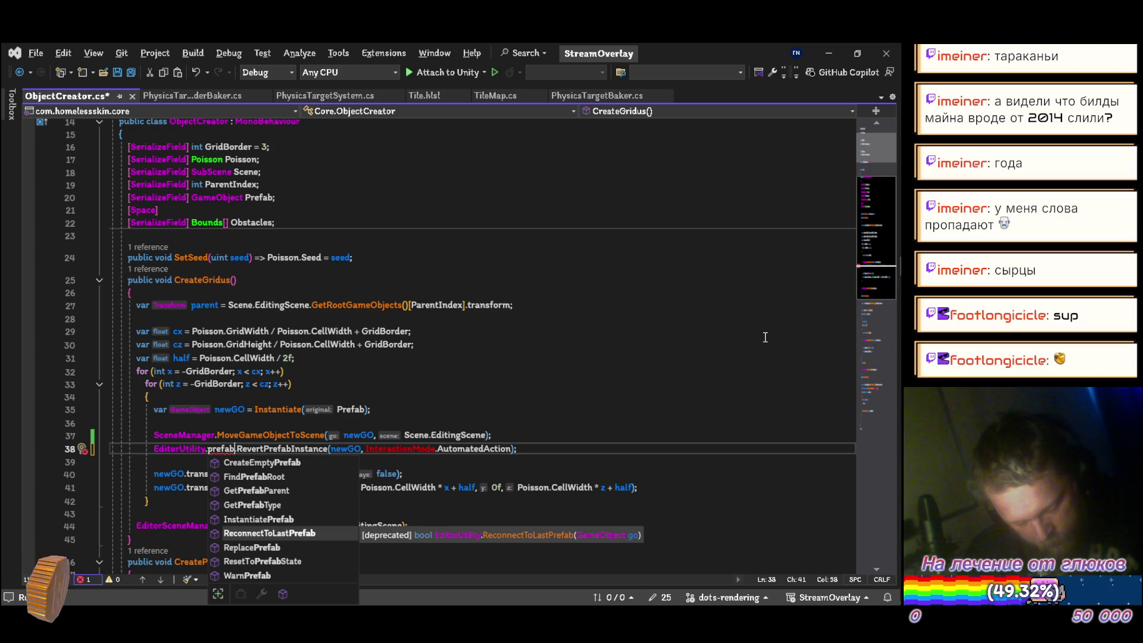
{"action": "key", "text": "Tab"}
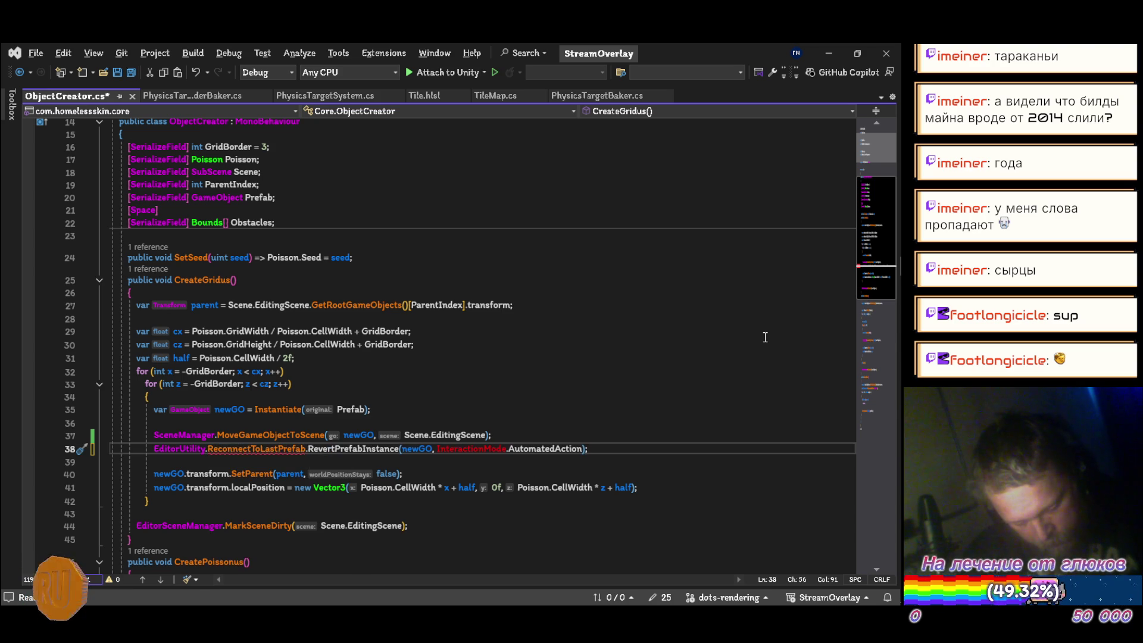
{"action": "key", "text": "ctrl+Delete"}
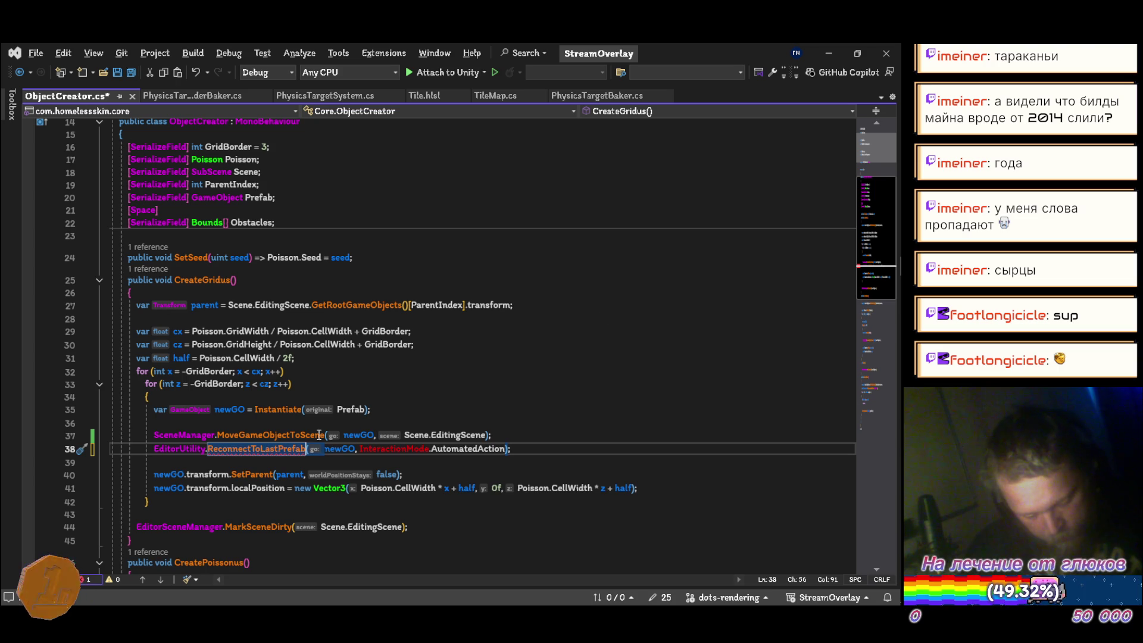
{"action": "mouse_move", "coordinate": [296, 451]}
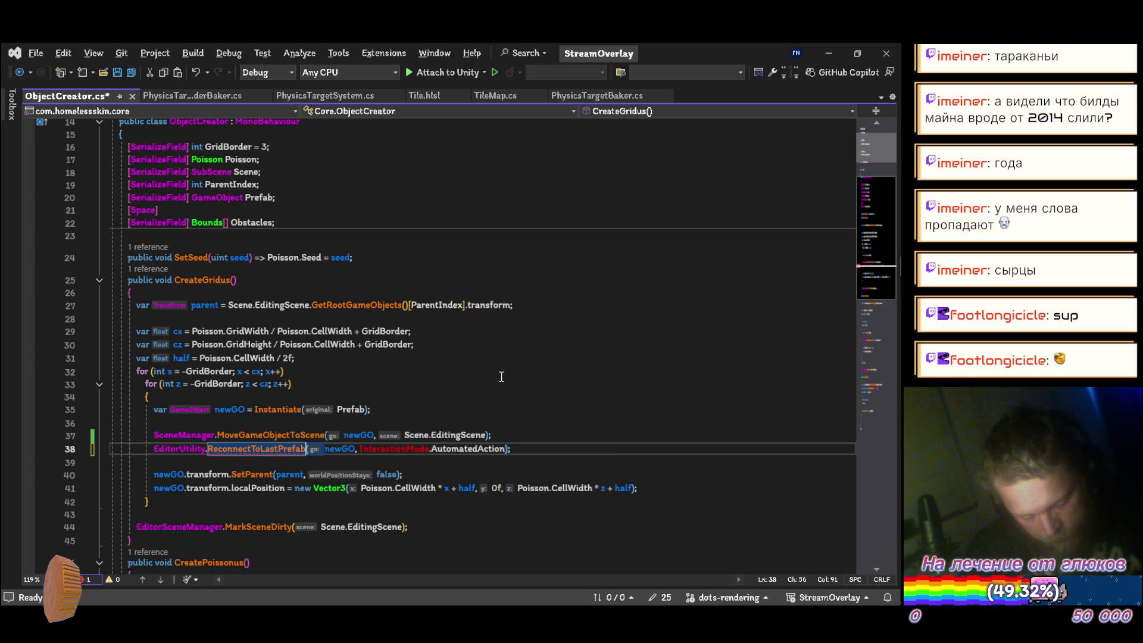
{"action": "key", "text": "ctrl+Right"}
{"action": "key", "text": "ctrl+Right"}
{"action": "key", "text": "ctrl+Delete"}
{"action": "key", "text": "ctrl+Delete"}
{"action": "key", "text": "ctrl+Delete"}
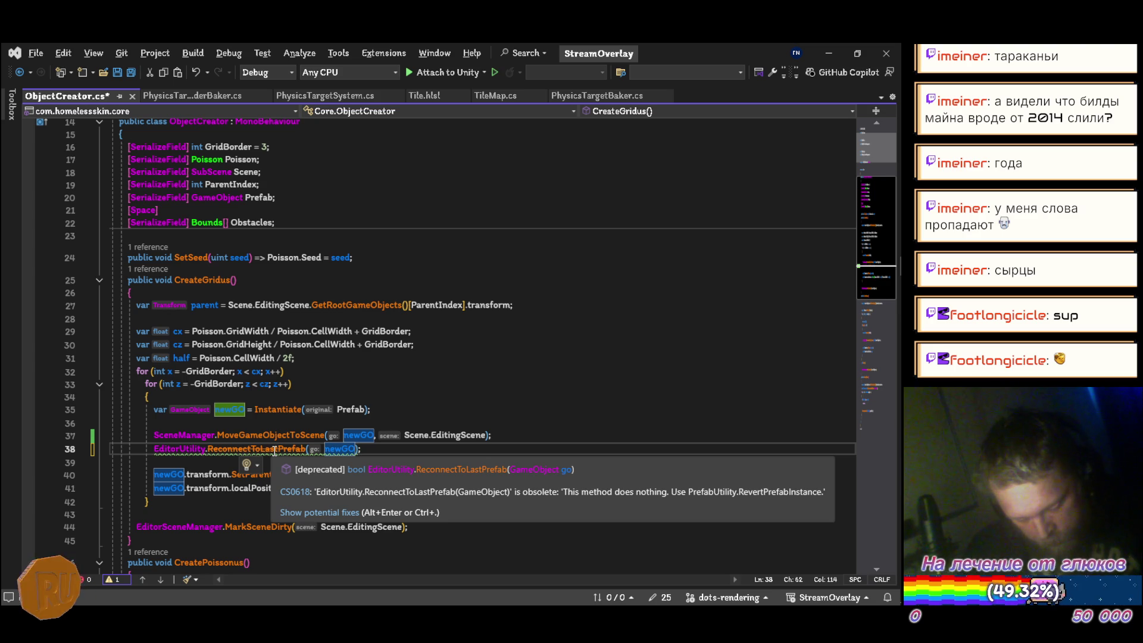
Undo back to PrefabUtility.RevertPrefabInstance, move it above the scene move, and switch to Unity
{"action": "key", "text": "ctrl+z"}
{"action": "key", "text": "ctrl+z"}
{"action": "key", "text": "ctrl+z"}
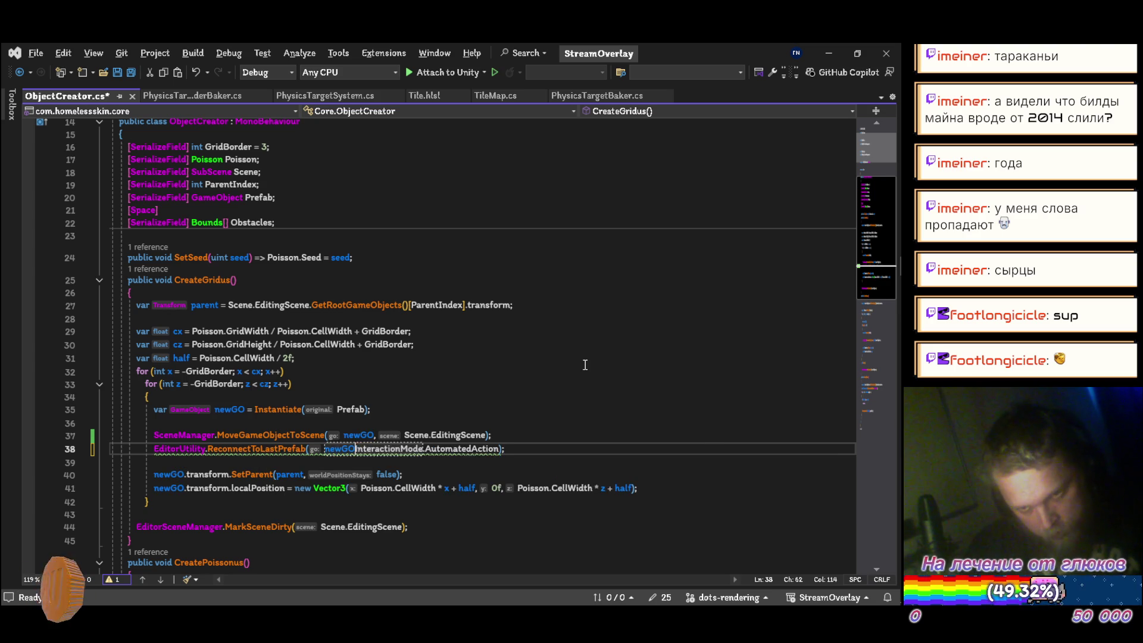
{"action": "key", "text": "ctrl+z"}
{"action": "key", "text": "ctrl+z"}
{"action": "key", "text": "ctrl+z"}
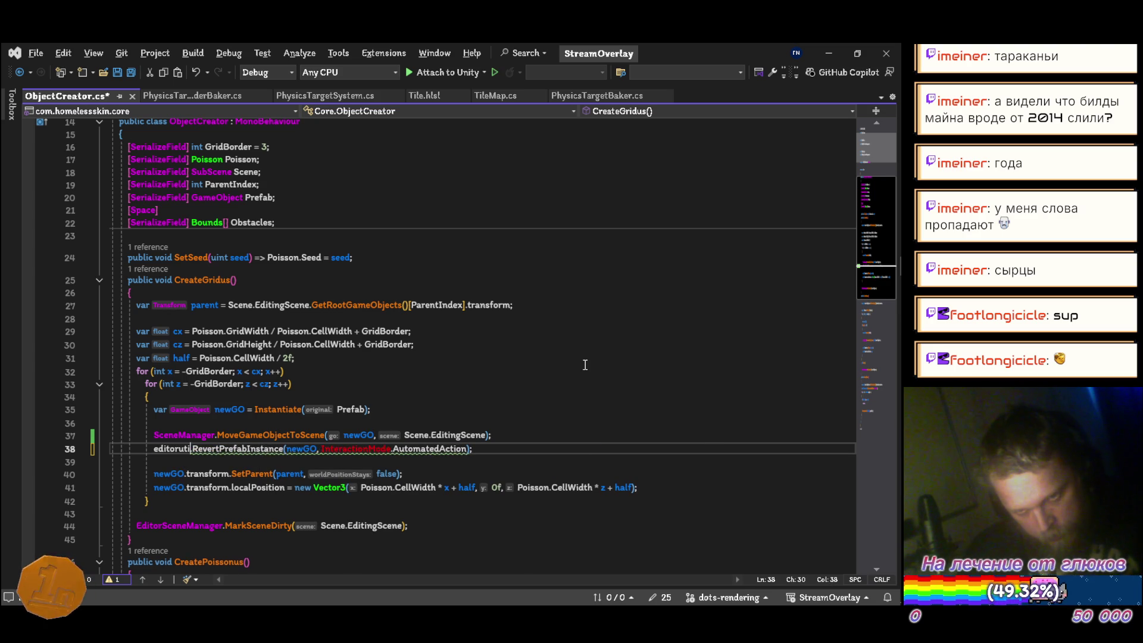
{"action": "key", "text": "ctrl+z"}
{"action": "key", "text": "ctrl+z"}
{"action": "key", "text": "ctrl+z"}
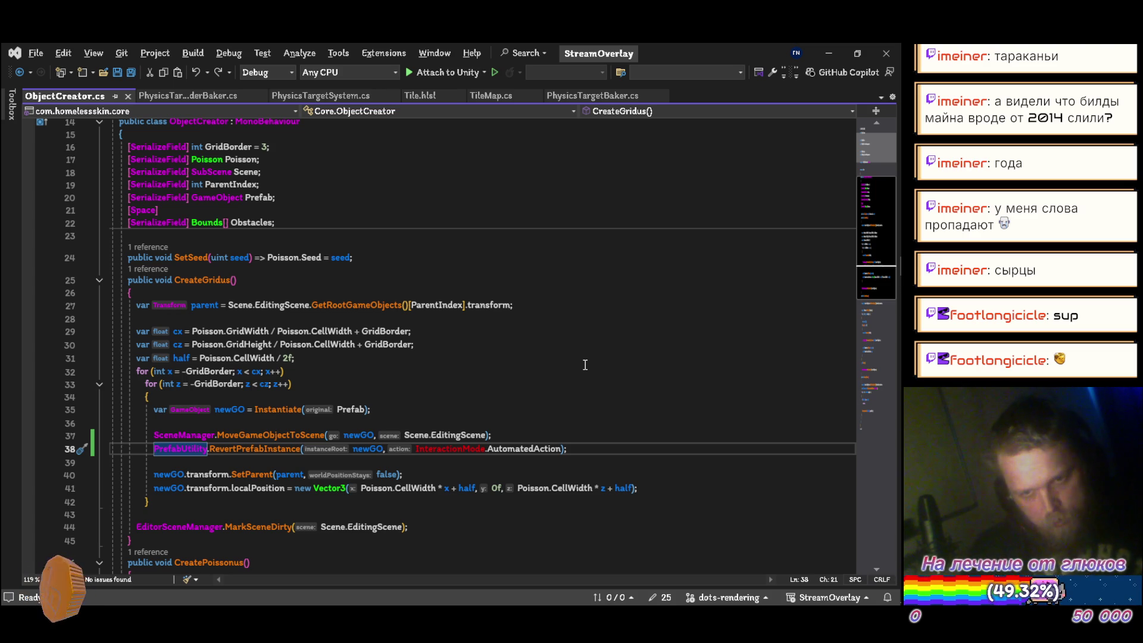
{"action": "key", "text": "alt+Up"}
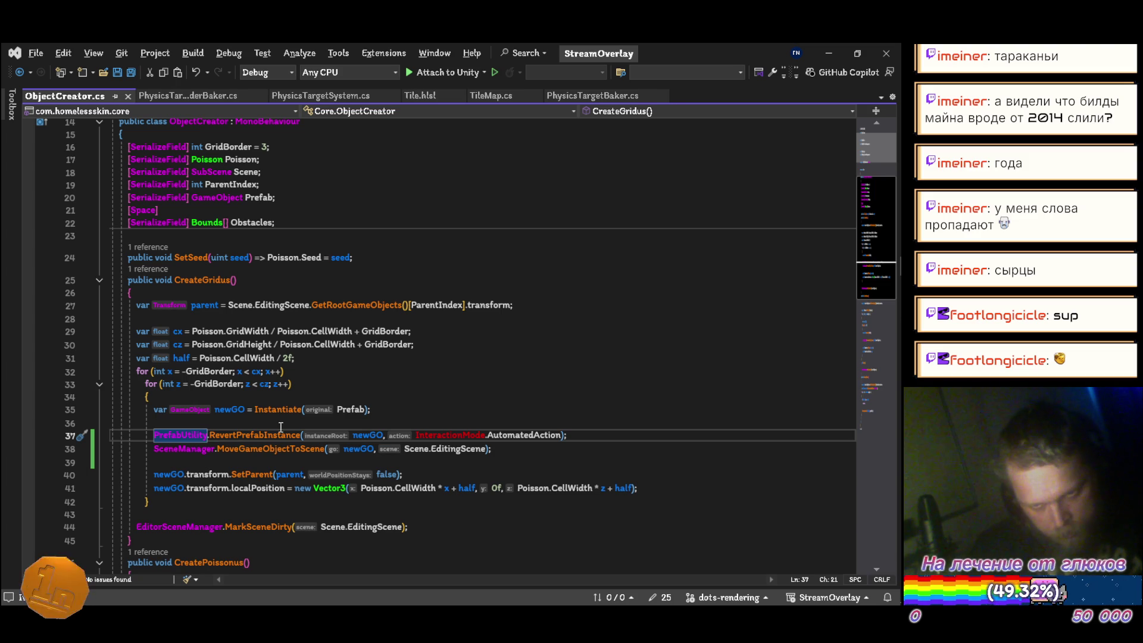
{"action": "key", "text": "alt+Tab"}
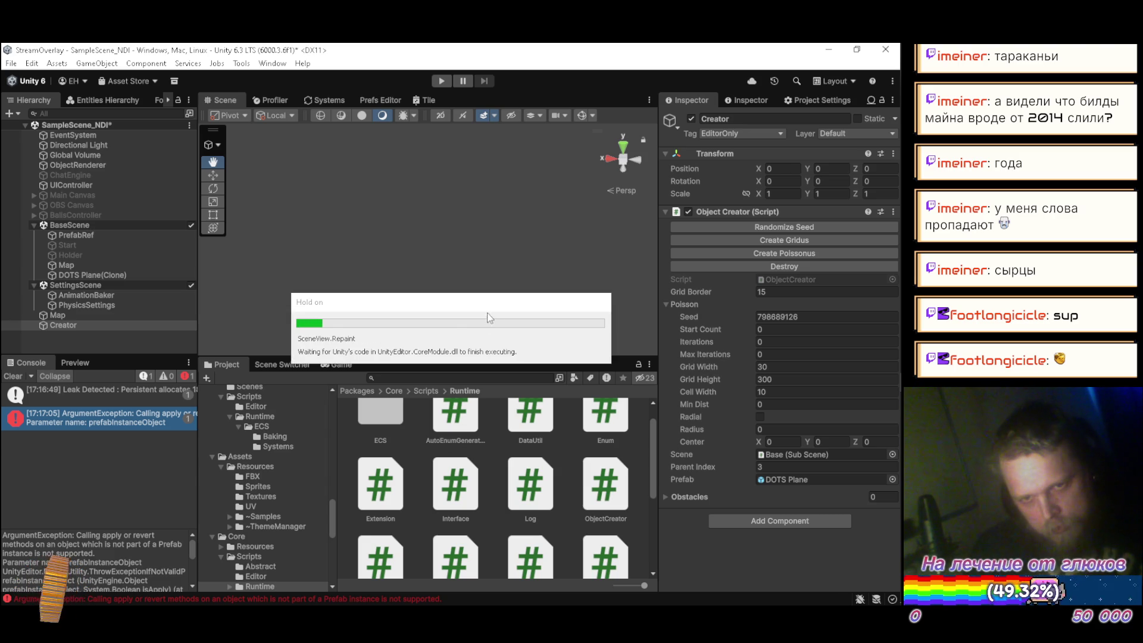
Delete the old DOTS Plane(Clone) and regenerate the grid from Creator with the updated script
{"action": "left_click", "coordinate": [148, 276]}
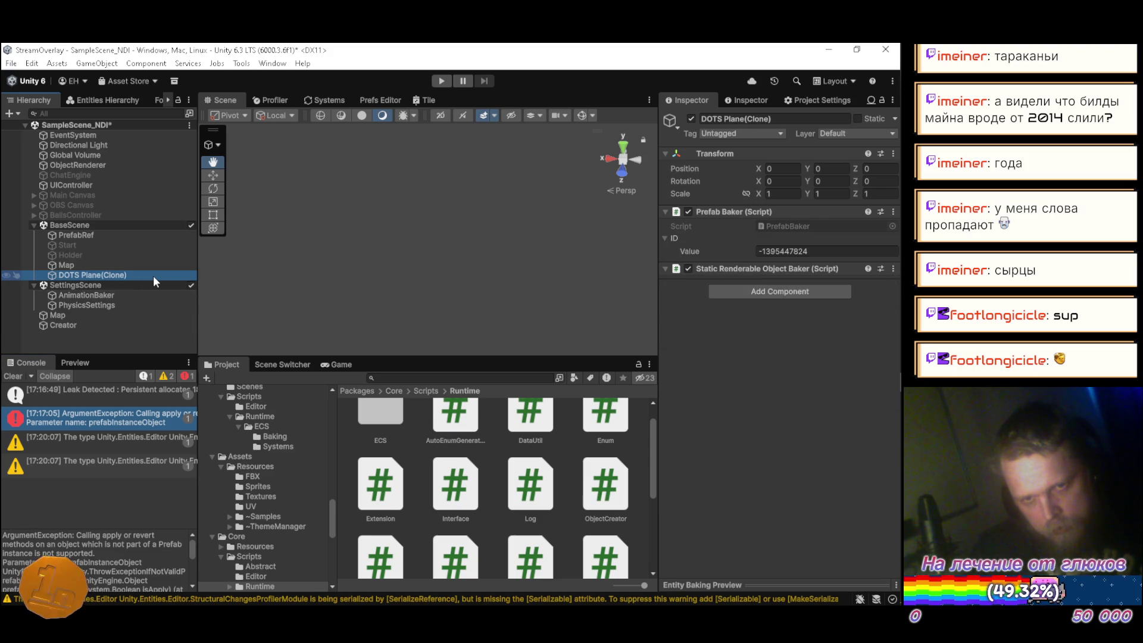
{"action": "key", "text": "Delete"}
{"action": "left_click", "coordinate": [124, 315]}
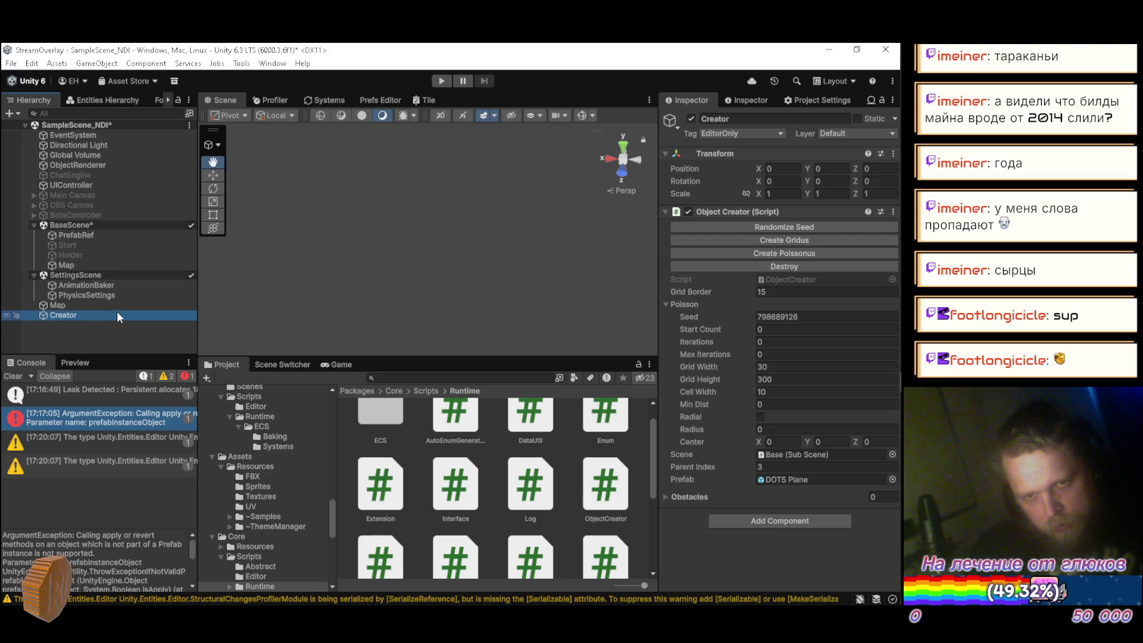
{"action": "left_click", "coordinate": [750, 240]}
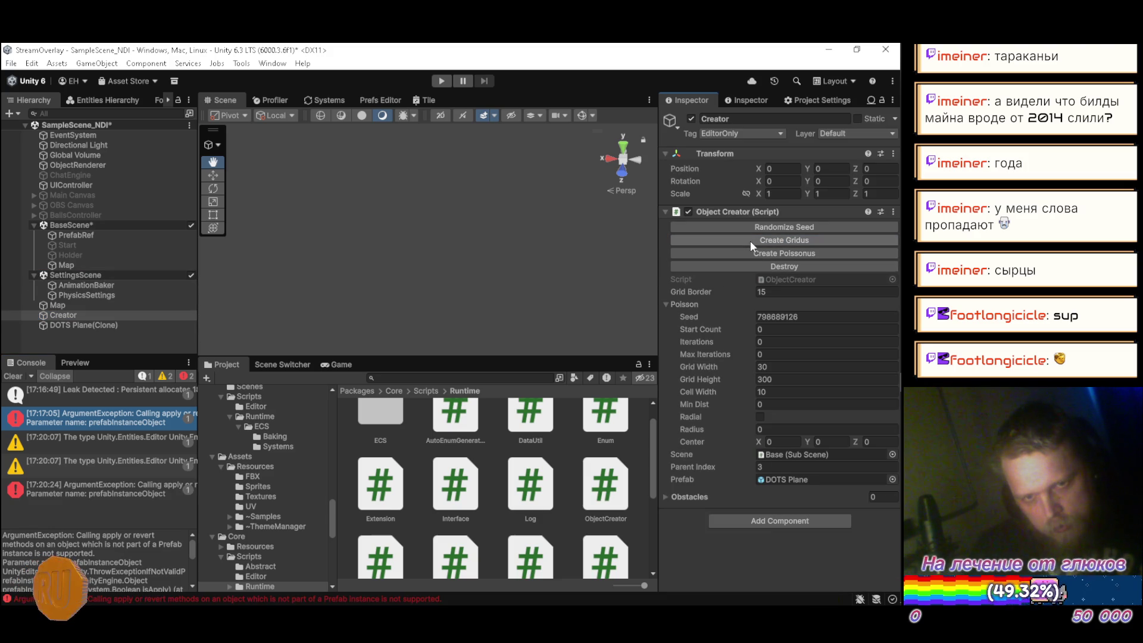
{"action": "left_click", "coordinate": [109, 325]}
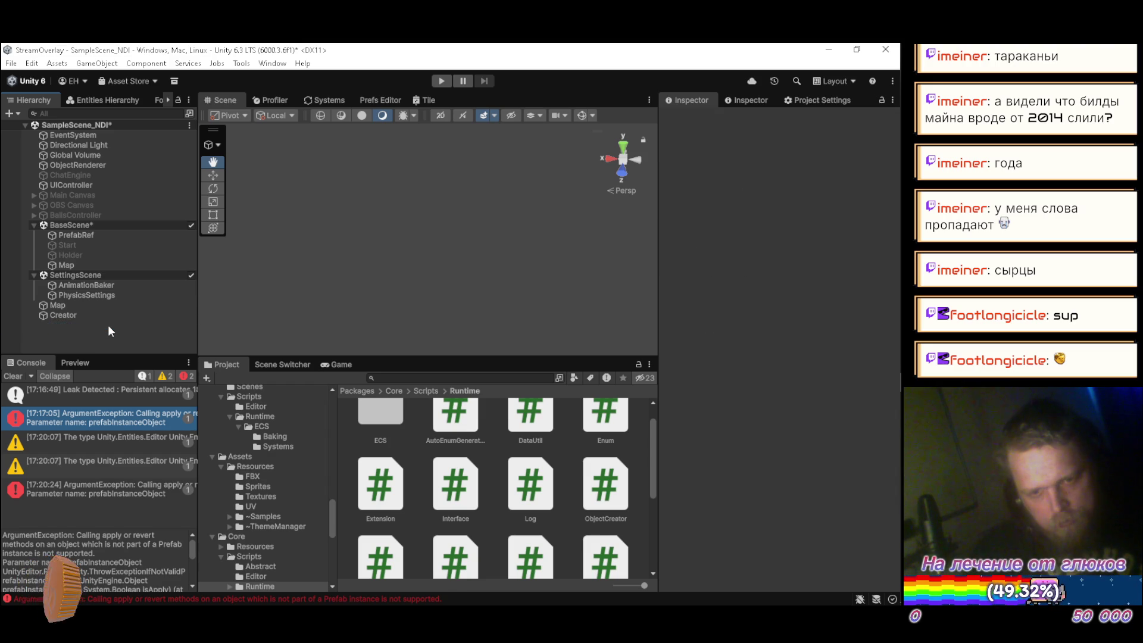
{"action": "left_click", "coordinate": [104, 317]}
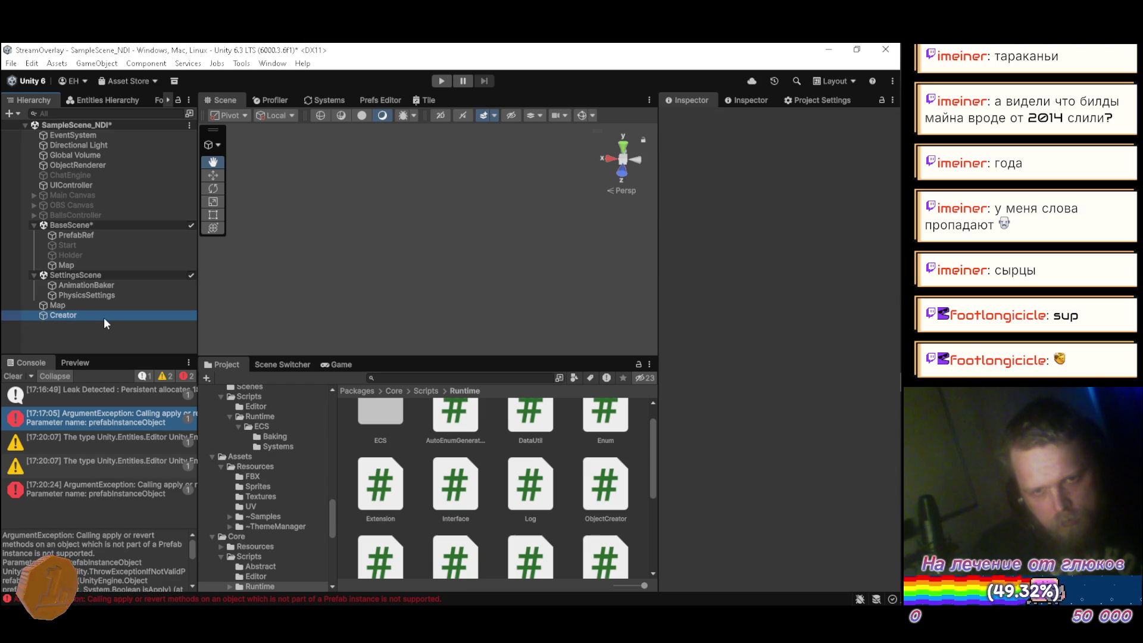
Open the latest ArgumentException's stack trace and jump to ObjectCreator.cs line 37
{"action": "left_click", "coordinate": [92, 494]}
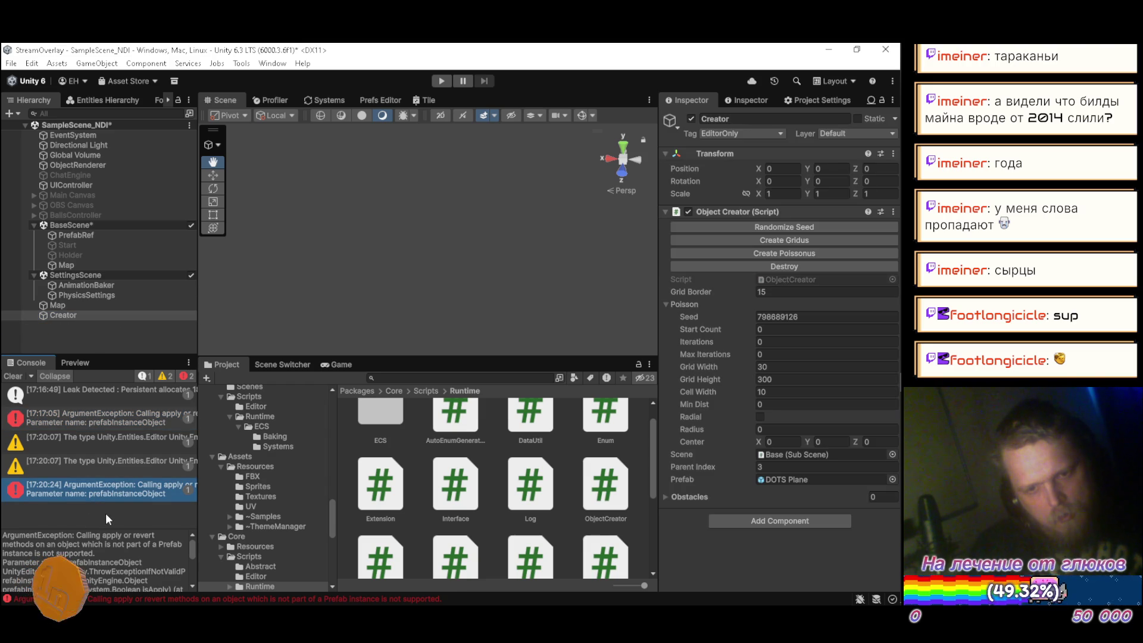
{"action": "scroll", "coordinate": [104, 564], "scroll_direction": "down", "scroll_amount": 3}
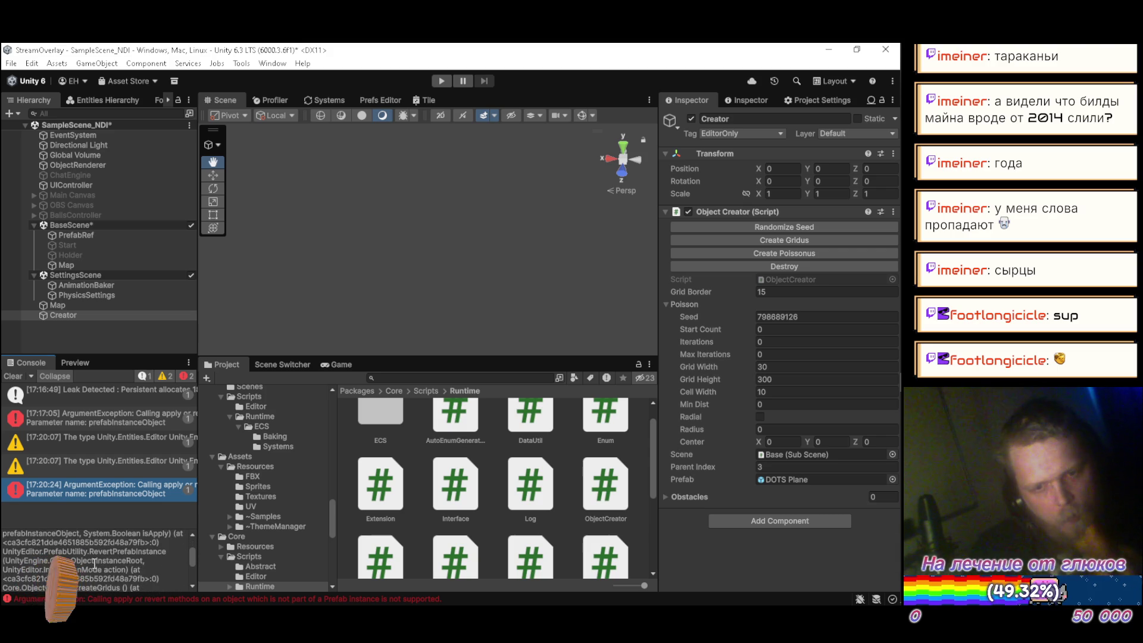
{"action": "scroll", "coordinate": [100, 561], "scroll_direction": "down", "scroll_amount": 3}
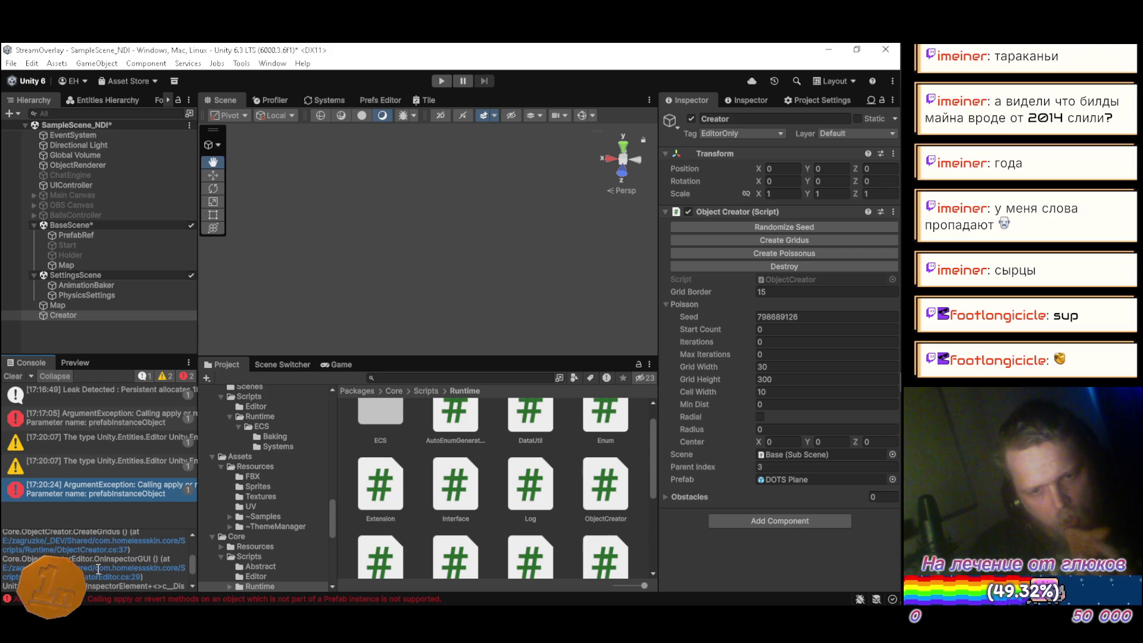
{"action": "left_click", "coordinate": [109, 548]}
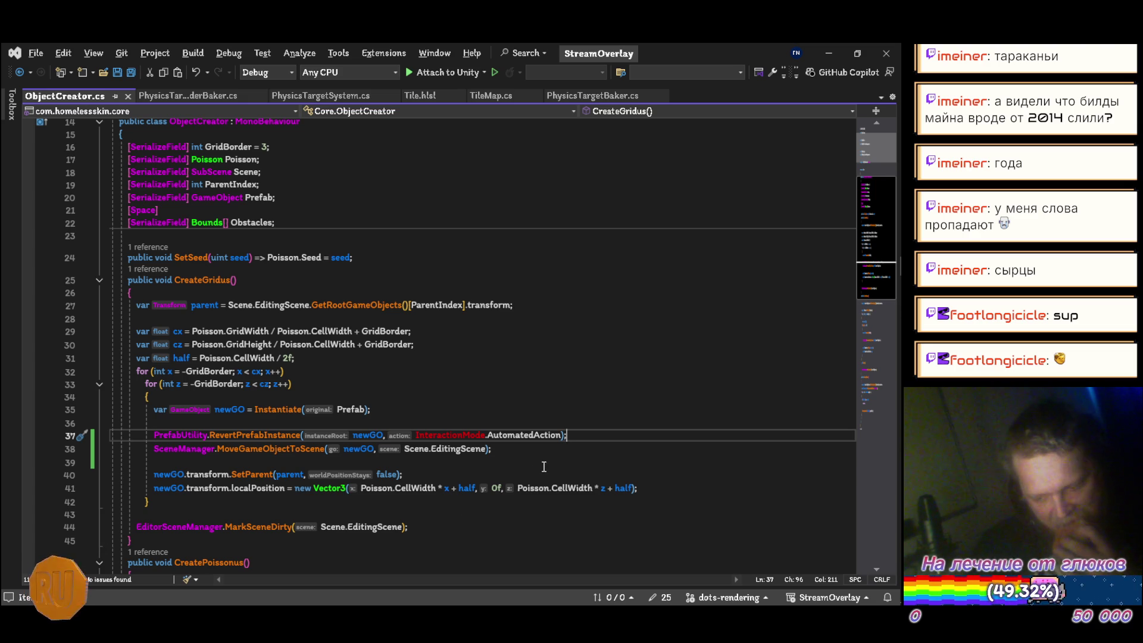
Move the revert line below MoveGameObjectToScene and change it to PrefabUtility.ConnectGameObjectToPrefab(newGO)
{"action": "key", "text": "alt+Down"}
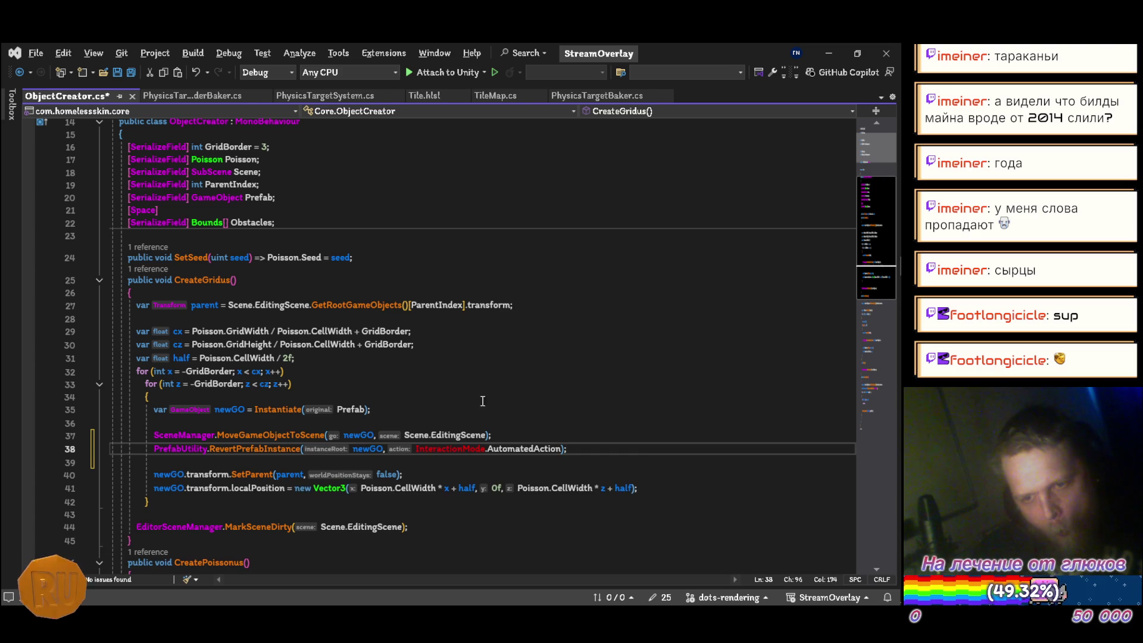
{"action": "mouse_move", "coordinate": [223, 452]}
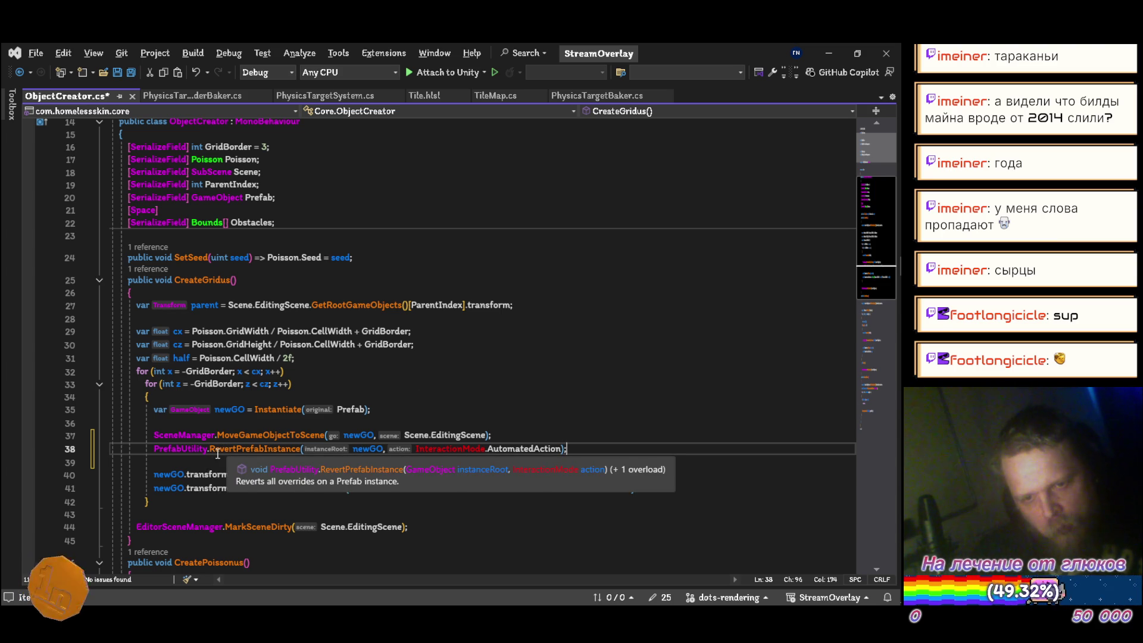
{"action": "left_click", "coordinate": [216, 453]}
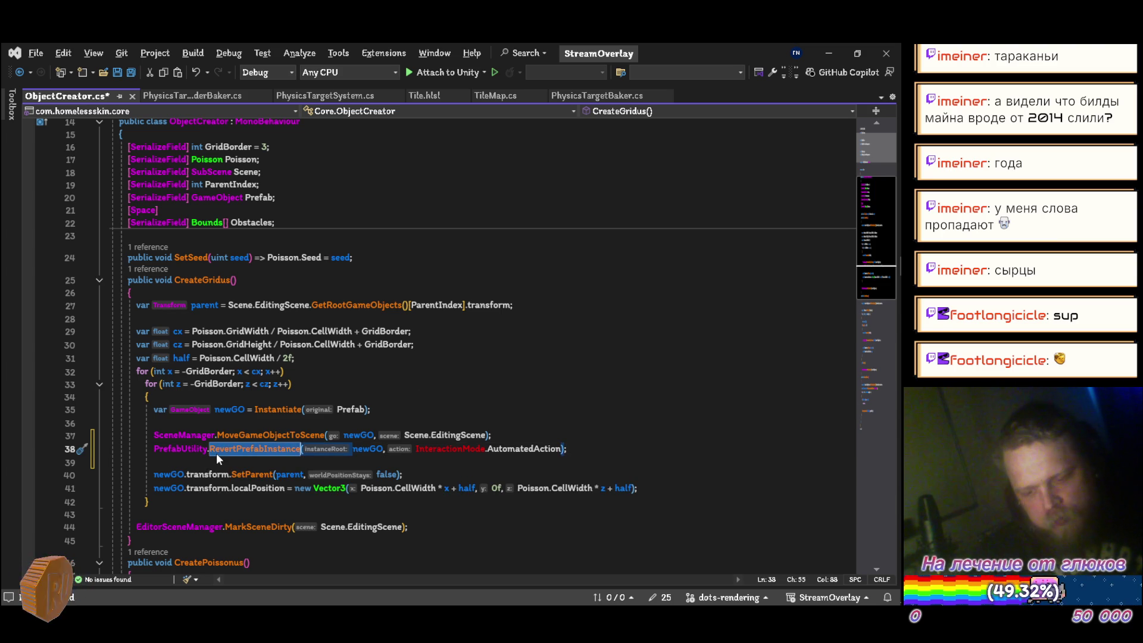
{"action": "type", "text": "pref"}
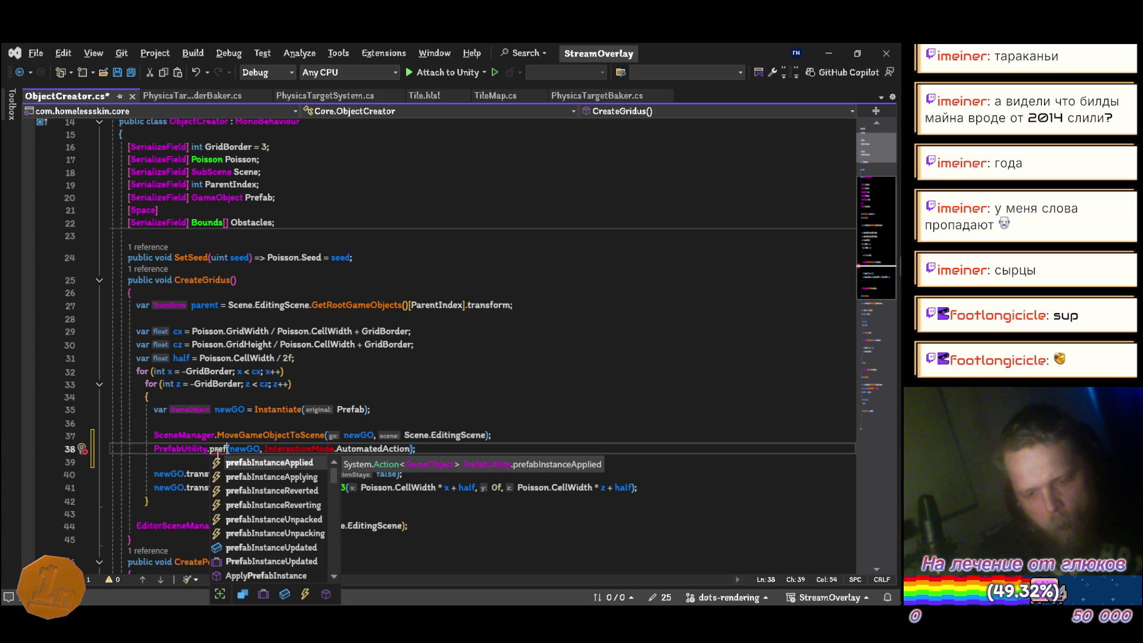
{"action": "type", "text": "ab"}
{"action": "key", "text": "Down"}
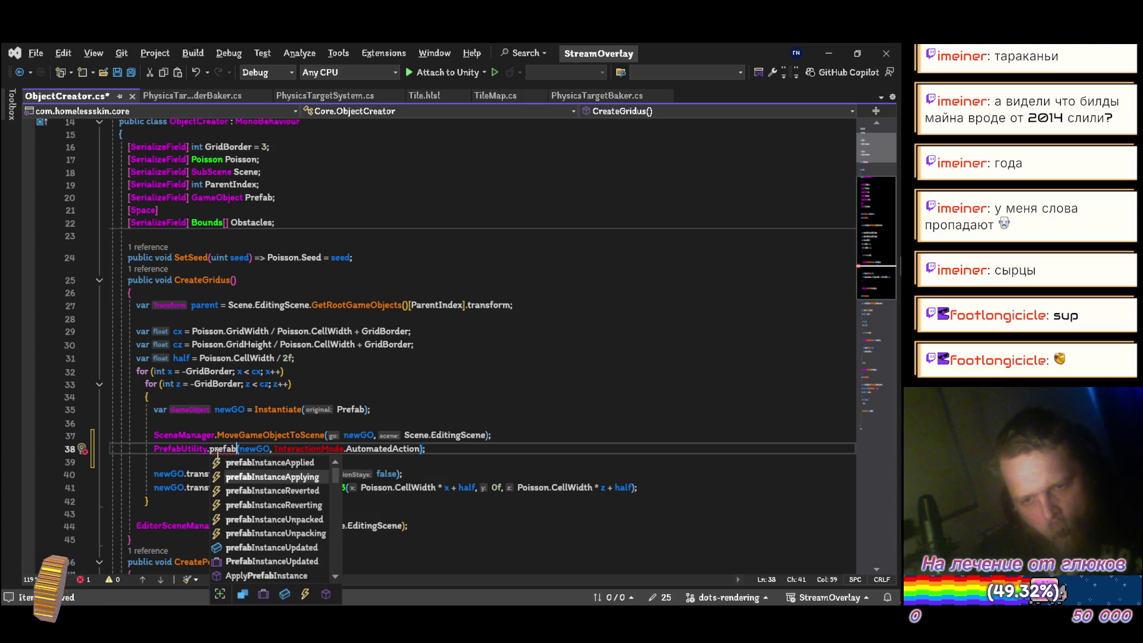
{"action": "key", "text": "Down"}
{"action": "key", "text": "Down"}
{"action": "key", "text": "Down"}
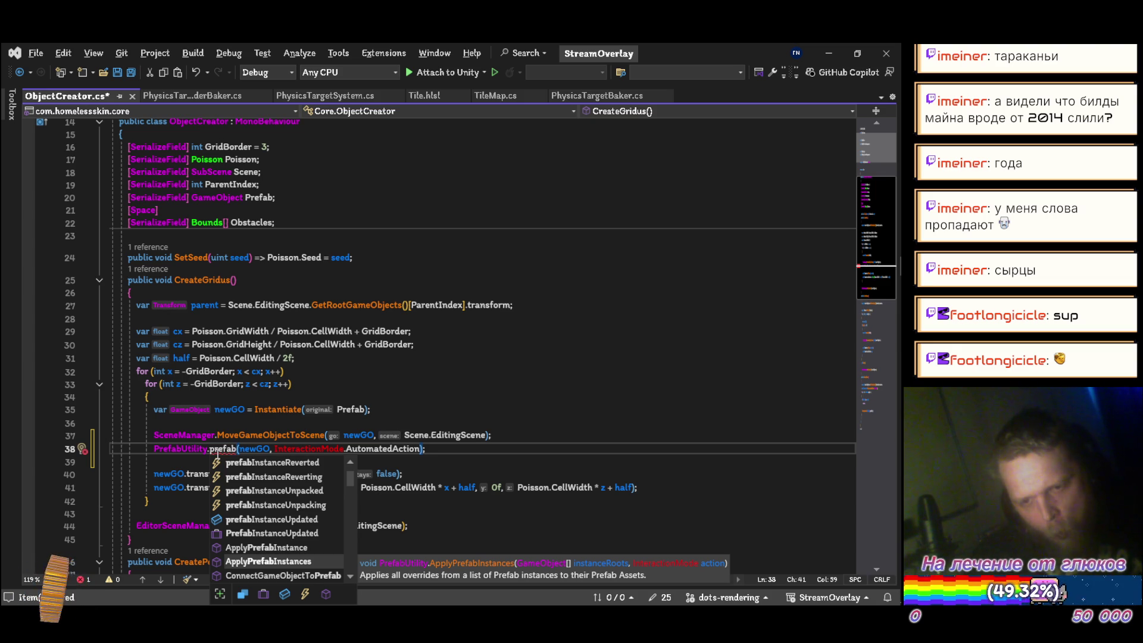
{"action": "key", "text": "Down"}
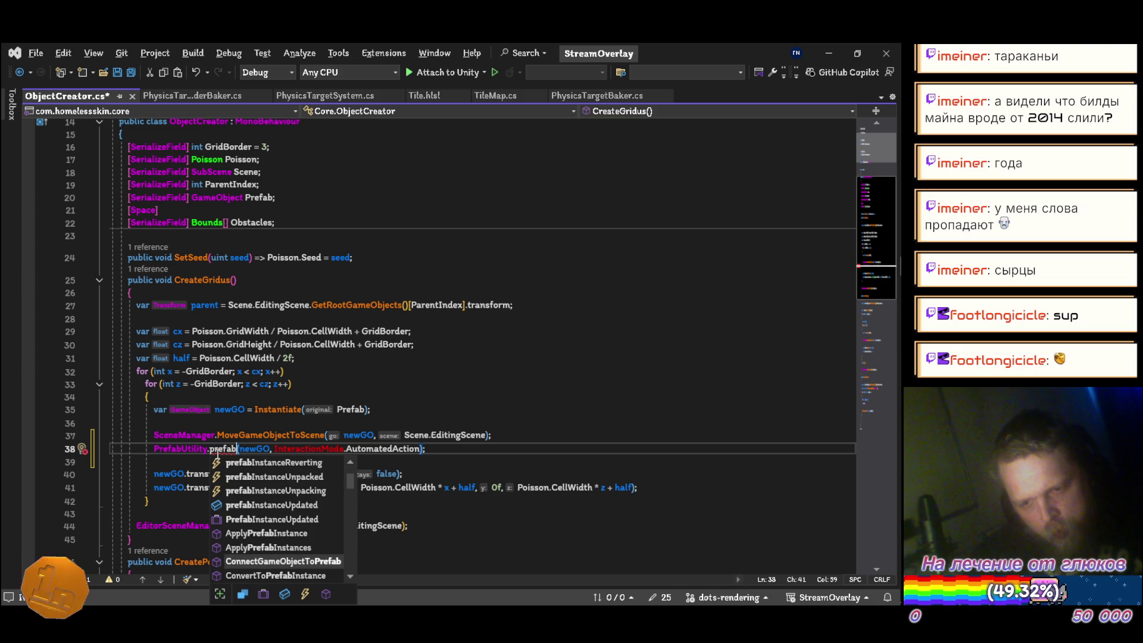
{"action": "key", "text": "Tab"}
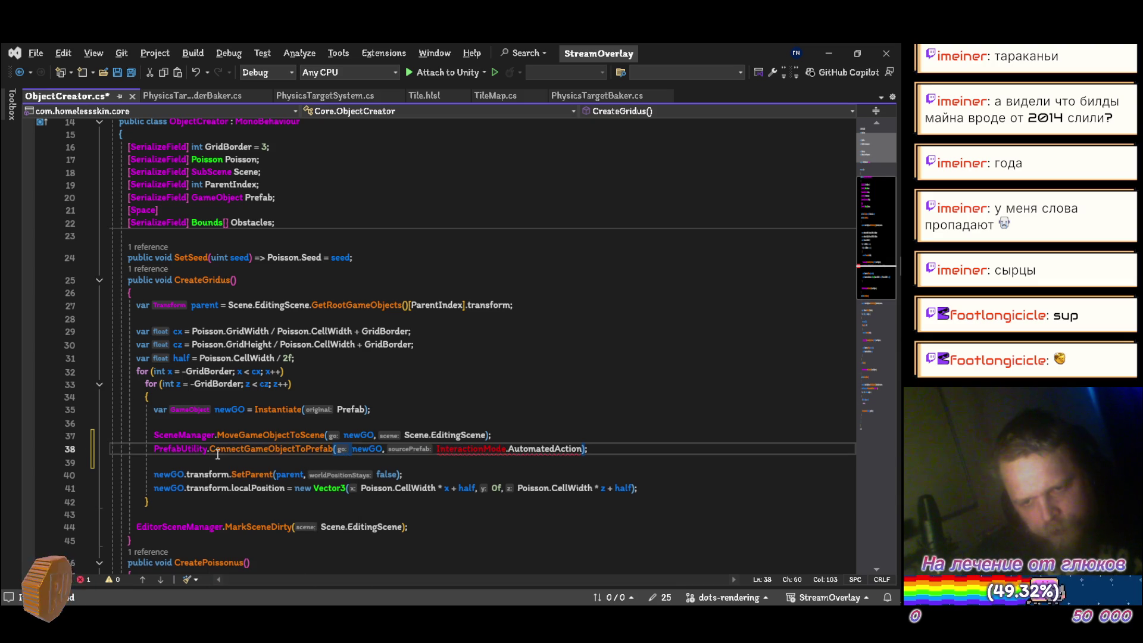
{"action": "key", "text": "Delete"}
{"action": "key", "text": "Delete"}
{"action": "key", "text": "Delete"}
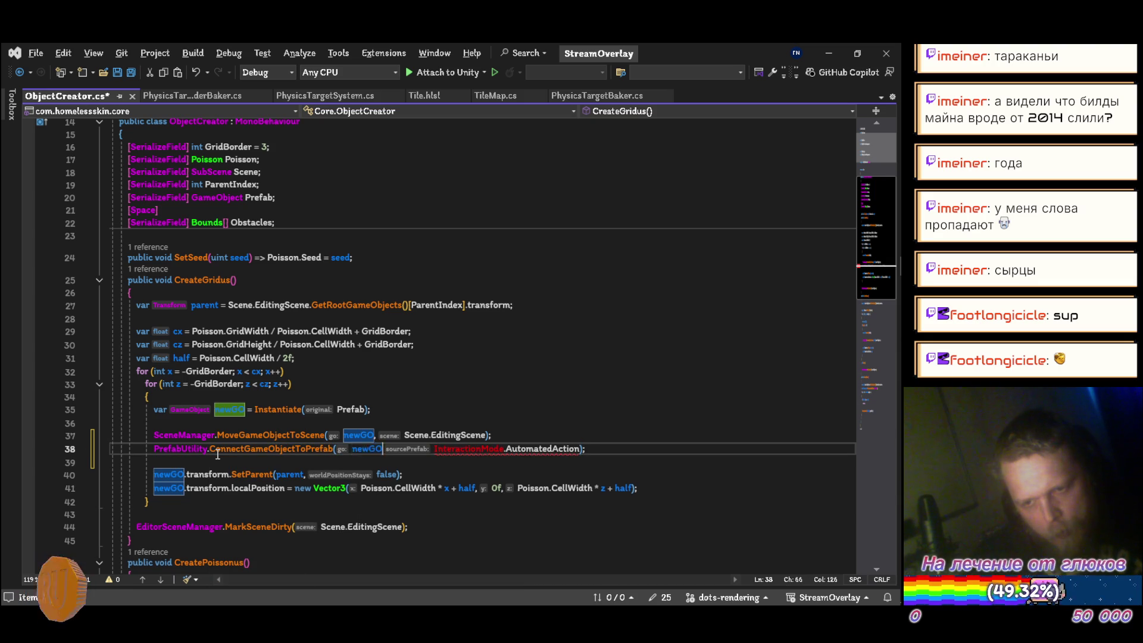
{"action": "key", "text": "Delete"}
{"action": "key", "text": "Delete"}
{"action": "key", "text": "Delete"}
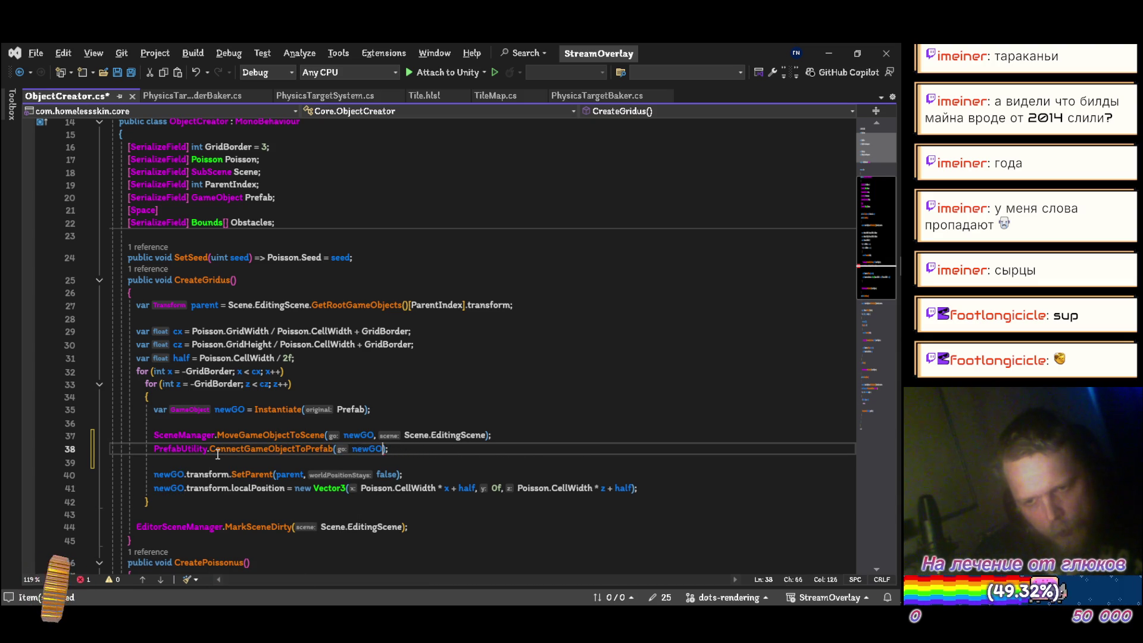
{"action": "mouse_move", "coordinate": [239, 450]}
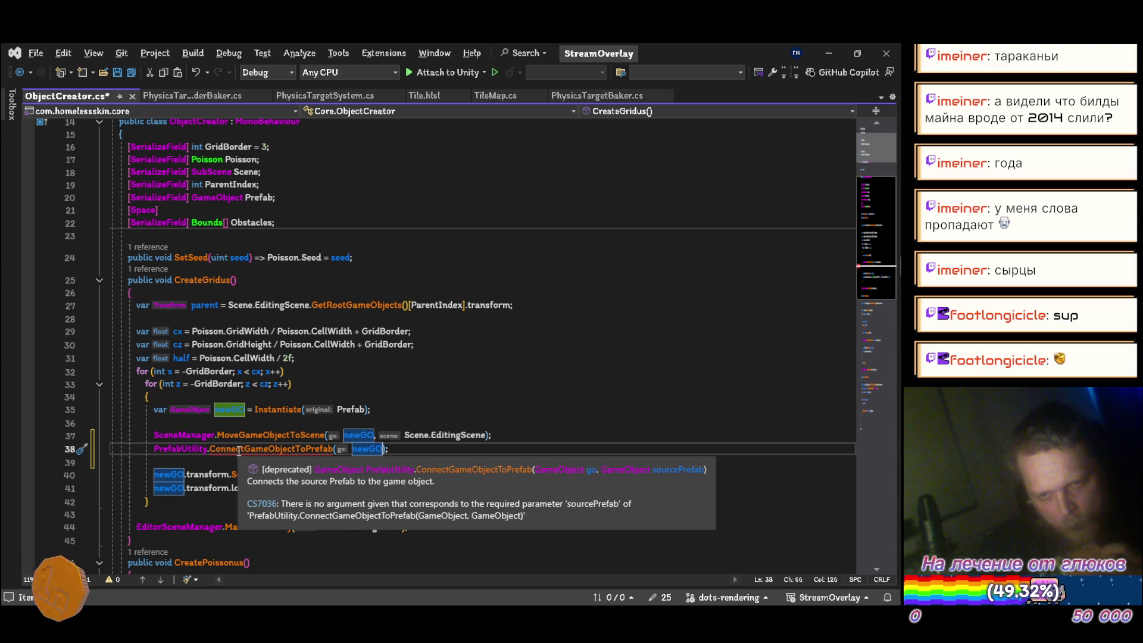
Pass Prefab as the second argument and switch the call to PrefabUtility.ConvertToPrefabInstance(newGO, Prefab)
{"action": "type", "text": ", pre"}
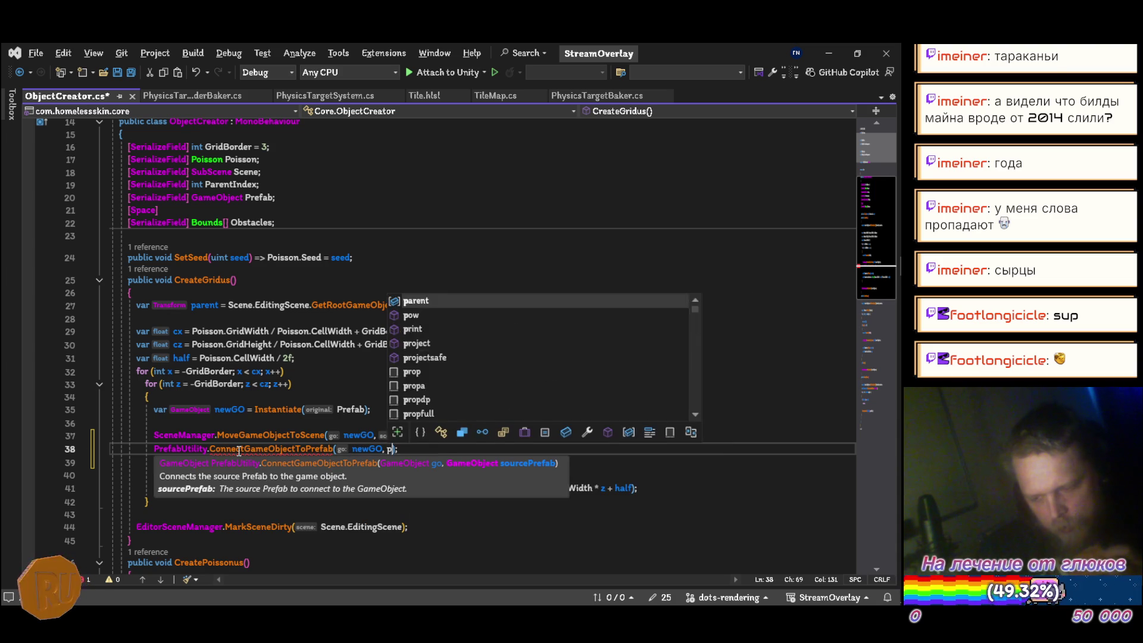
{"action": "type", "text": "f"}
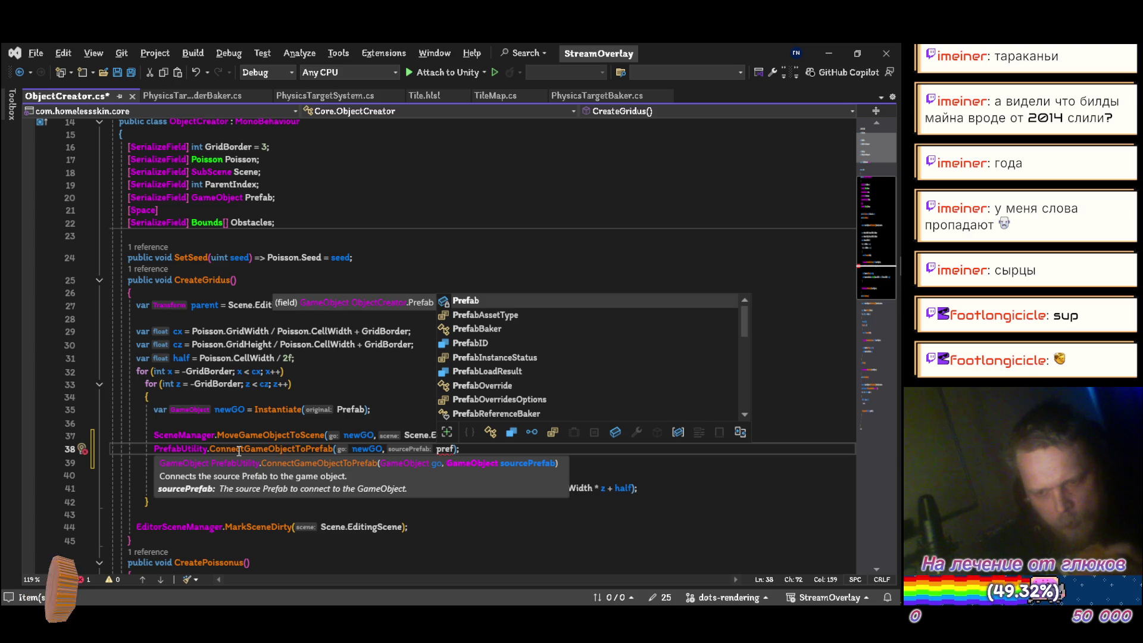
{"action": "key", "text": "Tab"}
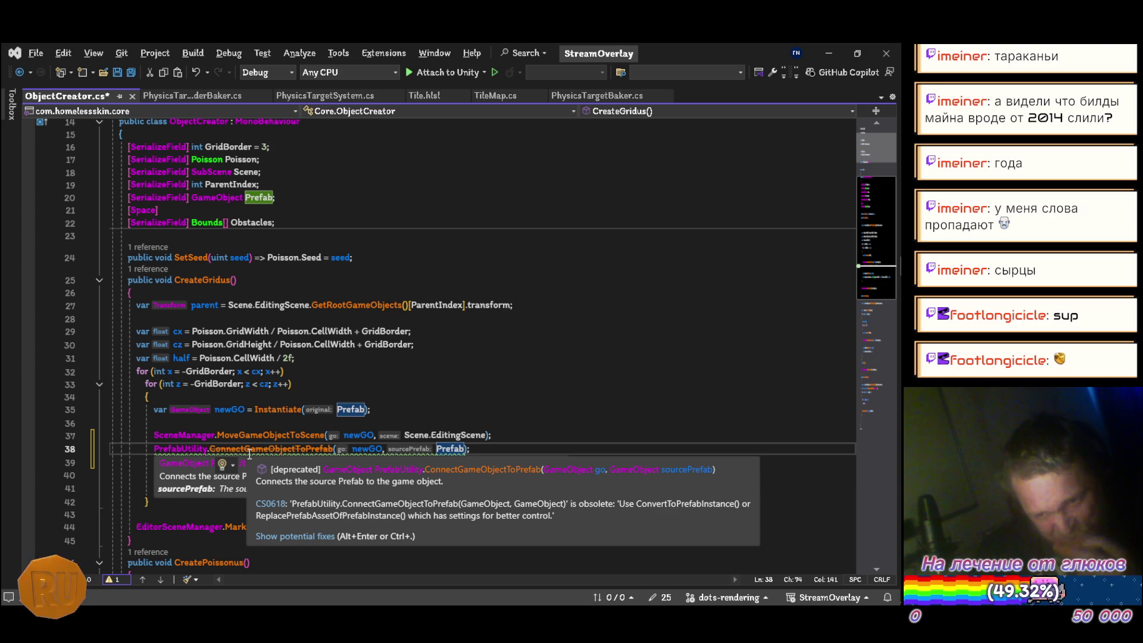
{"action": "double_click", "coordinate": [249, 451]}
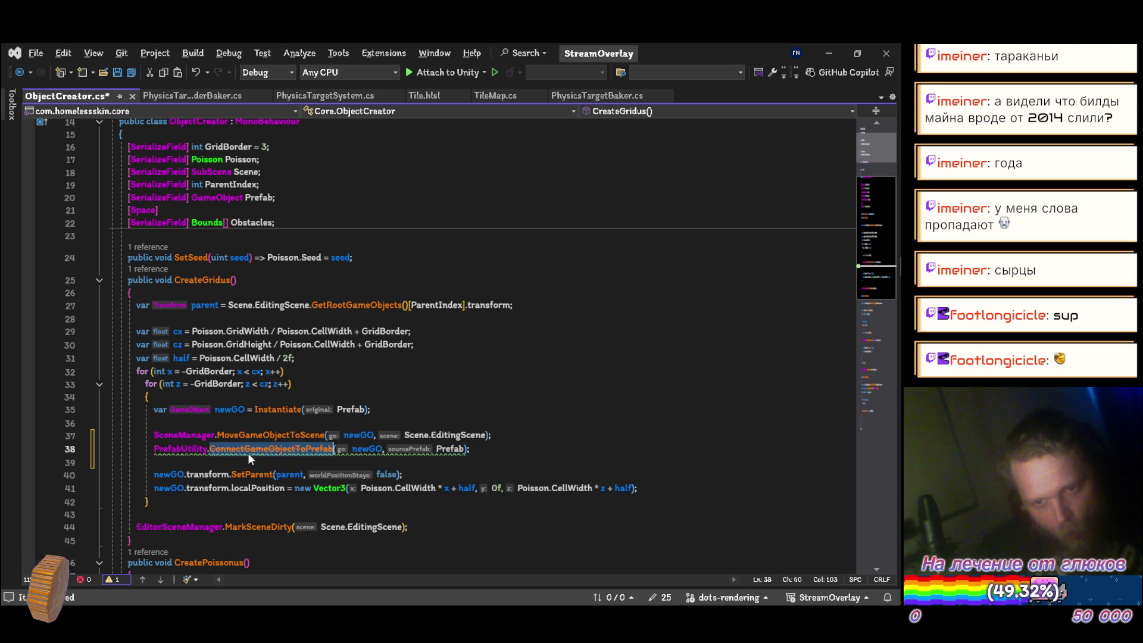
{"action": "type", "text": "c"}
{"action": "key", "text": "Down"}
{"action": "key", "text": "Tab"}
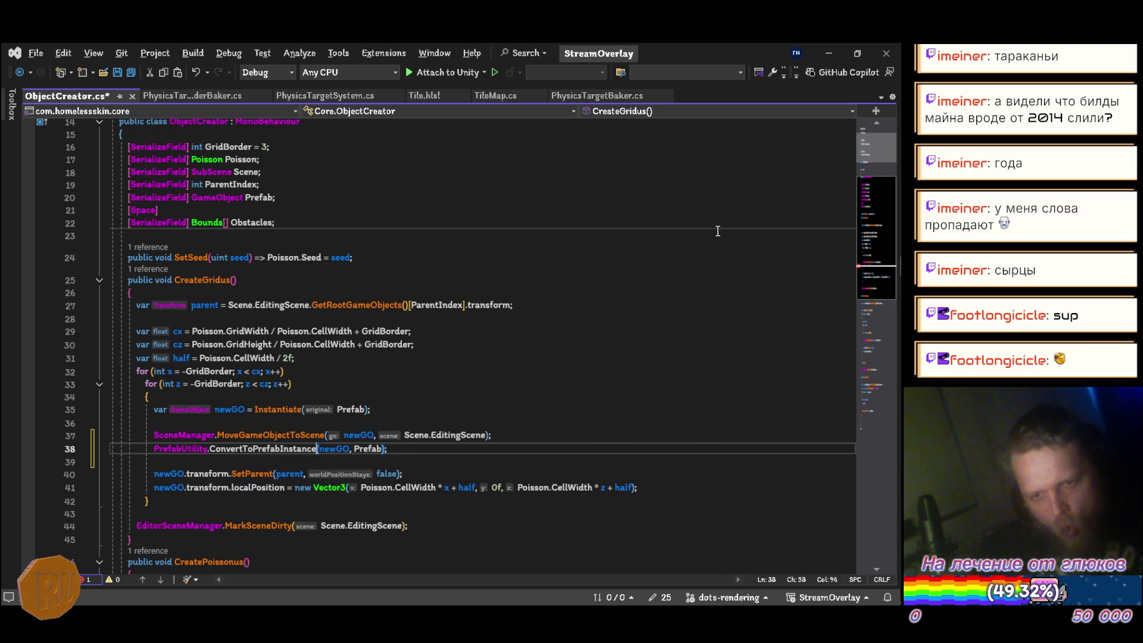
Insert a new line after line 31 beginning 'var settings = ne'
{"action": "mouse_move", "coordinate": [262, 450]}
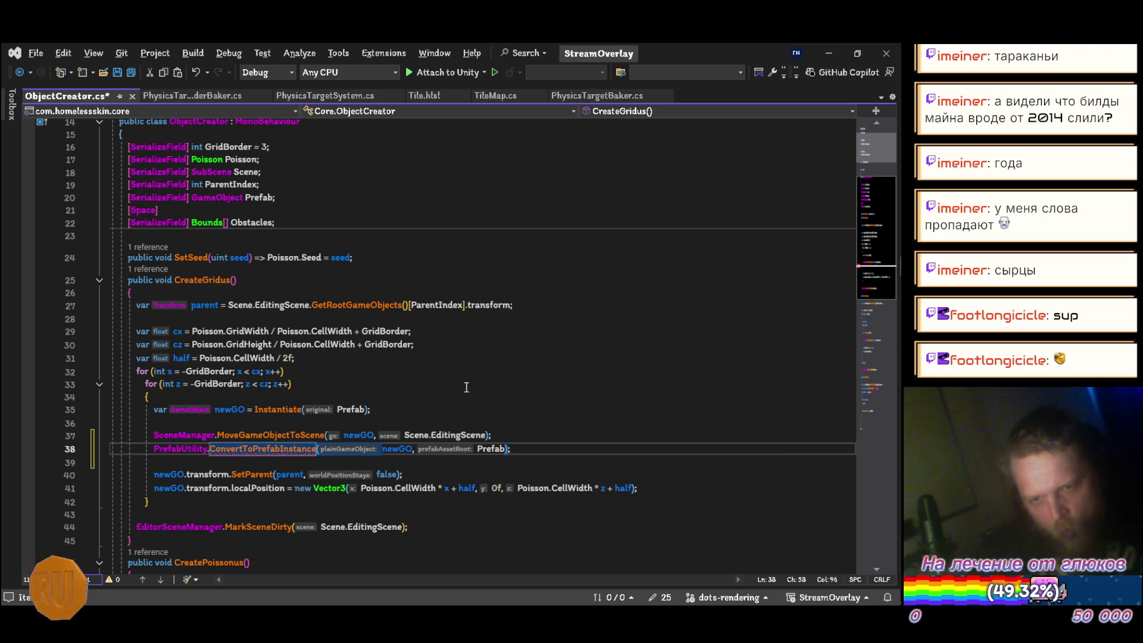
{"action": "left_click", "coordinate": [383, 354]}
{"action": "key", "text": "Return"}
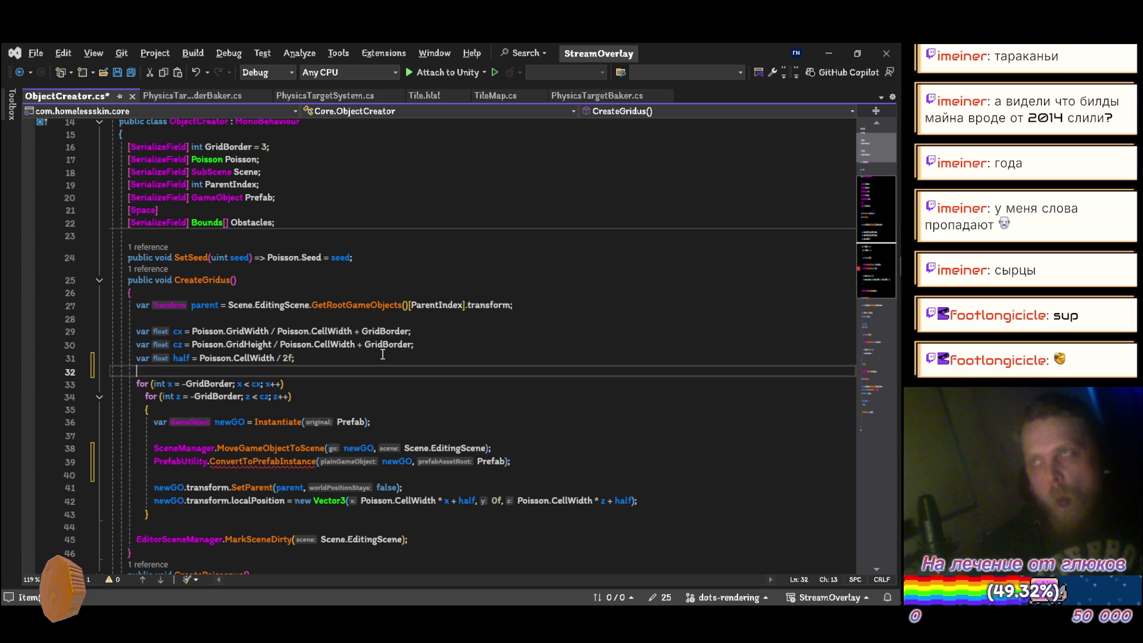
{"action": "type", "text": "var "}
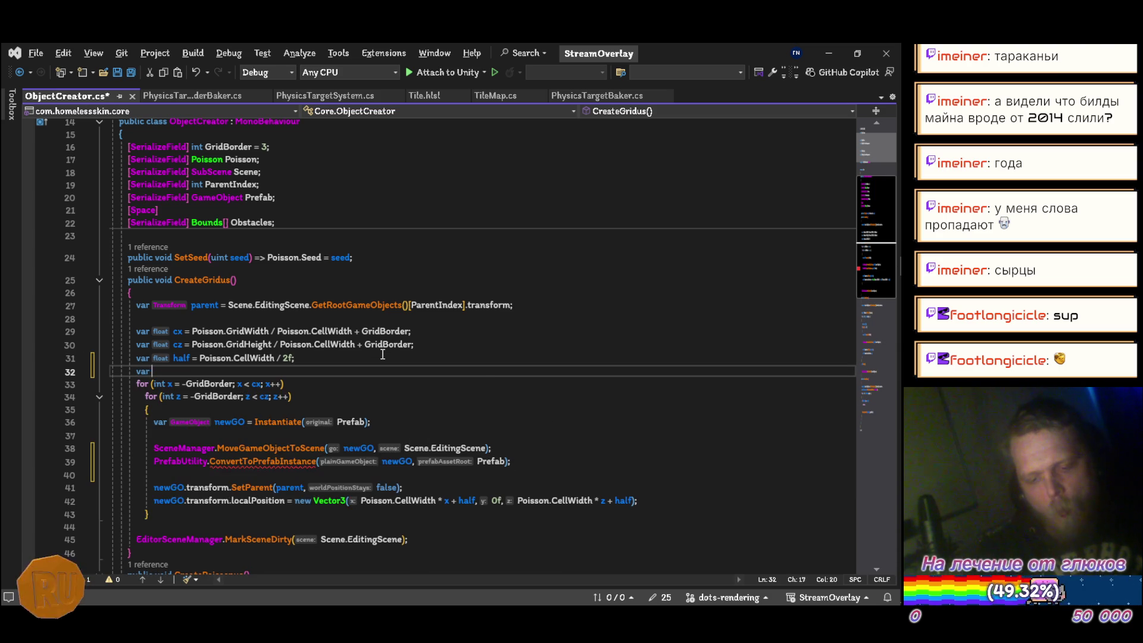
{"action": "type", "text": "setti"}
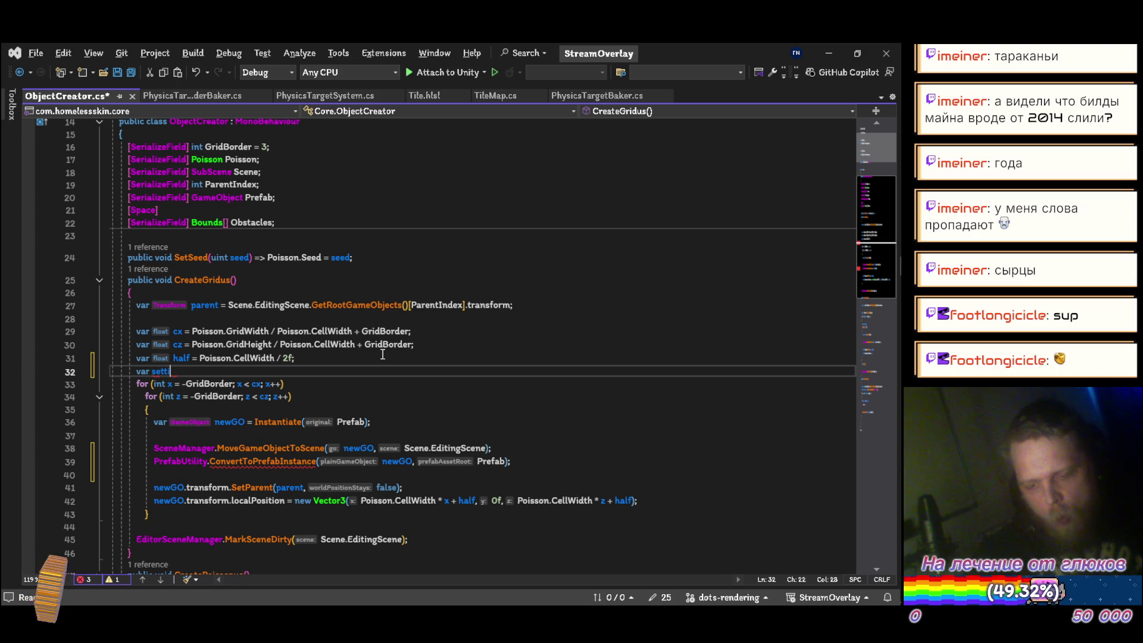
{"action": "type", "text": "ngs ="}
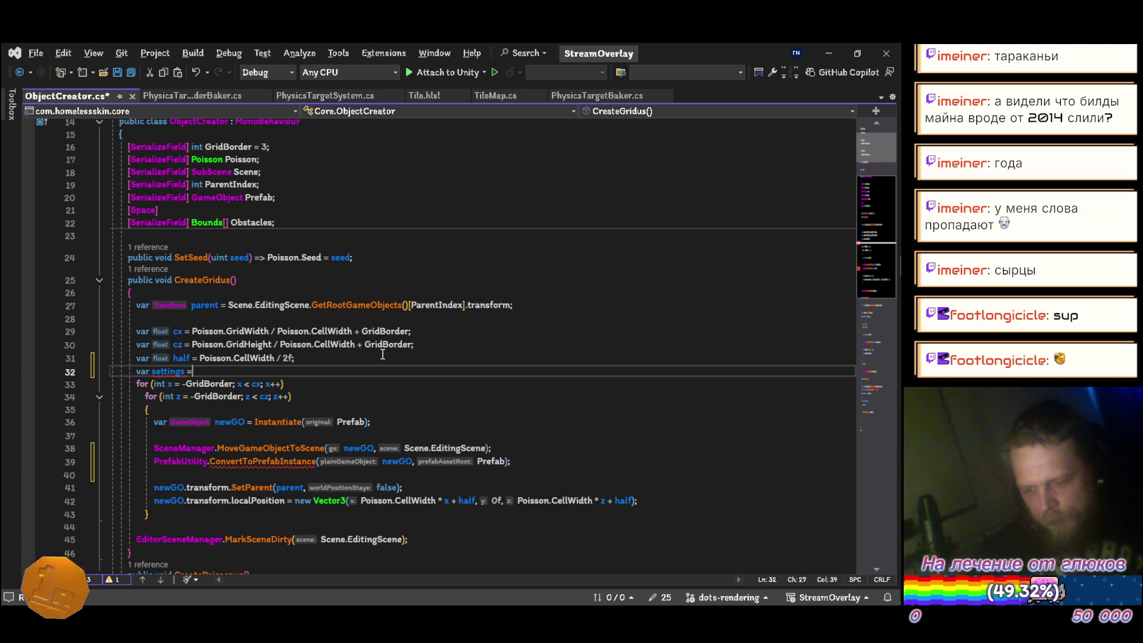